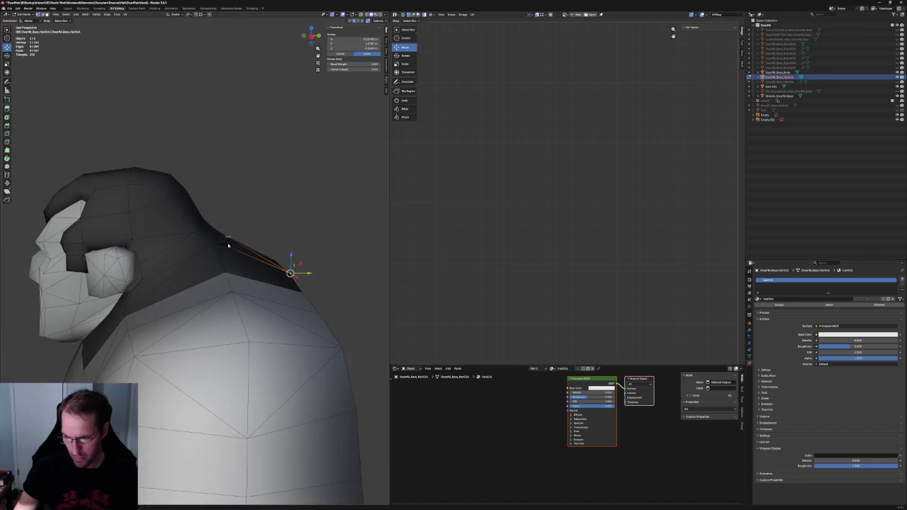
# In X-ray view, move a hair vertex at the back of the head to reshape the outline
pyautogui.hotkey('alt', 'z')
pyautogui.scroll(4, 280, 229)
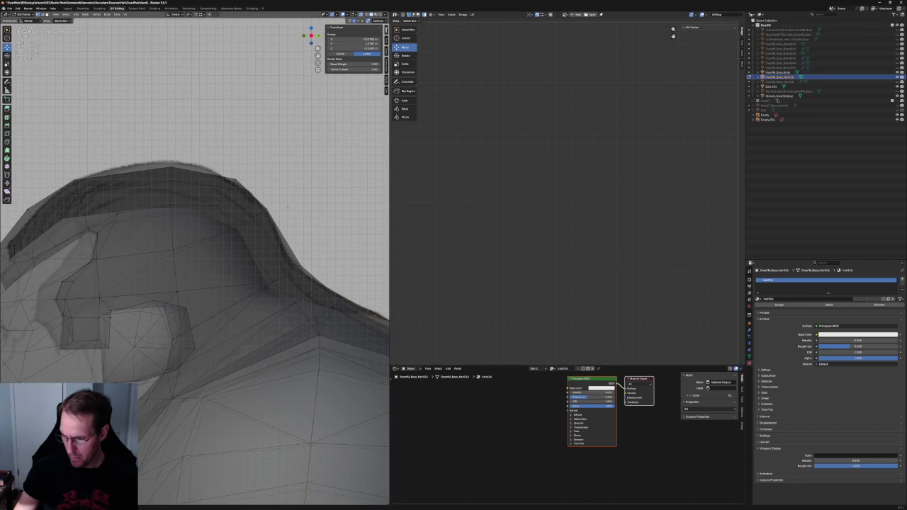
pyautogui.moveTo(261, 198); pyautogui.dragTo(230, 233)
pyautogui.press('g')
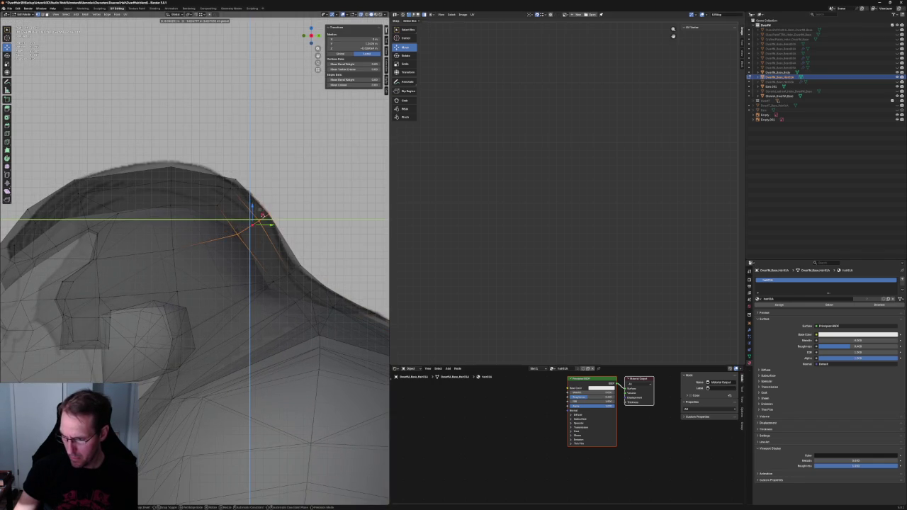
pyautogui.click(264, 221)
pyautogui.hotkey('alt', 'z')
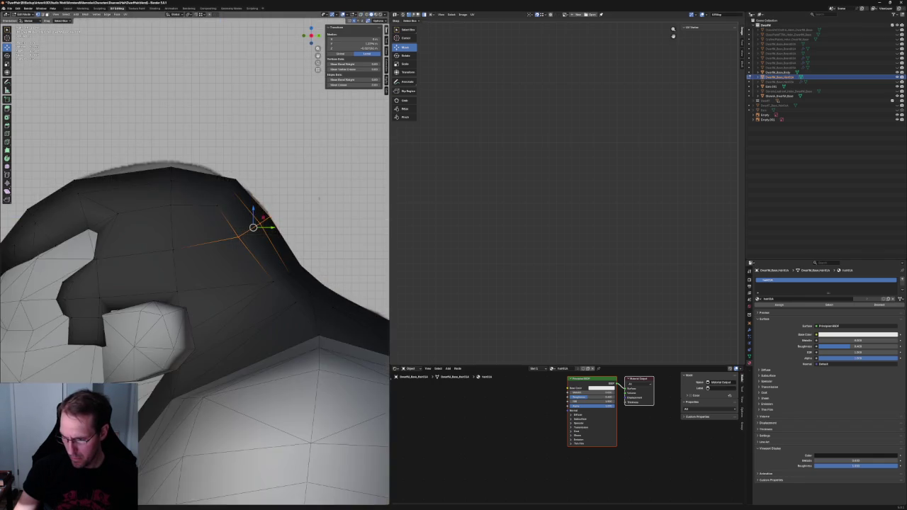
# Orbit out to the head and shoulder and select a hair vertex near the neck
pyautogui.moveTo(264, 221); pyautogui.dragTo(256, 236, button='middle')
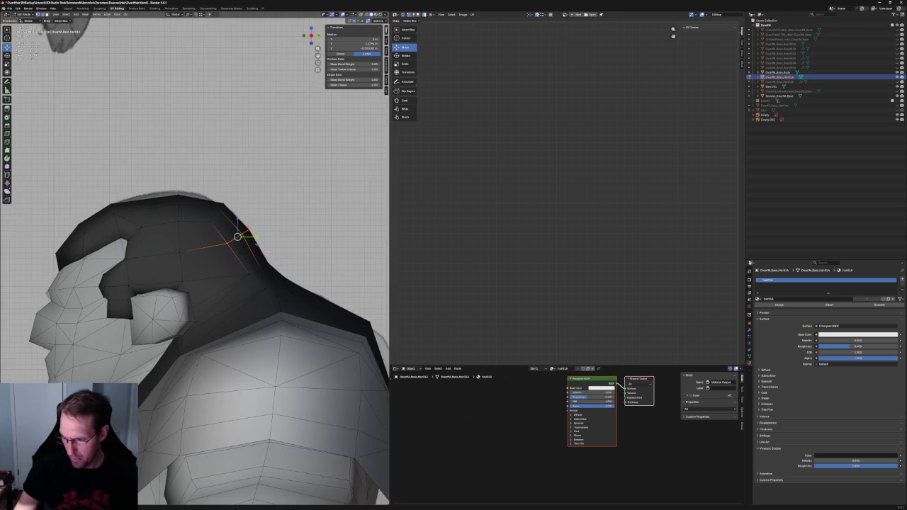
pyautogui.click(234, 236)
pyautogui.scroll(-3, 252, 241)
pyautogui.scroll(-5, 252, 241)
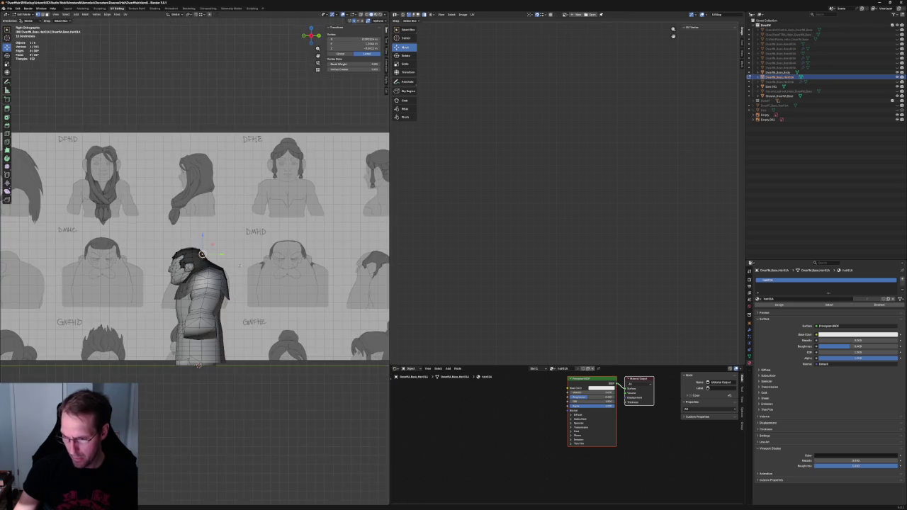
# Orbit to a front view of the head and torso and zoom in on the hair
pyautogui.moveTo(265, 435)
pyautogui.mouseDown(button='middle')
pyautogui.moveTo(220, 248)
pyautogui.moveTo(219, 257)
pyautogui.moveTo(235, 250)
pyautogui.mouseUp(button='middle')
pyautogui.scroll(3, 221, 248)
pyautogui.scroll(2, 219, 257)
pyautogui.scroll(2, 219, 248)
pyautogui.scroll(2, 179, 264)
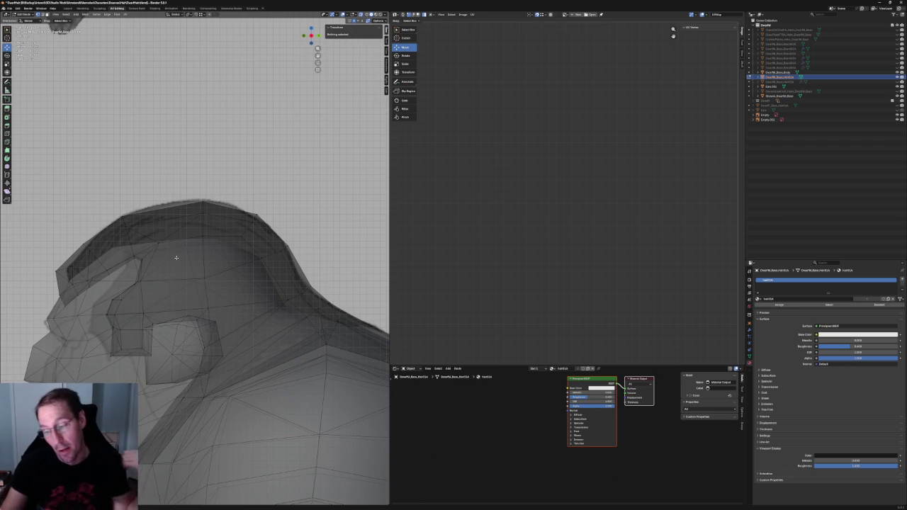
# Shift a vertical column of hair crown vertices sideways along X
pyautogui.scroll(1, 188, 248)
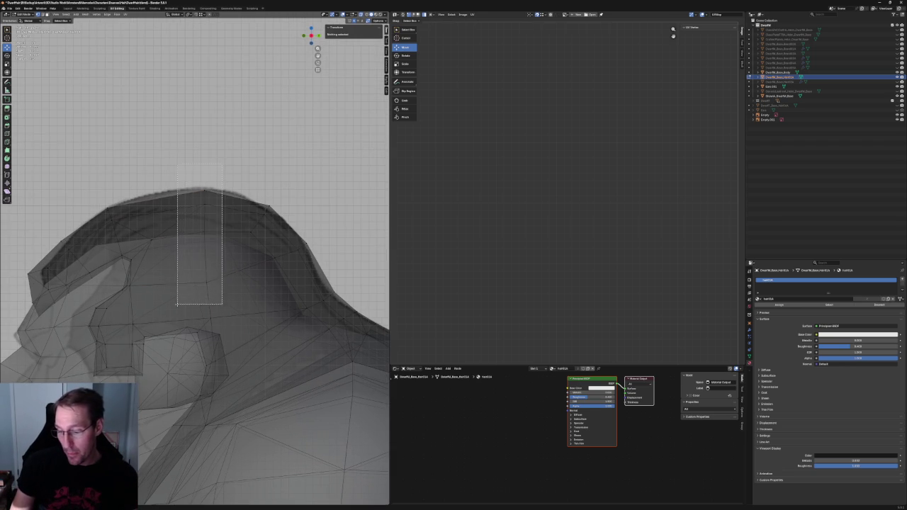
pyautogui.moveTo(222, 217); pyautogui.dragTo(222, 303)
pyautogui.moveTo(215, 231); pyautogui.dragTo(207, 231)
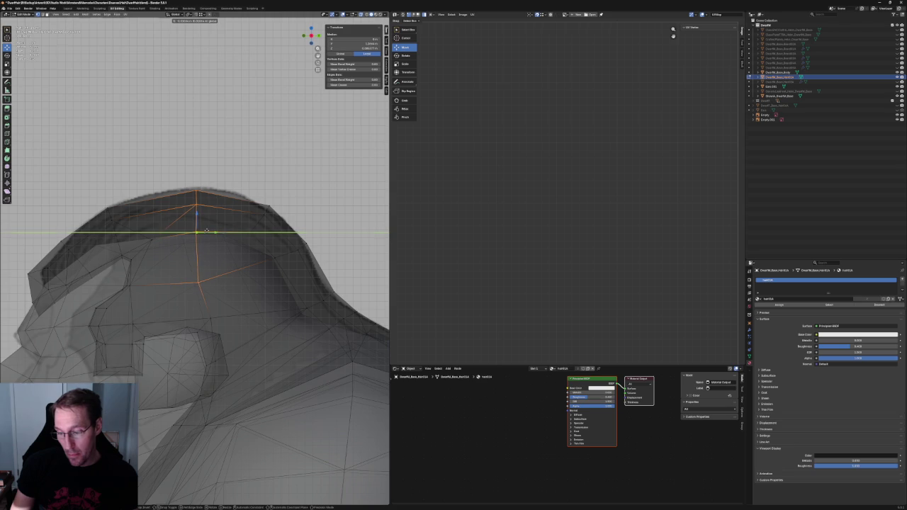
pyautogui.scroll(1, 206, 231)
pyautogui.scroll(2, 228, 259)
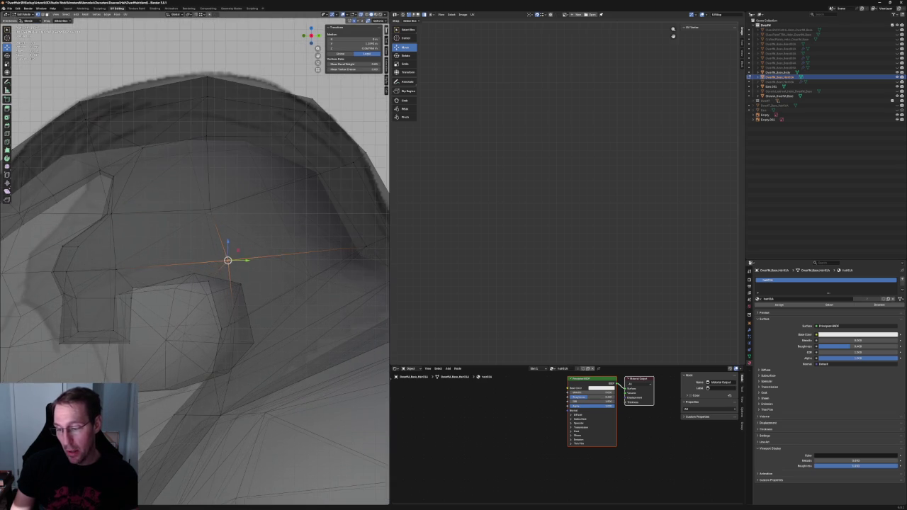
pyautogui.click(229, 260)
# Cut a new edge through the sideburn beside the ear with Connect Vertex Path
pyautogui.scroll(-3, 243, 265)
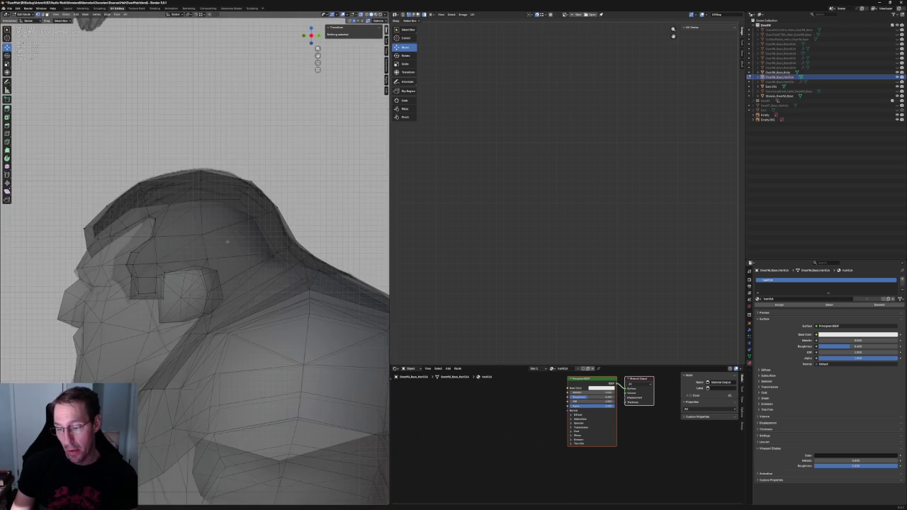
pyautogui.scroll(2, 227, 241)
pyautogui.hotkey('alt', 'z')
pyautogui.hotkey('alt', 'z')
pyautogui.click(129, 267)
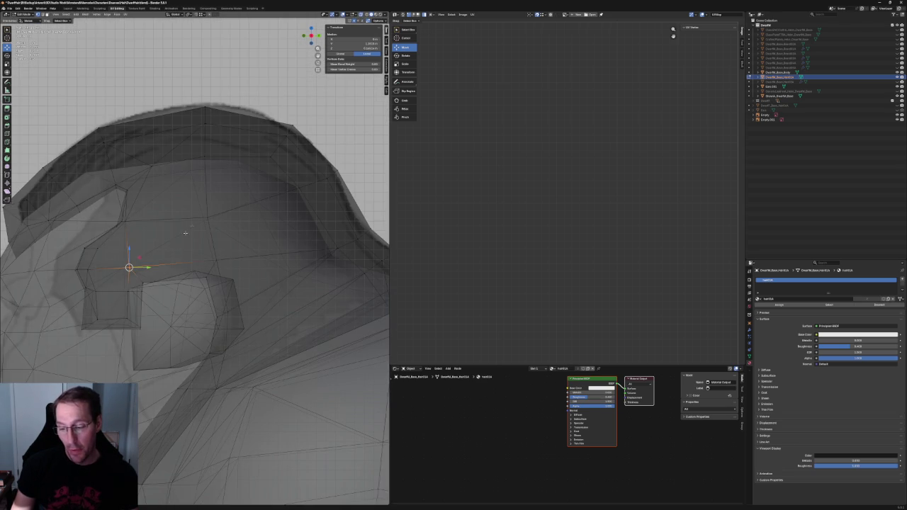
pyautogui.rightClick(194, 232)
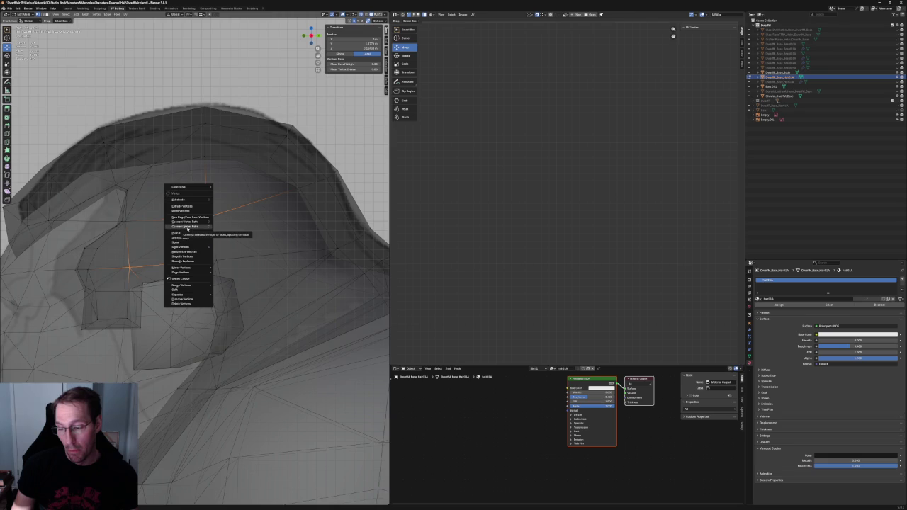
pyautogui.click(186, 227)
pyautogui.scroll(-3, 192, 238)
pyautogui.scroll(3, 192, 238)
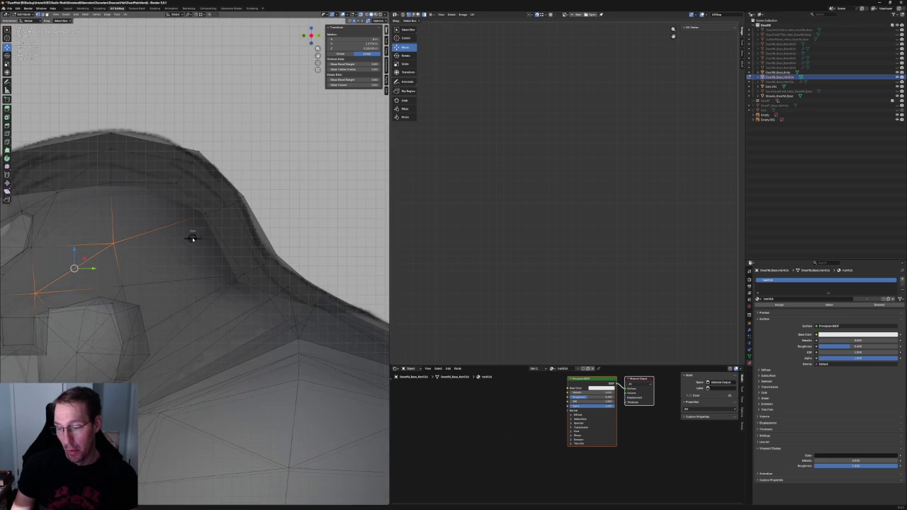
pyautogui.scroll(-5, 207, 247)
# In side orthographic view, move a hair-edge vertex over the neck vertically with G Z
pyautogui.moveTo(207, 247)
pyautogui.mouseDown(button='middle')
pyautogui.moveTo(240, 268)
pyautogui.moveTo(214, 255)
pyautogui.moveTo(224, 255)
pyautogui.mouseUp(button='middle')
pyautogui.press('KP_3')
pyautogui.press('KP_3')
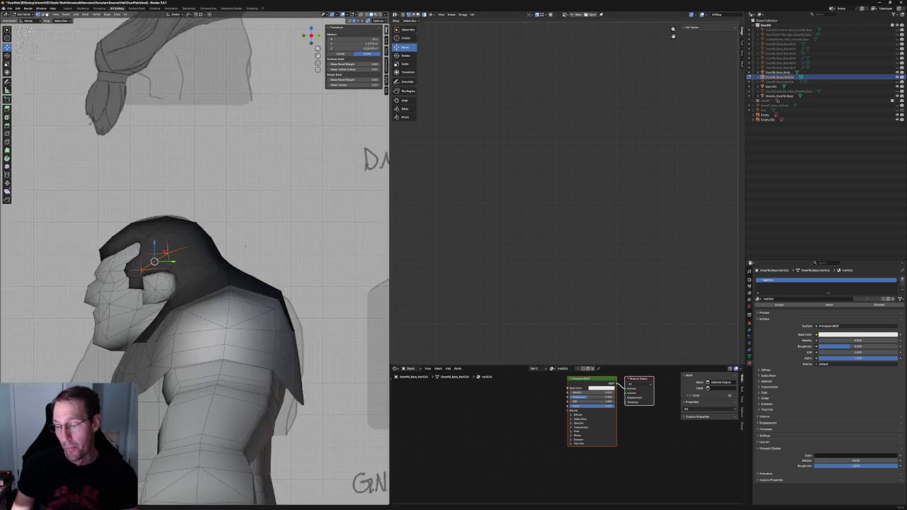
pyautogui.scroll(3, 227, 254)
pyautogui.scroll(2, 232, 254)
pyautogui.click(206, 253)
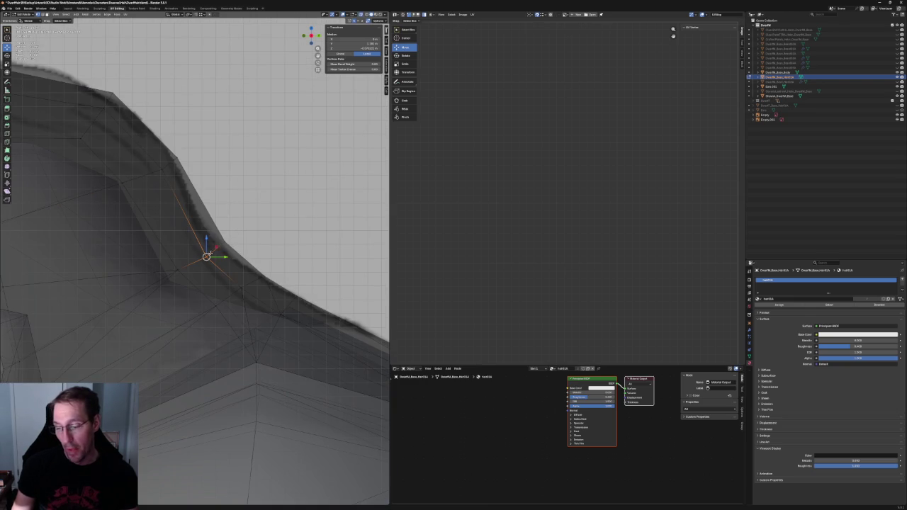
pyautogui.press('g')
pyautogui.press('z')
pyautogui.click(206, 241)
# Move another vertex on the back hair edge vertically with G Z
pyautogui.moveTo(206, 242); pyautogui.dragTo(245, 249, button='middle')
pyautogui.press('KP_3')
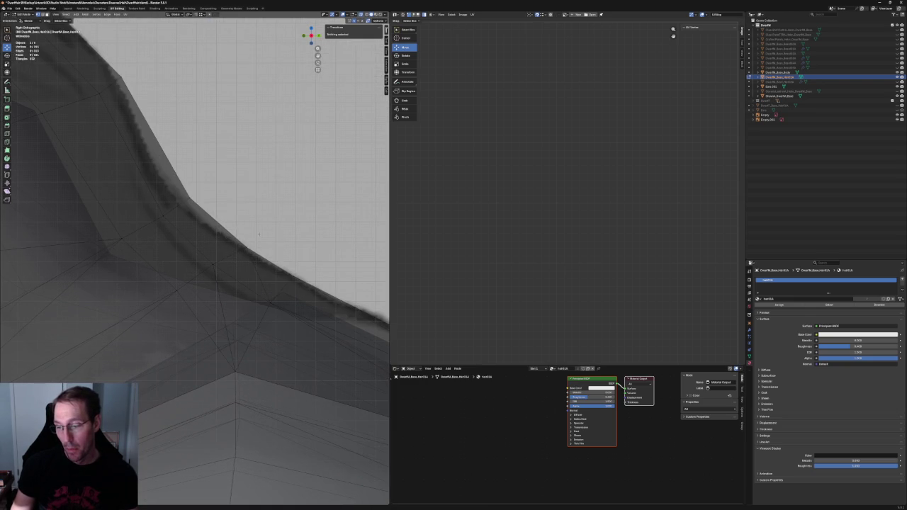
pyautogui.click(243, 248)
pyautogui.press('g')
pyautogui.press('z')
pyautogui.click(248, 234)
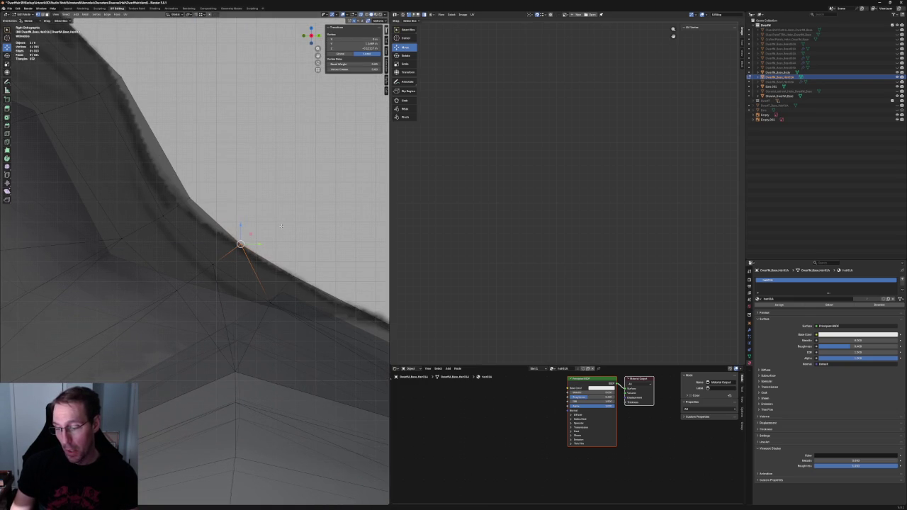
# Orbit out to the head and shoulders and select a group of hair vertices
pyautogui.scroll(-5, 281, 225)
pyautogui.moveTo(281, 225)
pyautogui.mouseDown(button='middle')
pyautogui.moveTo(215, 285)
pyautogui.moveTo(206, 277)
pyautogui.mouseUp(button='middle')
pyautogui.moveTo(206, 277); pyautogui.dragTo(244, 270)
pyautogui.moveTo(244, 270)
pyautogui.mouseDown(button='middle')
pyautogui.moveTo(234, 263)
pyautogui.moveTo(222, 282)
pyautogui.mouseUp(button='middle')
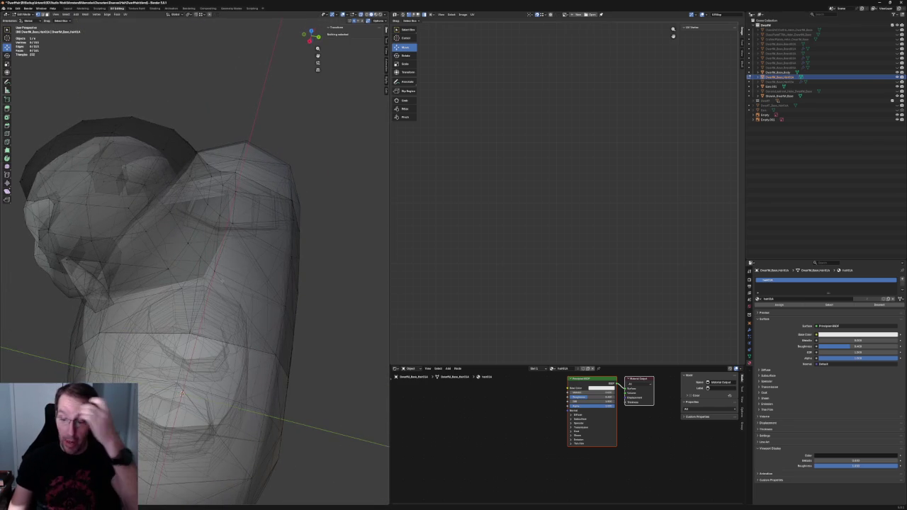
# Delete the left half of the hair mesh's vertices from the front orthographic X-ray view
pyautogui.click(195, 278)
pyautogui.hotkey('alt', 'z')
pyautogui.click(227, 178)
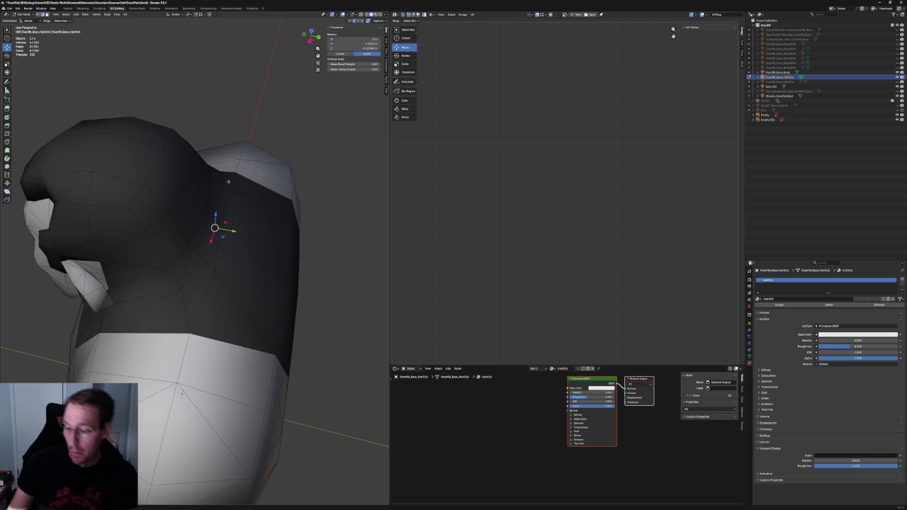
pyautogui.press('KP_1')
pyautogui.hotkey('alt', 'z')
pyautogui.scroll(2, 228, 182)
pyautogui.scroll(2, 228, 181)
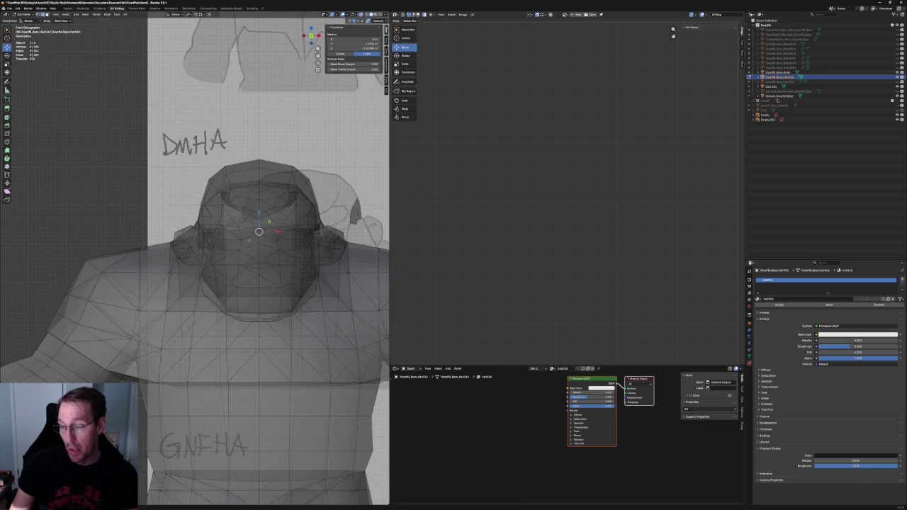
pyautogui.moveTo(118, 121); pyautogui.dragTo(255, 359)
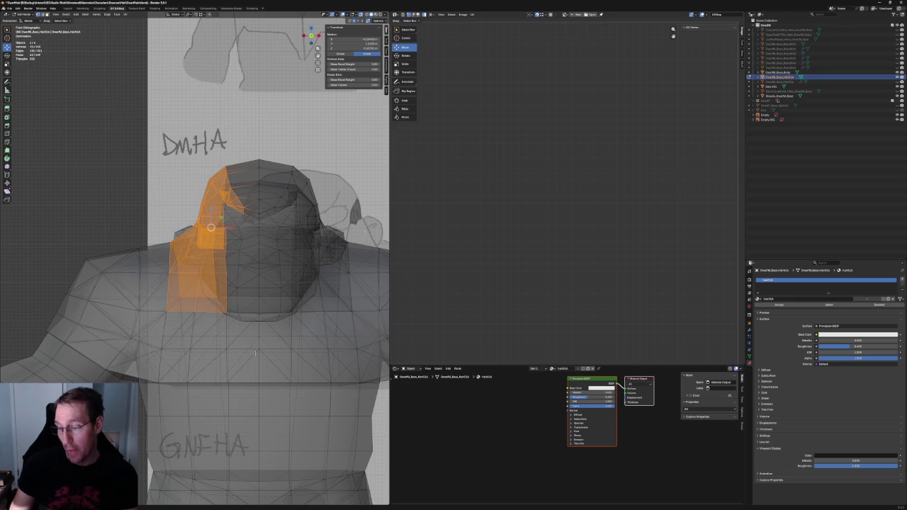
pyautogui.press('x')
pyautogui.click(254, 343)
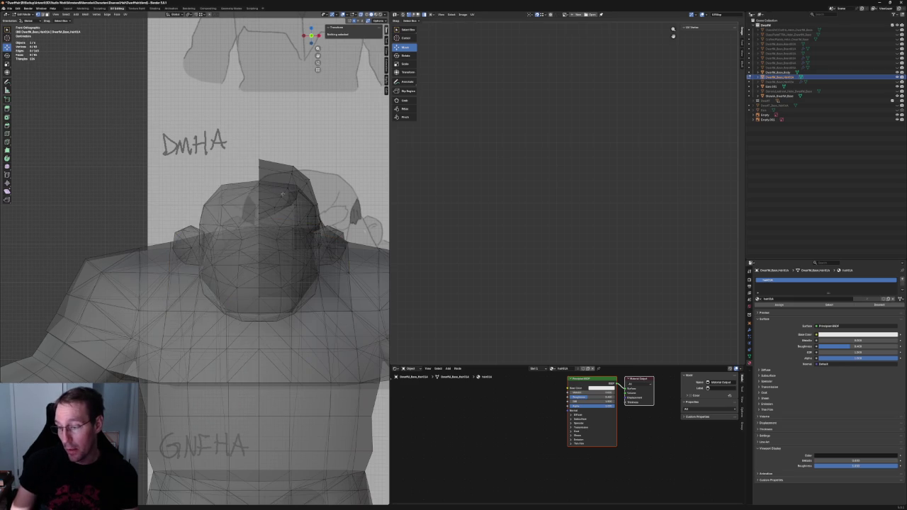
# Select an edge's two vertices on the remaining hair, then clear the selection
pyautogui.hotkey('alt', 'z')
pyautogui.click(304, 182)
pyautogui.press('KP_Decimal')
pyautogui.moveTo(223, 198); pyautogui.dragTo(147, 244, button='middle')
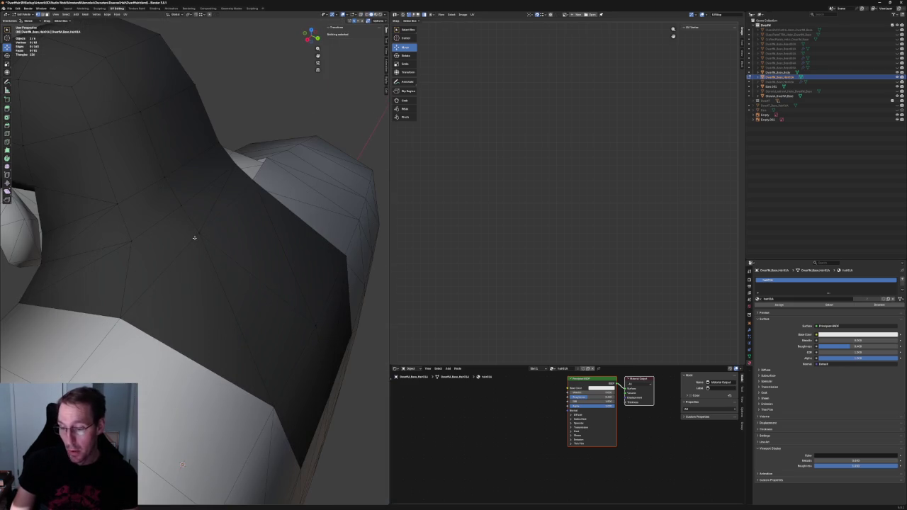
pyautogui.keyDown('shift'); pyautogui.click(133, 242); pyautogui.keyUp('shift')
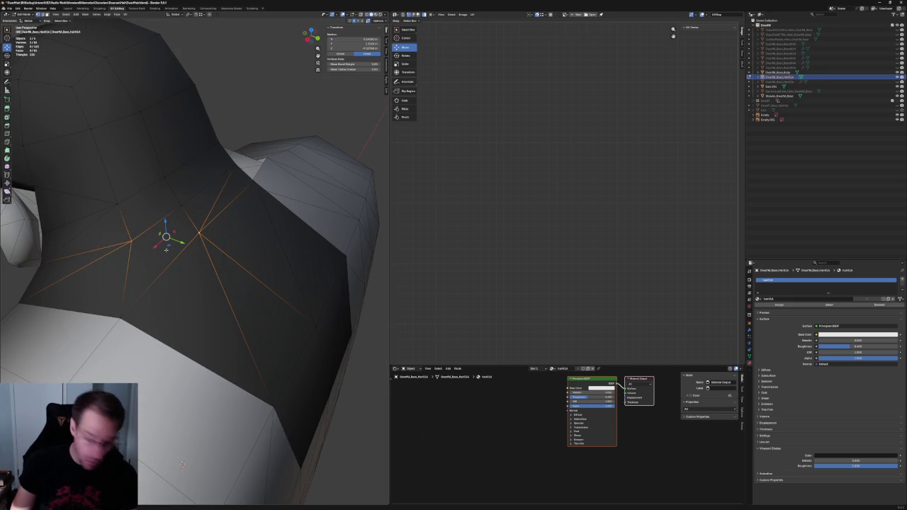
pyautogui.hotkey('alt', 'a')
# Select hair vertices near the shoulder in X-ray and switch to the side orthographic view
pyautogui.hotkey('alt', 'z')
pyautogui.scroll(-5, 180, 257)
pyautogui.moveTo(180, 258)
pyautogui.mouseDown(button='middle')
pyautogui.moveTo(195, 260)
pyautogui.moveTo(177, 272)
pyautogui.mouseUp(button='middle')
pyautogui.scroll(3, 191, 262)
pyautogui.moveTo(202, 240); pyautogui.dragTo(178, 273)
pyautogui.moveTo(178, 273); pyautogui.dragTo(204, 261, button='middle')
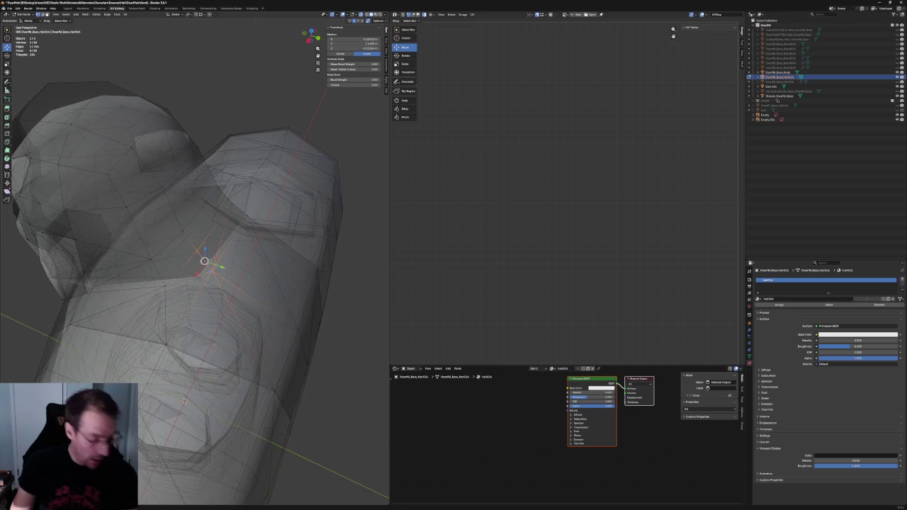
pyautogui.moveTo(283, 245); pyautogui.dragTo(264, 228, button='middle')
pyautogui.scroll(-2, 262, 226)
pyautogui.scroll(-2, 262, 227)
pyautogui.press('KP_3')
pyautogui.scroll(4, 217, 263)
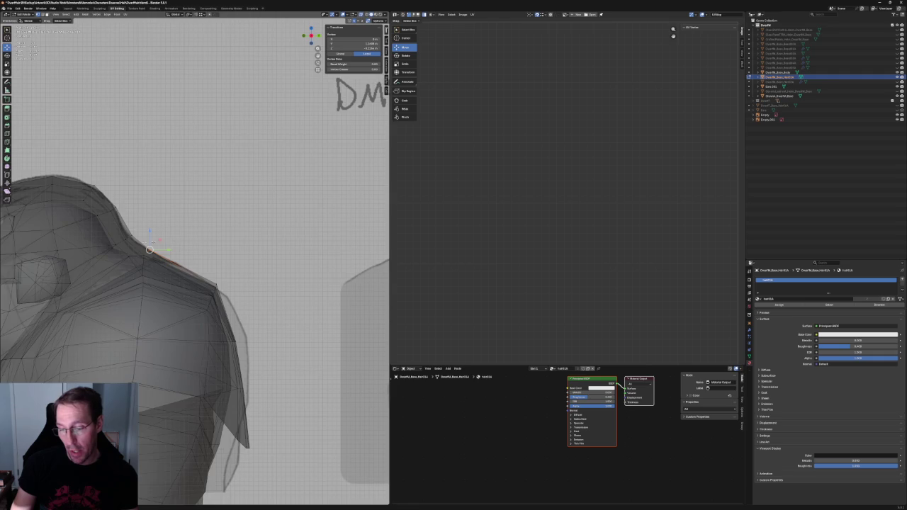
# Shift a two-vertex hair edge slightly sideways
pyautogui.scroll(3, 196, 263)
pyautogui.keyDown('shift'); pyautogui.click(194, 286); pyautogui.keyUp('shift')
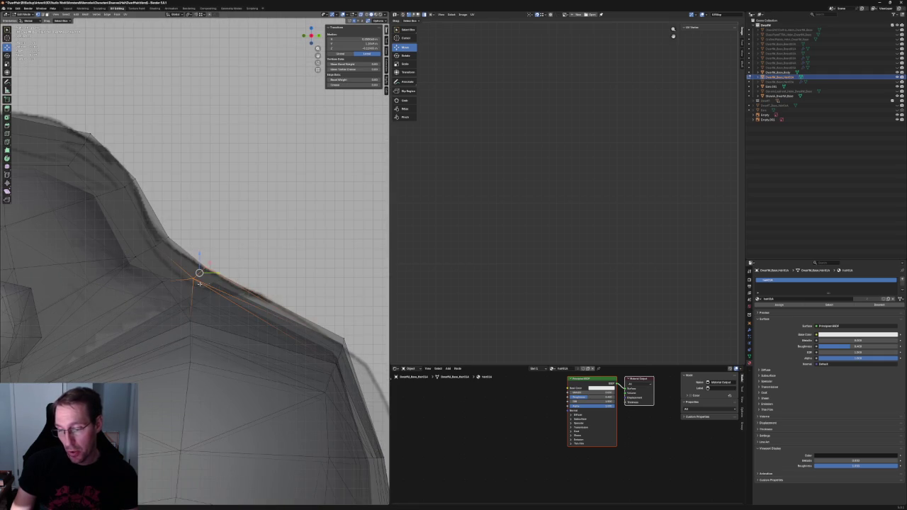
pyautogui.moveTo(210, 273); pyautogui.dragTo(215, 274)
pyautogui.click(211, 273)
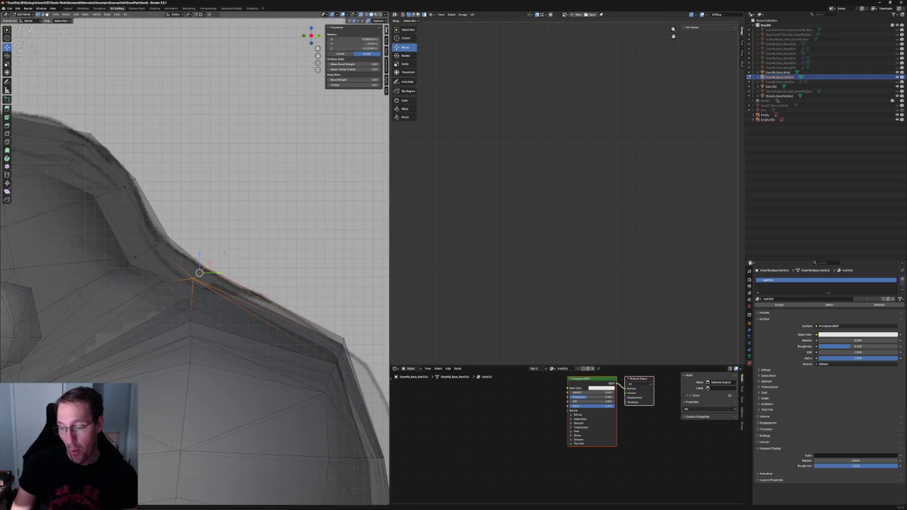
# Pull a single hair-edge vertex down toward the shoulder
pyautogui.click(193, 283)
pyautogui.moveTo(194, 282); pyautogui.dragTo(170, 278, button='middle')
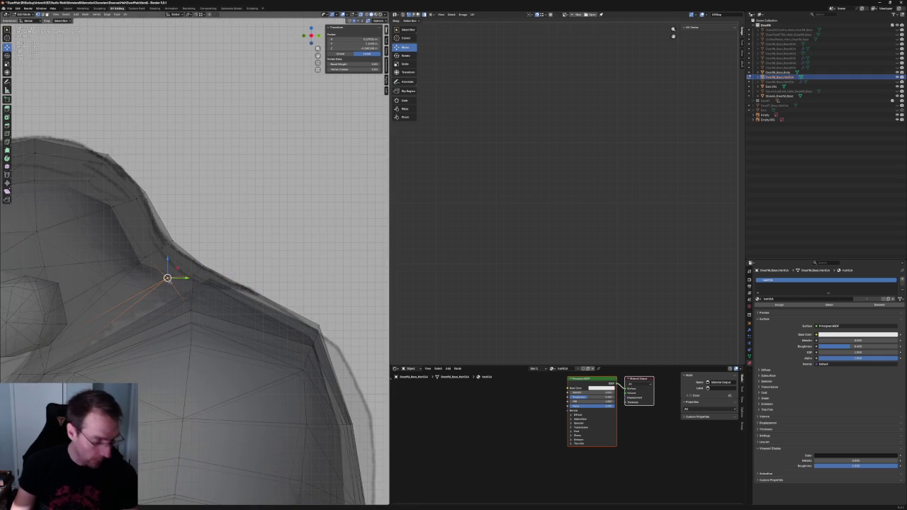
pyautogui.moveTo(179, 266); pyautogui.dragTo(180, 282)
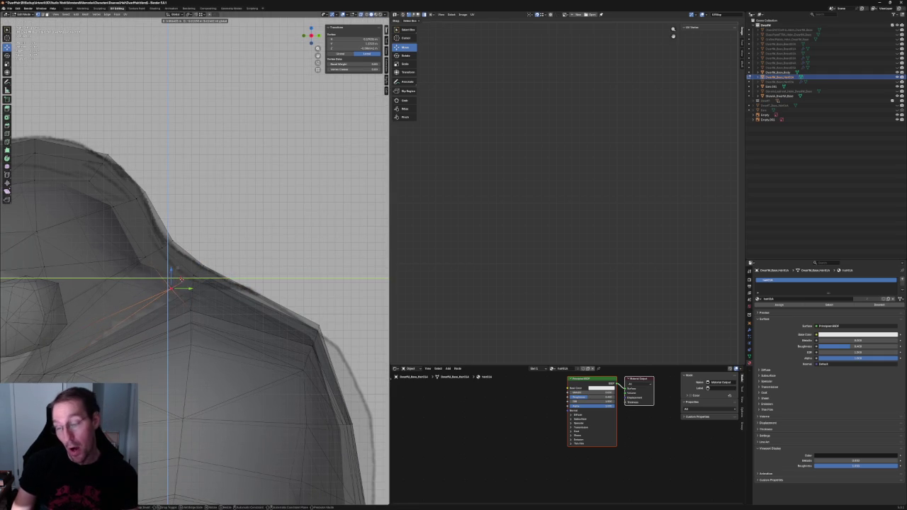
pyautogui.click(181, 282)
pyautogui.moveTo(181, 281)
pyautogui.mouseDown(button='middle')
pyautogui.moveTo(183, 377)
pyautogui.moveTo(187, 367)
pyautogui.moveTo(233, 374)
pyautogui.moveTo(224, 237)
pyautogui.moveTo(267, 248)
pyautogui.moveTo(173, 253)
pyautogui.mouseUp(button='middle')
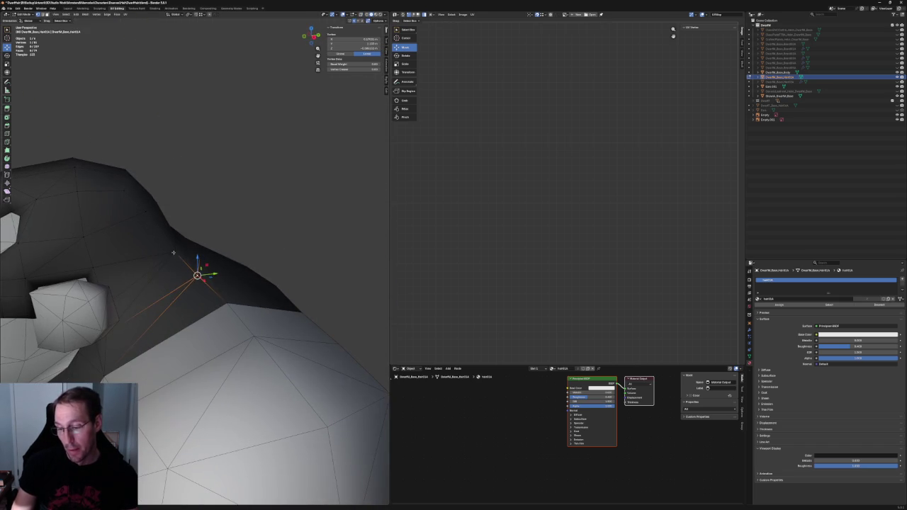
# Select another hair vertex and inspect the hair strip from the side view in X-ray
pyautogui.keyDown('shift'); pyautogui.click(248, 214); pyautogui.keyUp('shift')
pyautogui.moveTo(249, 215)
pyautogui.mouseDown(button='middle')
pyautogui.moveTo(170, 259)
pyautogui.moveTo(253, 257)
pyautogui.mouseUp(button='middle')
pyautogui.press('KP_3')
pyautogui.scroll(4, 256, 258)
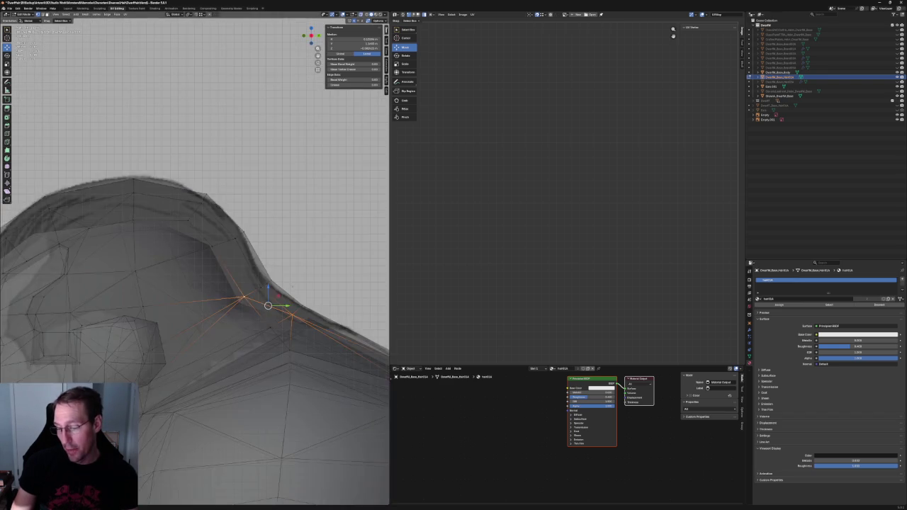
pyautogui.scroll(-1, 153, 256)
pyautogui.scroll(-3, 170, 244)
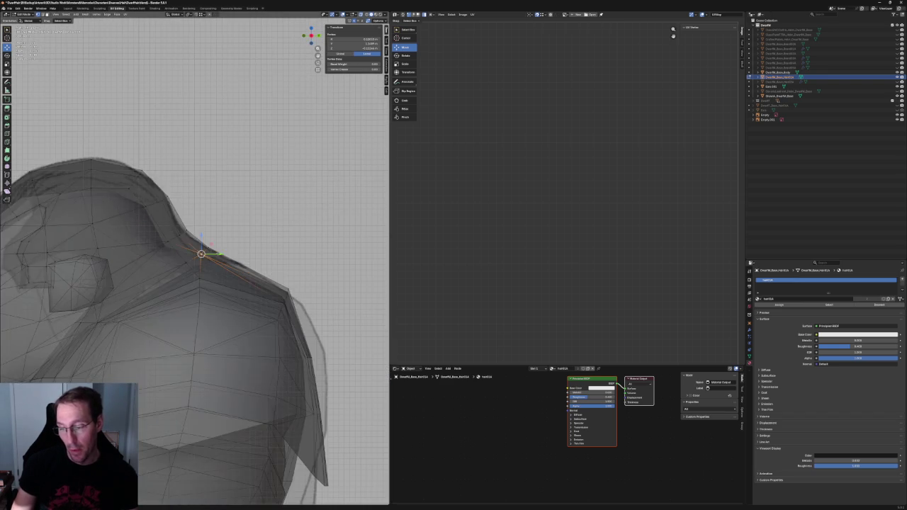
pyautogui.hotkey('alt', 'z')
pyautogui.moveTo(202, 253)
pyautogui.mouseDown(button='middle')
pyautogui.moveTo(206, 268)
pyautogui.moveTo(217, 264)
pyautogui.moveTo(194, 263)
pyautogui.mouseUp(button='middle')
pyautogui.hotkey('alt', 'z')
pyautogui.scroll(2, 199, 261)
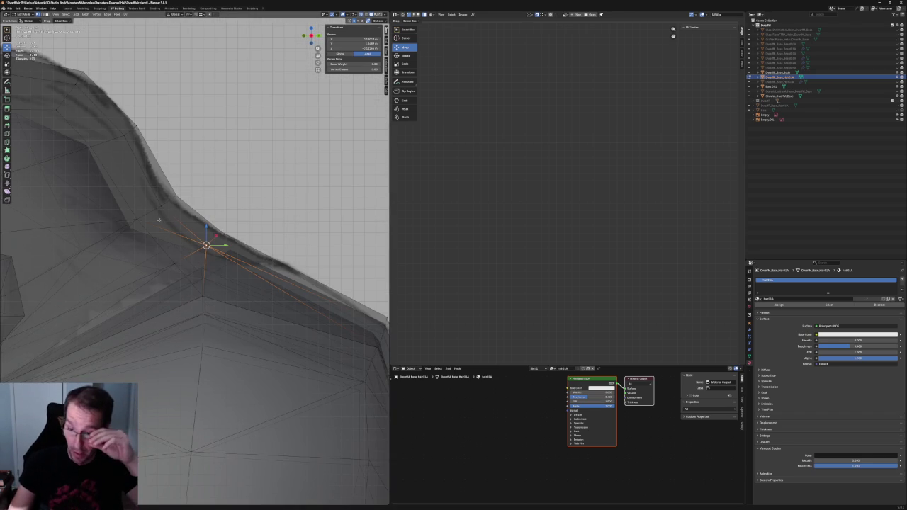
# Move a hair-strip vertex down and to the left onto the shoulder line
pyautogui.click(100, 146)
pyautogui.click(134, 211)
pyautogui.keyDown('shift'); pyautogui.click(177, 263); pyautogui.keyUp('shift')
pyautogui.scroll(-3, 178, 264)
pyautogui.hotkey('alt', 'z')
pyautogui.scroll(3, 213, 248)
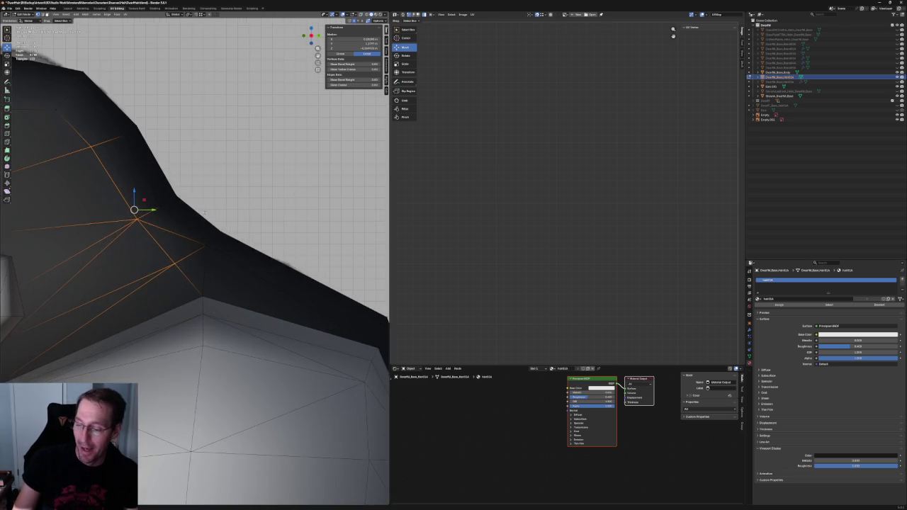
pyautogui.scroll(-3, 238, 237)
pyautogui.moveTo(238, 237); pyautogui.dragTo(165, 234, button='middle')
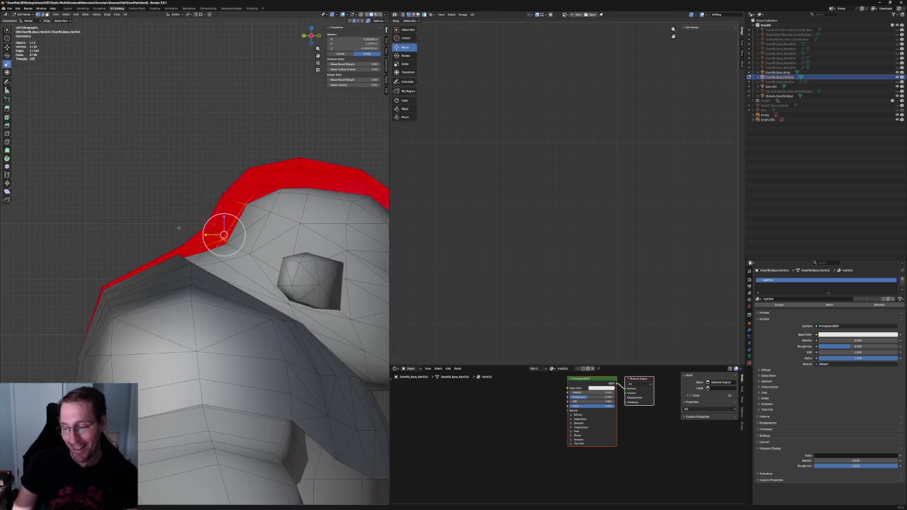
pyautogui.hotkey('alt', 'z')
pyautogui.scroll(2, 181, 225)
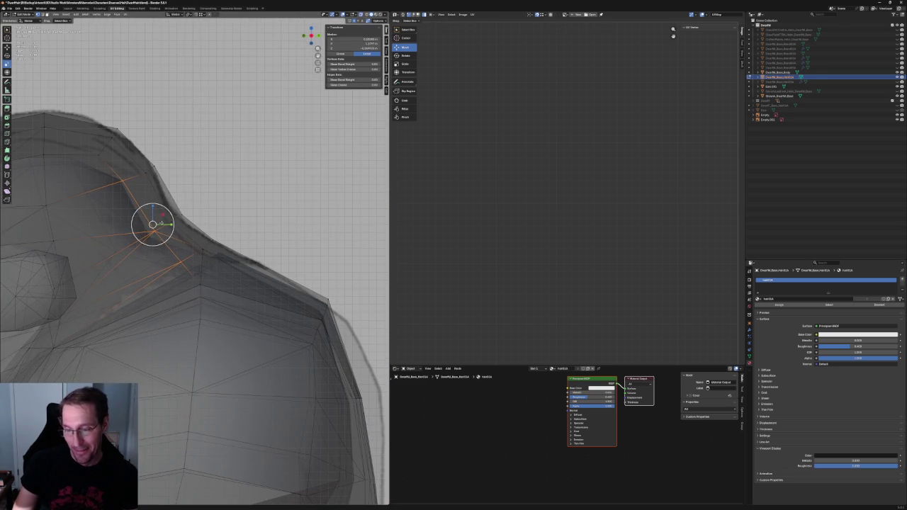
pyautogui.press('g')
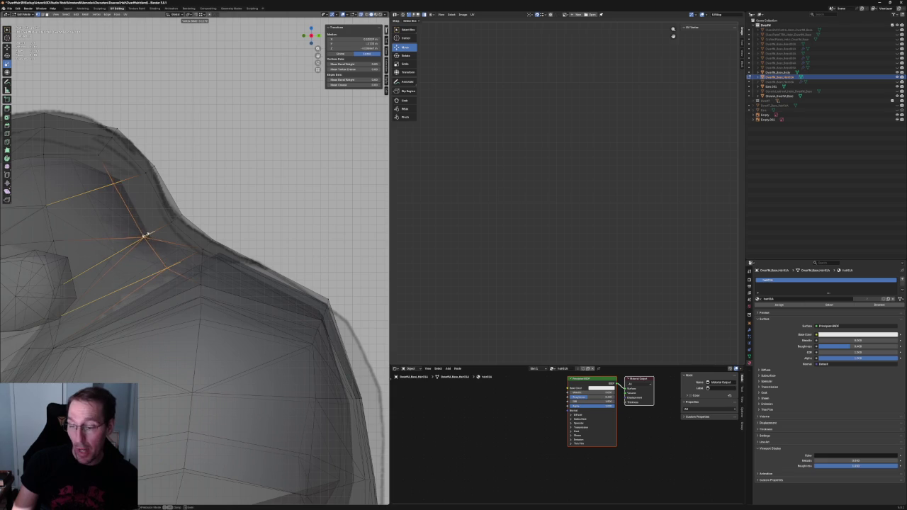
pyautogui.click(144, 234)
# Slide a hair-edge vertex along its edge with Vertex Slide
pyautogui.click(105, 151)
pyautogui.hotkey('shift', 'v')
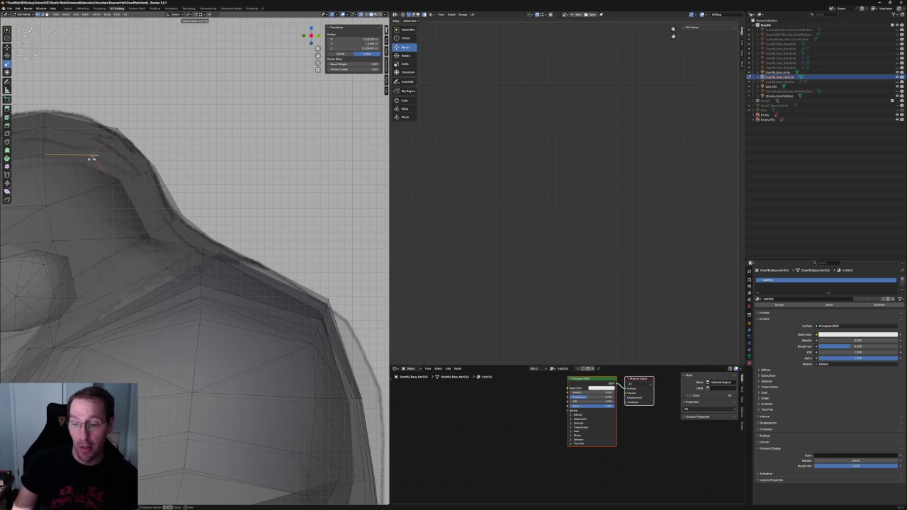
pyautogui.click(88, 159)
pyautogui.moveTo(90, 155)
pyautogui.mouseDown(button='middle')
pyautogui.moveTo(142, 211)
pyautogui.moveTo(149, 201)
pyautogui.mouseUp(button='middle')
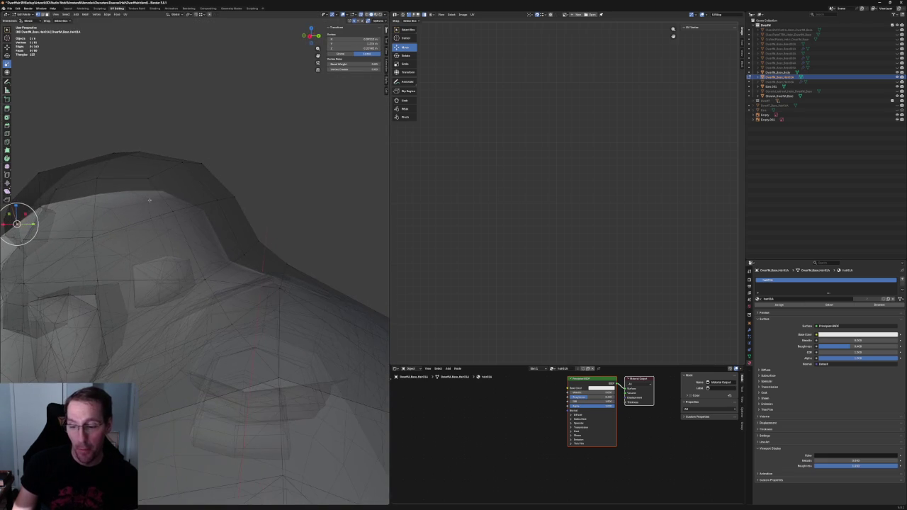
pyautogui.click(107, 177)
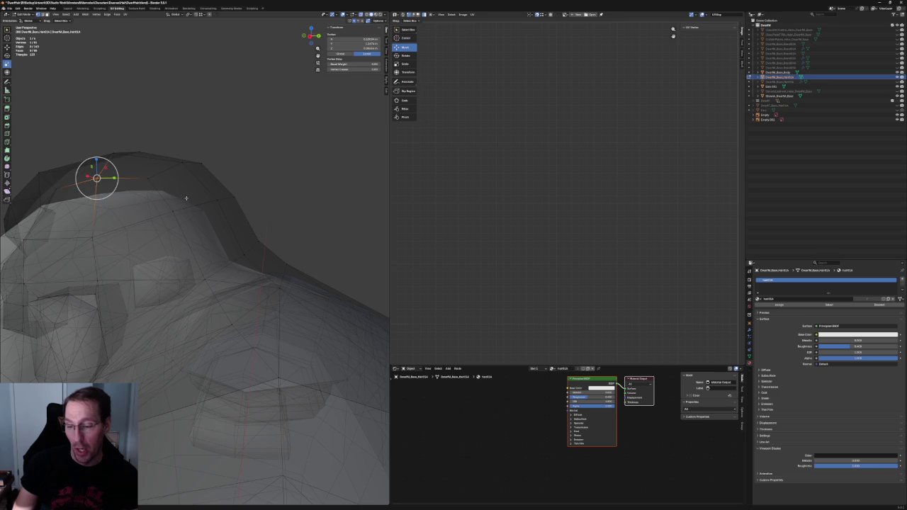
# Join two vertices on the back of the hair with a new edge using F
pyautogui.hotkey('alt', 'a')
pyautogui.hotkey('alt', 'z')
pyautogui.moveTo(246, 199)
pyautogui.mouseDown(button='middle')
pyautogui.moveTo(205, 215)
pyautogui.moveTo(168, 176)
pyautogui.moveTo(196, 150)
pyautogui.moveTo(134, 199)
pyautogui.moveTo(168, 130)
pyautogui.moveTo(139, 160)
pyautogui.moveTo(137, 170)
pyautogui.moveTo(213, 163)
pyautogui.moveTo(142, 168)
pyautogui.moveTo(233, 209)
pyautogui.mouseUp(button='middle')
pyautogui.click(148, 185)
pyautogui.keyDown('shift'); pyautogui.click(133, 199); pyautogui.keyUp('shift')
pyautogui.press('f')
# Raise one vertex of the new edge vertically in two G Z moves
pyautogui.click(217, 221)
pyautogui.press('g')
pyautogui.press('z')
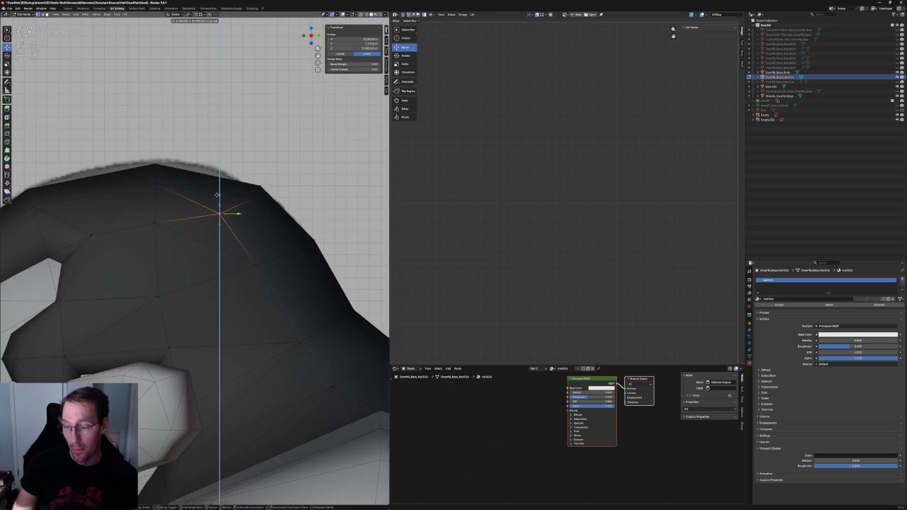
pyautogui.click(218, 201)
pyautogui.moveTo(218, 201)
pyautogui.mouseDown(button='middle')
pyautogui.moveTo(146, 228)
pyautogui.moveTo(186, 213)
pyautogui.mouseUp(button='middle')
pyautogui.click(185, 212)
pyautogui.click(159, 230)
pyautogui.press('g')
pyautogui.press('z')
pyautogui.click(161, 218)
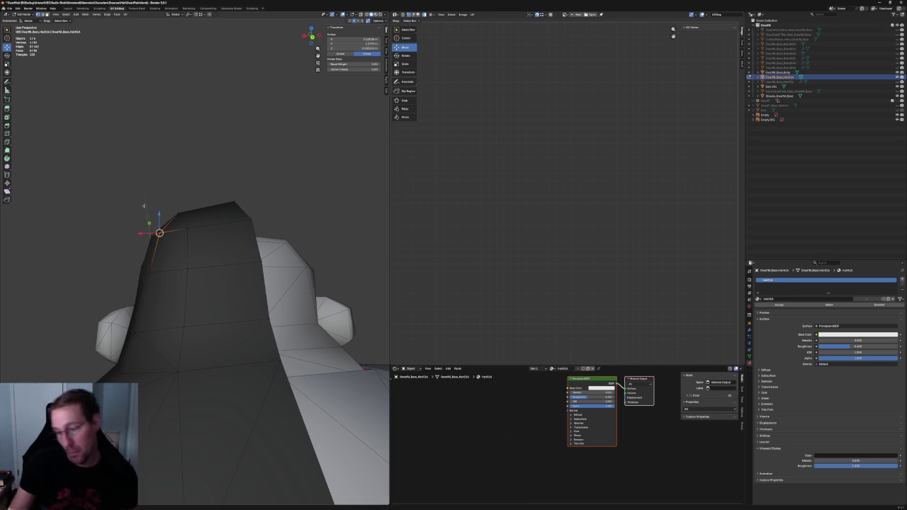
# Select the top hair vertex and centre the view on it, inspecting it from several angles
pyautogui.moveTo(199, 188)
pyautogui.mouseDown(button='middle')
pyautogui.moveTo(250, 188)
pyautogui.moveTo(255, 174)
pyautogui.moveTo(164, 184)
pyautogui.mouseUp(button='middle')
pyautogui.click(164, 184)
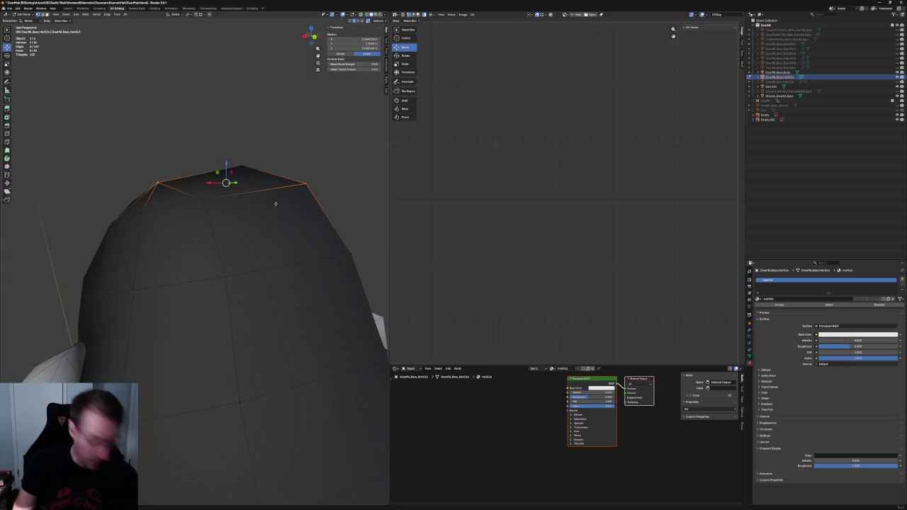
pyautogui.click(298, 148)
pyautogui.moveTo(298, 149); pyautogui.dragTo(279, 171, button='middle')
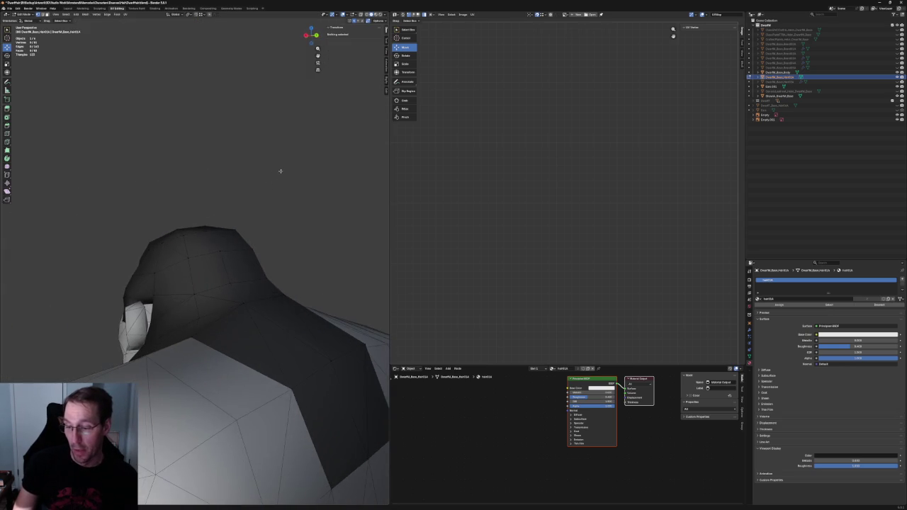
pyautogui.hotkey('ctrl', 'z')
pyautogui.press('KP_Decimal')
pyautogui.moveTo(218, 234)
pyautogui.mouseDown(button='middle')
pyautogui.moveTo(252, 180)
pyautogui.moveTo(267, 234)
pyautogui.moveTo(239, 251)
pyautogui.mouseUp(button='middle')
pyautogui.hotkey('alt', 'a')
# In the orthographic side view, move the top hair vertex vertically to a new height
pyautogui.press('KP_3')
pyautogui.scroll(3, 253, 234)
pyautogui.click(239, 263)
pyautogui.press('g')
pyautogui.press('z')
pyautogui.click(240, 249)
pyautogui.scroll(-5, 264, 231)
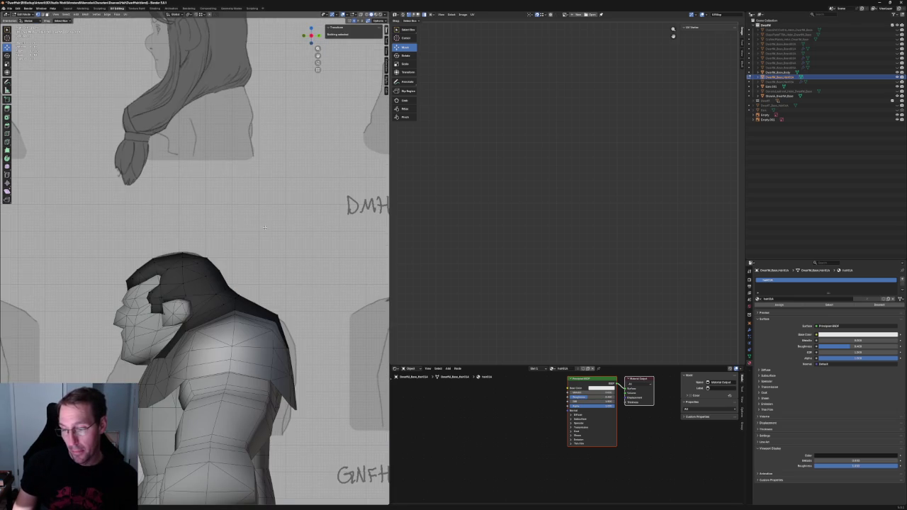
# Adjust the height of one top hair vertex along Z
pyautogui.scroll(5, 265, 227)
pyautogui.moveTo(264, 226); pyautogui.dragTo(163, 240, button='middle')
pyautogui.click(164, 239)
pyautogui.press('g')
pyautogui.press('z')
pyautogui.click(168, 231)
# With X-ray on, shift the topmost hair vertex slightly along Z
pyautogui.click(286, 206)
pyautogui.hotkey('alt', 'z')
pyautogui.press('g')
pyautogui.press('z')
pyautogui.click(288, 196)
pyautogui.scroll(-4, 286, 211)
pyautogui.scroll(-3, 270, 227)
pyautogui.hotkey('alt', 'a')
pyautogui.scroll(6, 249, 245)
pyautogui.scroll(2, 249, 246)
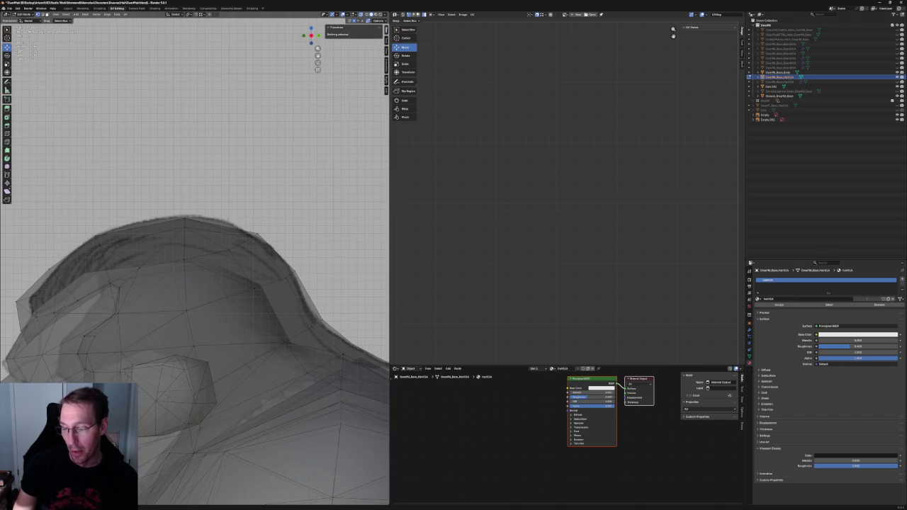
# Set another crown vertex's height along Z to follow the side reference
pyautogui.click(234, 246)
pyautogui.press('g')
pyautogui.press('z')
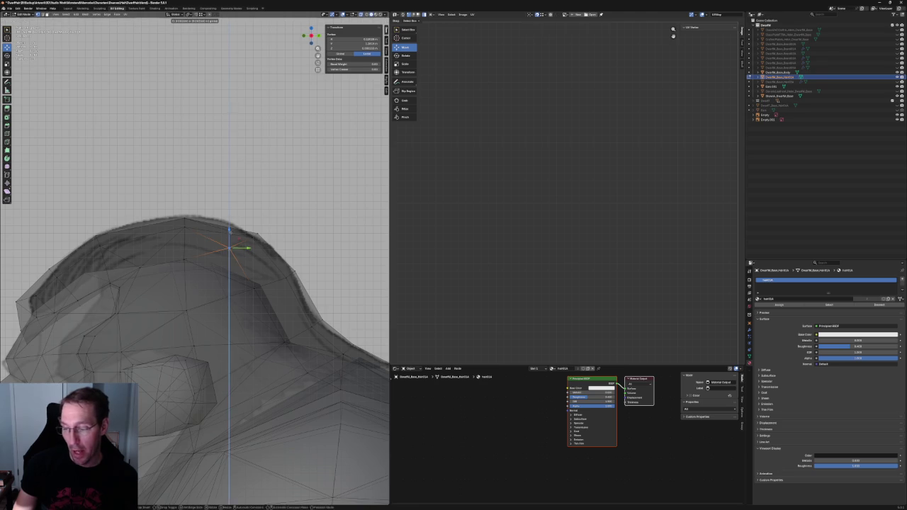
pyautogui.click(238, 250)
pyautogui.hotkey('alt', 'a')
pyautogui.scroll(-3, 210, 267)
pyautogui.scroll(-3, 200, 425)
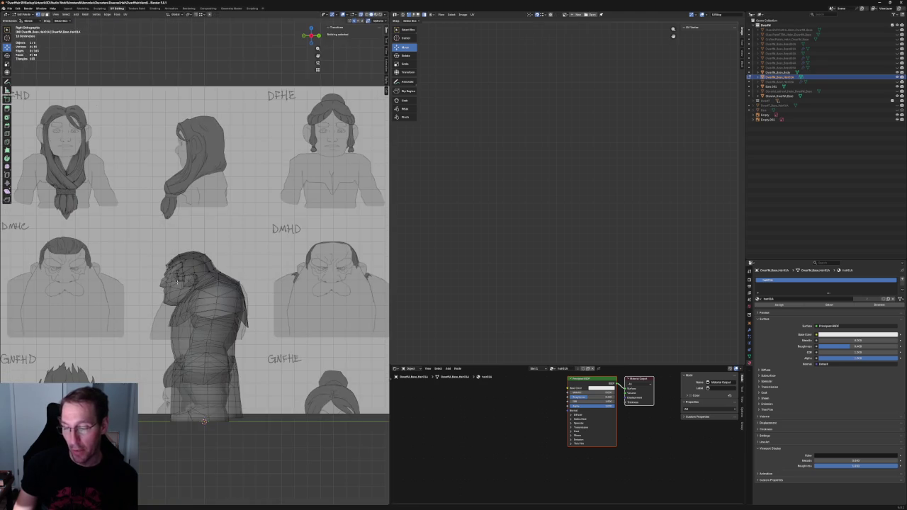
pyautogui.scroll(8, 198, 298)
pyautogui.scroll(3, 184, 241)
pyautogui.scroll(1, 176, 211)
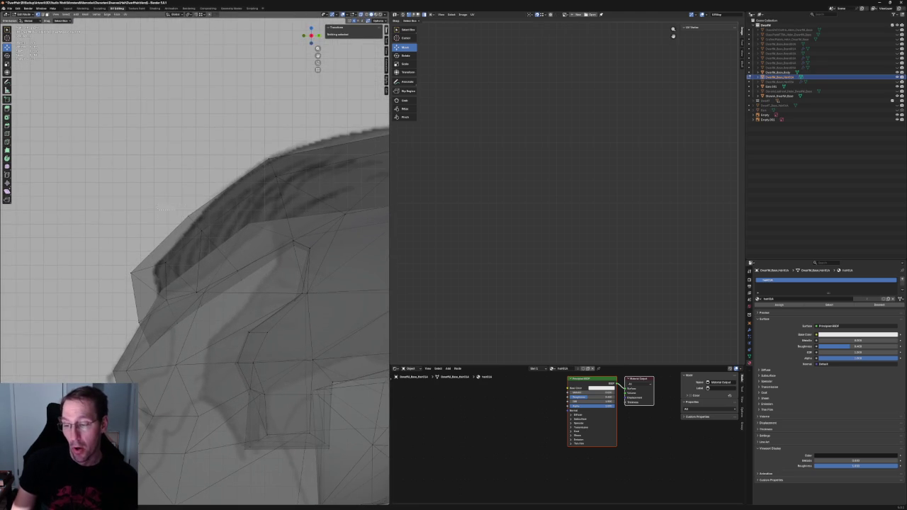
# Reposition two hair-edge vertices above the ear, one in the side plane, one along Y
pyautogui.click(197, 214)
pyautogui.press('g')
pyautogui.hotkey('shift', 'x')
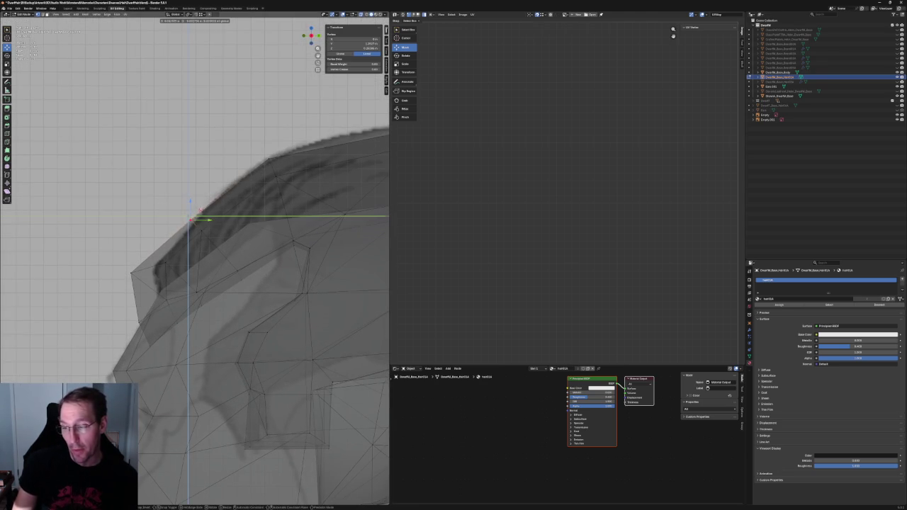
pyautogui.click(200, 210)
pyautogui.click(167, 264)
pyautogui.press('g')
pyautogui.press('y')
pyautogui.click(170, 263)
pyautogui.press('g')
pyautogui.press('y')
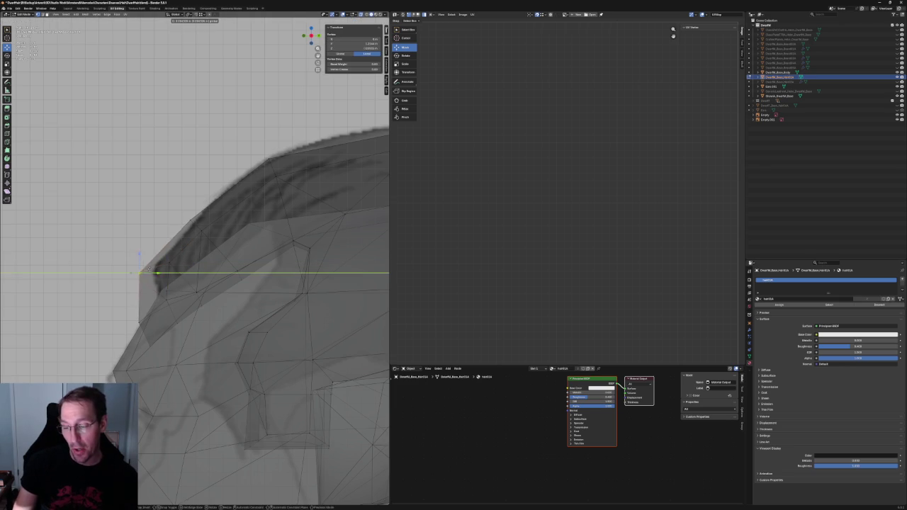
pyautogui.click(149, 270)
pyautogui.click(138, 228)
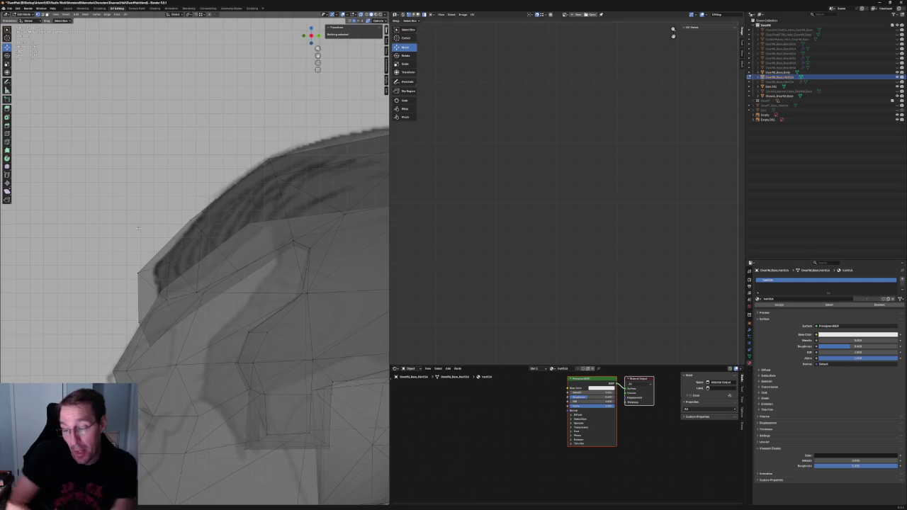
# Vertex-slide a lower hair-edge vertex along its edges, then turn X-ray off
pyautogui.click(166, 302)
pyautogui.press('g')
pyautogui.press('g')
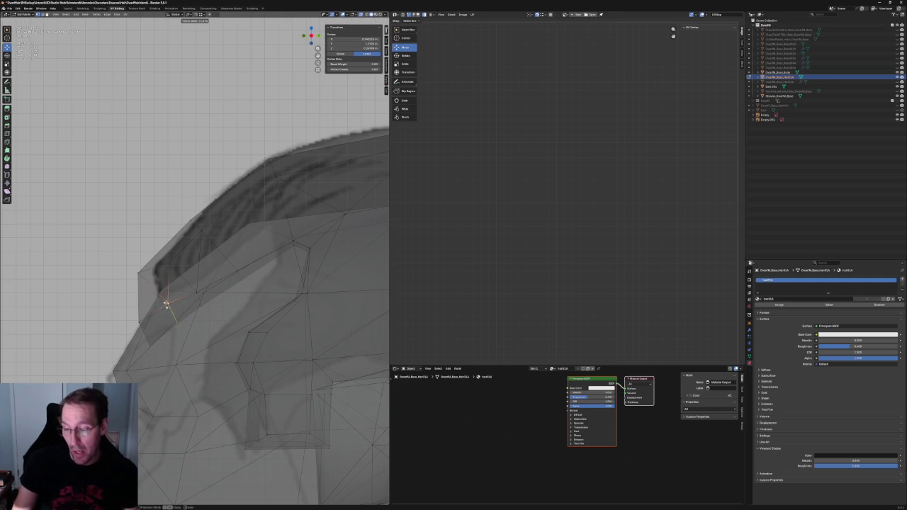
pyautogui.click(167, 303)
pyautogui.hotkey('alt', 'z')
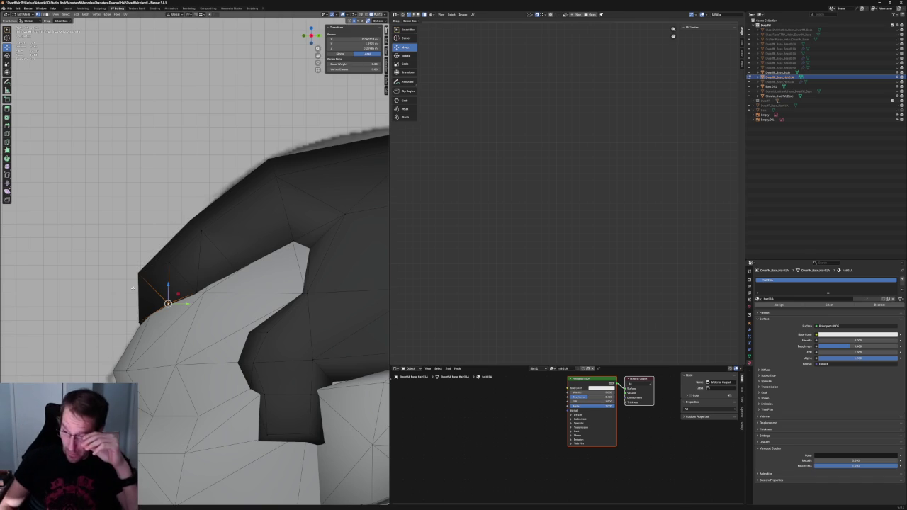
# Inspect hair vertices by the ear and unhide the beard mesh in the Outliner
pyautogui.moveTo(133, 287); pyautogui.dragTo(268, 284, button='middle')
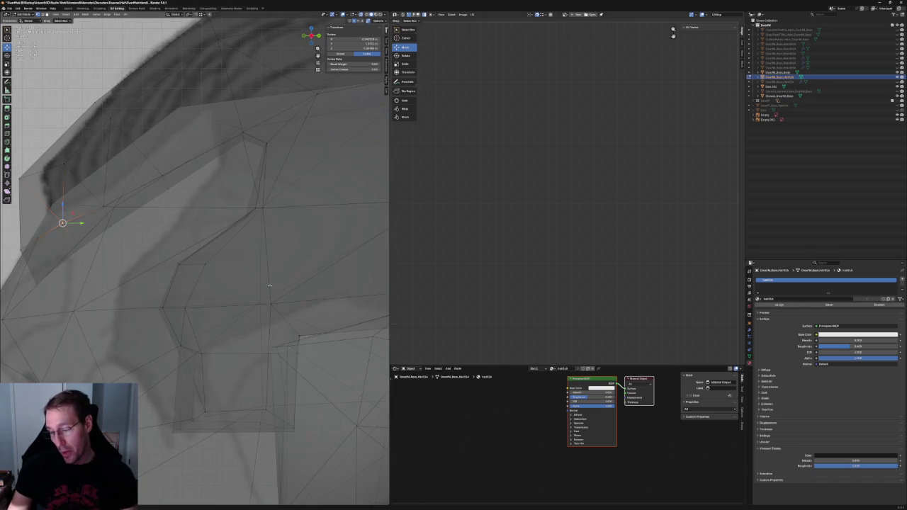
pyautogui.click(270, 303)
pyautogui.keyDown('shift'); pyautogui.click(205, 265); pyautogui.keyUp('shift')
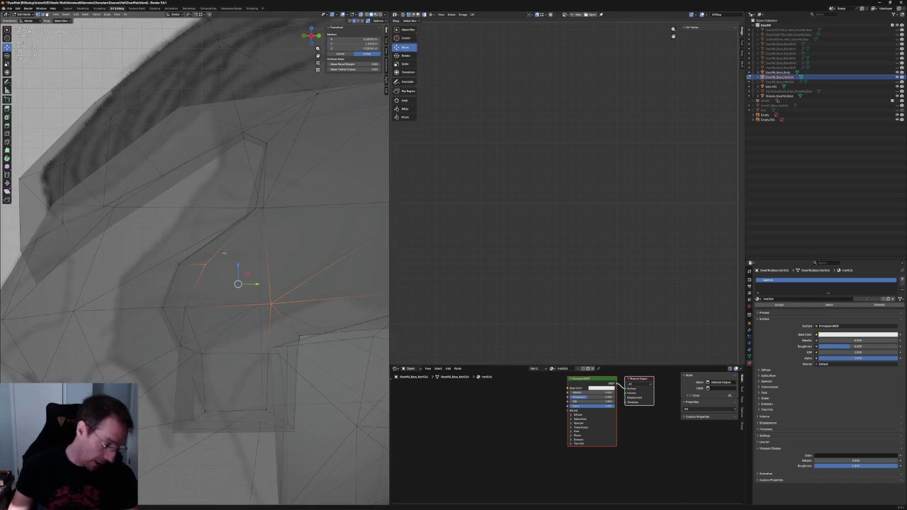
pyautogui.hotkey('alt', 'z')
pyautogui.hotkey('alt', 'a')
pyautogui.scroll(-3, 244, 248)
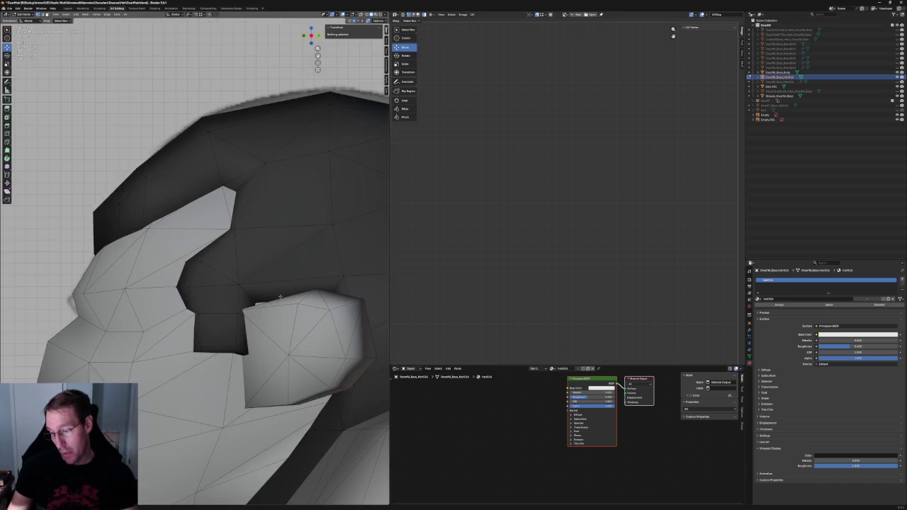
pyautogui.scroll(-2, 244, 248)
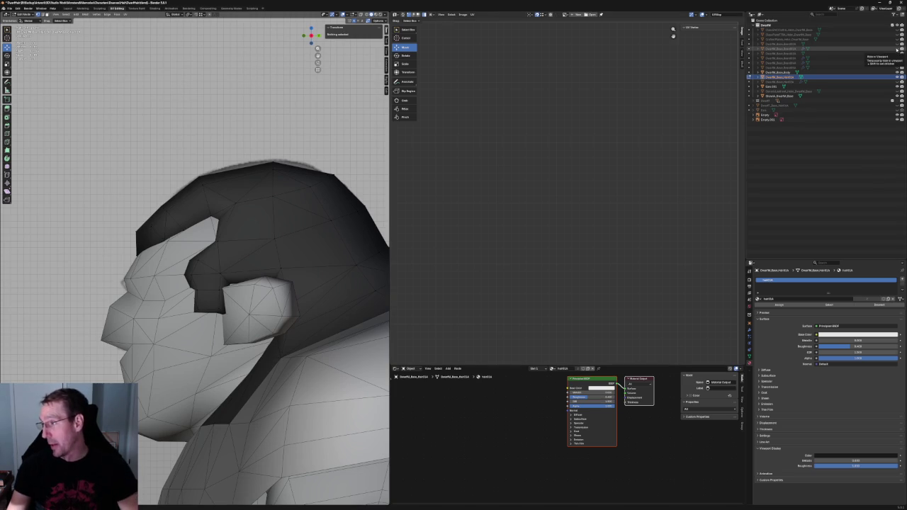
pyautogui.click(898, 51)
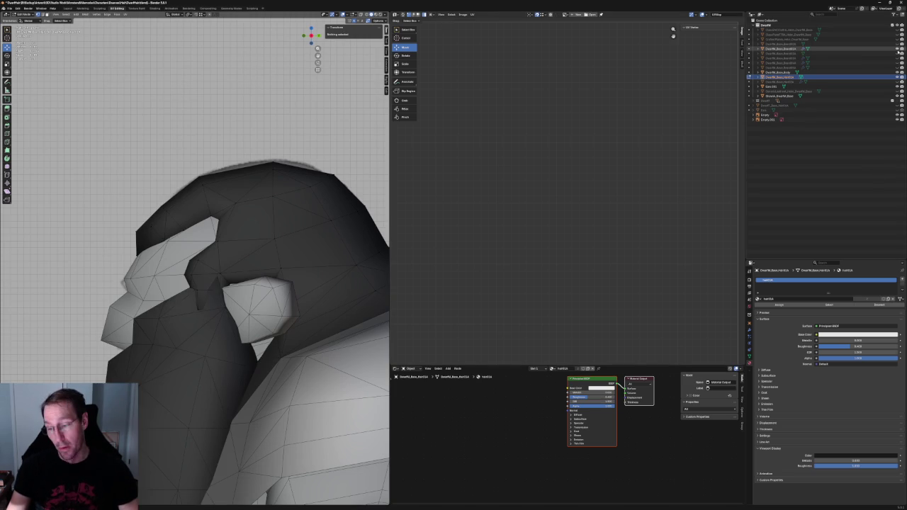
pyautogui.scroll(3, 219, 321)
# In front view, pull the sideburn tip vertex down and sideways along Z and X
pyautogui.moveTo(205, 304)
pyautogui.mouseDown(button='middle')
pyautogui.moveTo(219, 321)
pyautogui.moveTo(241, 283)
pyautogui.mouseUp(button='middle')
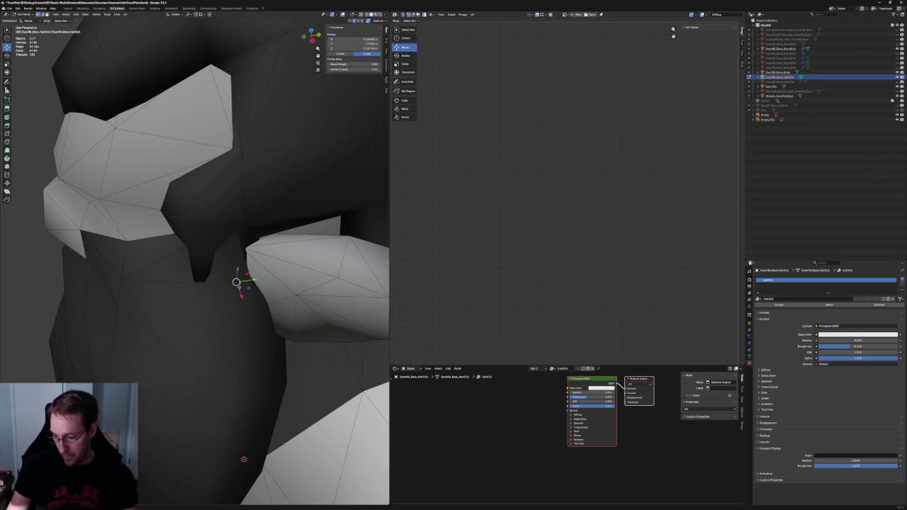
pyautogui.click(246, 283)
pyautogui.scroll(2, 285, 287)
pyautogui.press('KP_1')
pyautogui.scroll(2, 217, 283)
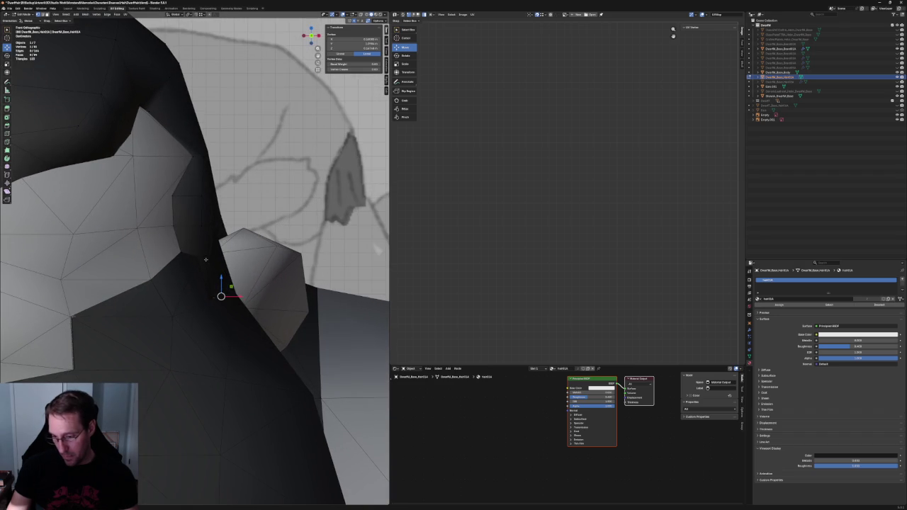
pyautogui.press('g')
pyautogui.press('x')
pyautogui.press('z')
pyautogui.click(210, 298)
pyautogui.press('g')
pyautogui.press('x')
pyautogui.click(218, 297)
# Using X-ray, box-select a hidden hair vertex near the sideburn and reposition it
pyautogui.hotkey('alt', 'z')
pyautogui.hotkey('alt', 'z')
pyautogui.moveTo(217, 298)
pyautogui.mouseDown(button='middle')
pyautogui.moveTo(197, 274)
pyautogui.moveTo(228, 249)
pyautogui.mouseUp(button='middle')
pyautogui.scroll(5, 197, 274)
pyautogui.click(249, 208)
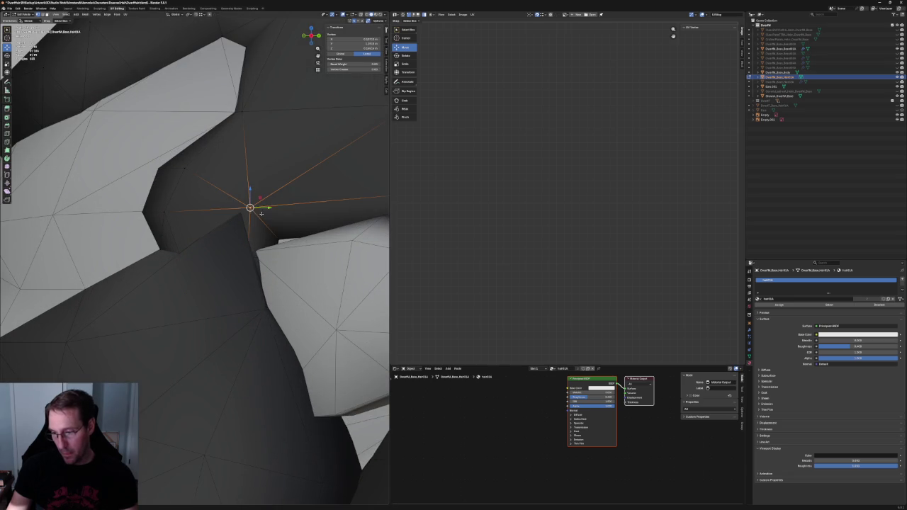
pyautogui.hotkey('alt', 'z')
pyautogui.moveTo(217, 187); pyautogui.dragTo(291, 221)
pyautogui.press('g')
pyautogui.click(262, 208)
pyautogui.hotkey('alt', 'z')
pyautogui.moveTo(263, 213)
pyautogui.mouseDown(button='middle')
pyautogui.moveTo(275, 226)
pyautogui.moveTo(266, 229)
pyautogui.mouseUp(button='middle')
pyautogui.press('KP_1')
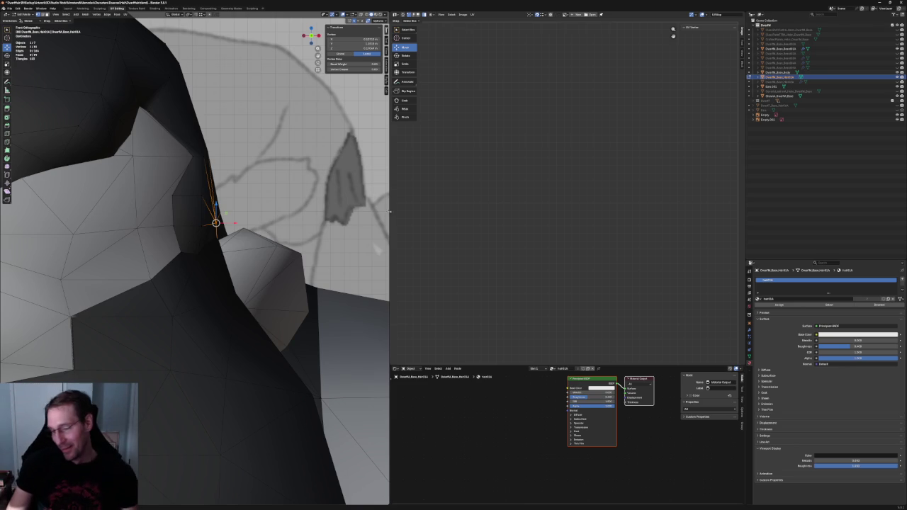
# Move the selected hair vertex beside the ear, checking it with X-ray toggled
pyautogui.moveTo(376, 220); pyautogui.dragTo(283, 319, button='middle')
pyautogui.moveTo(269, 284)
pyautogui.mouseDown(button='middle')
pyautogui.moveTo(250, 292)
pyautogui.moveTo(245, 333)
pyautogui.mouseUp(button='middle')
pyautogui.hotkey('alt', 'z')
pyautogui.press('g')
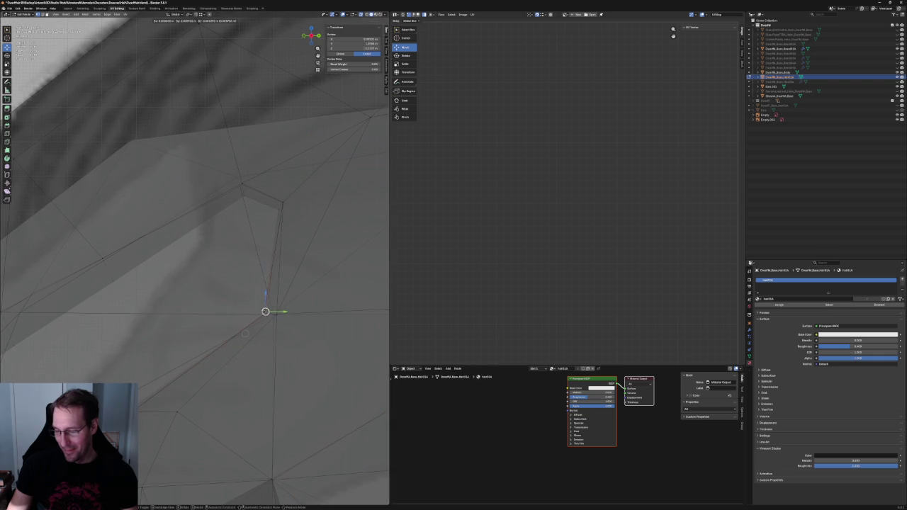
pyautogui.click(245, 334)
pyautogui.hotkey('alt', 'z')
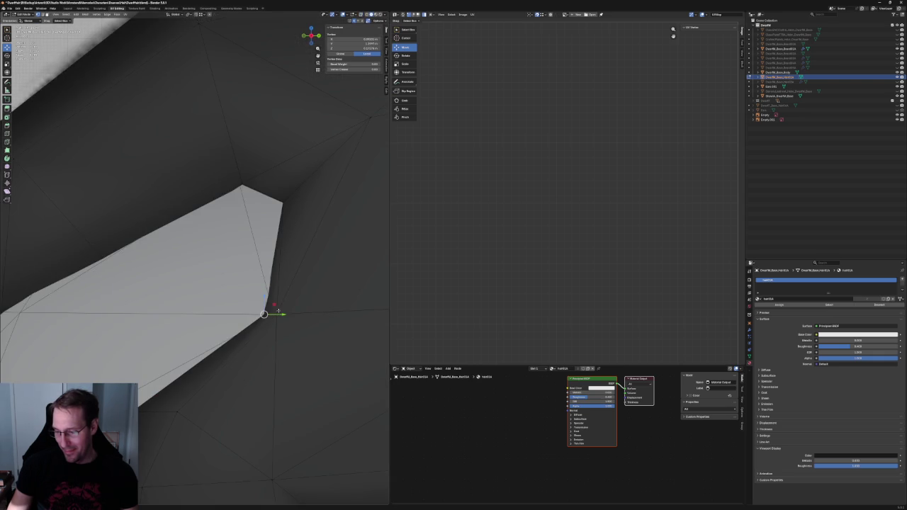
pyautogui.hotkey('alt', 'z')
# Box-select a lower hair-edge vertex and shift it along X
pyautogui.click(282, 203)
pyautogui.hotkey('alt', 'z')
pyautogui.hotkey('alt', 'z')
pyautogui.scroll(-5, 276, 240)
pyautogui.moveTo(276, 240)
pyautogui.mouseDown(button='middle')
pyautogui.moveTo(263, 203)
pyautogui.moveTo(167, 205)
pyautogui.mouseUp(button='middle')
pyautogui.moveTo(168, 196); pyautogui.dragTo(139, 215)
pyautogui.hotkey('alt', 'z')
pyautogui.press('g')
pyautogui.press('x')
pyautogui.click(172, 212)
pyautogui.hotkey('alt', 'z')
# Shift the next hair-edge vertex along X, then select the adjacent vertex
pyautogui.click(99, 215)
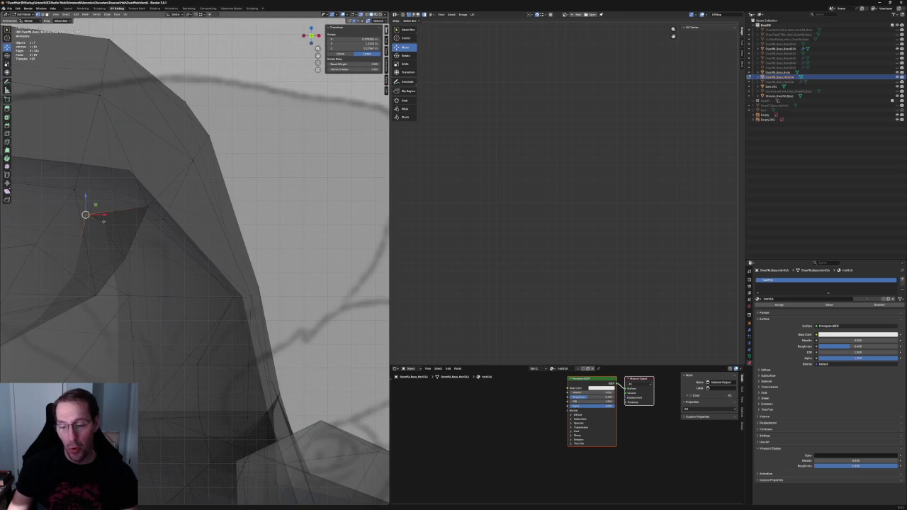
pyautogui.press('g')
pyautogui.press('x')
pyautogui.click(123, 213)
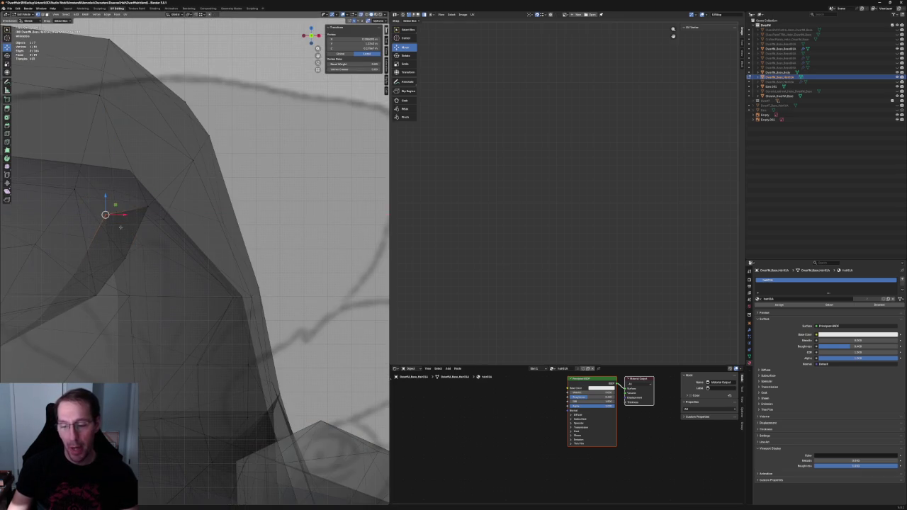
pyautogui.scroll(2, 205, 202)
pyautogui.click(162, 253)
pyautogui.moveTo(188, 248)
pyautogui.mouseDown(button='middle')
pyautogui.moveTo(139, 248)
pyautogui.moveTo(163, 256)
pyautogui.moveTo(197, 235)
pyautogui.moveTo(193, 214)
pyautogui.moveTo(243, 242)
pyautogui.moveTo(238, 246)
pyautogui.mouseUp(button='middle')
pyautogui.scroll(-5, 138, 242)
pyautogui.moveTo(239, 246)
pyautogui.mouseDown(button='middle')
pyautogui.moveTo(255, 241)
pyautogui.moveTo(247, 271)
pyautogui.mouseUp(button='middle')
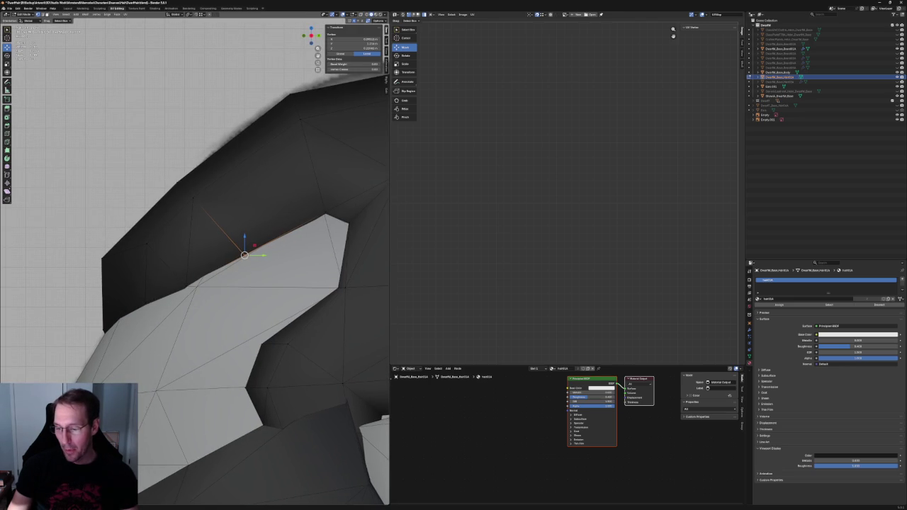
# In X-ray view, slide a hair-edge vertex along its edge near the ear
pyautogui.hotkey('alt', 'z')
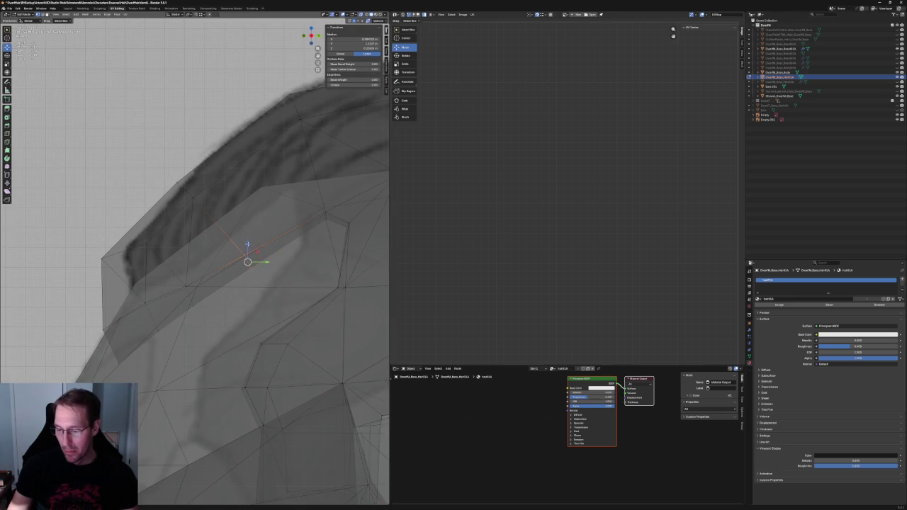
pyautogui.press('g')
pyautogui.press('g')
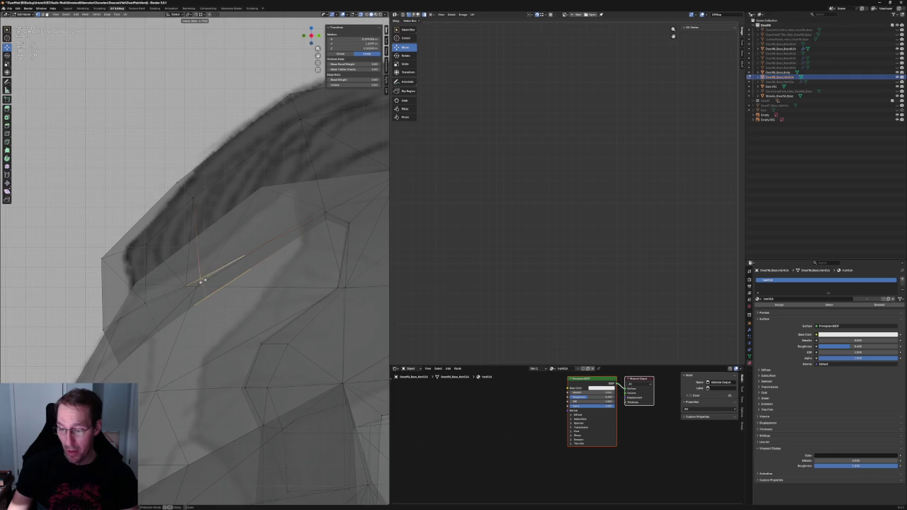
pyautogui.click(199, 283)
pyautogui.moveTo(211, 283); pyautogui.dragTo(226, 277, button='middle')
pyautogui.scroll(3, 253, 294)
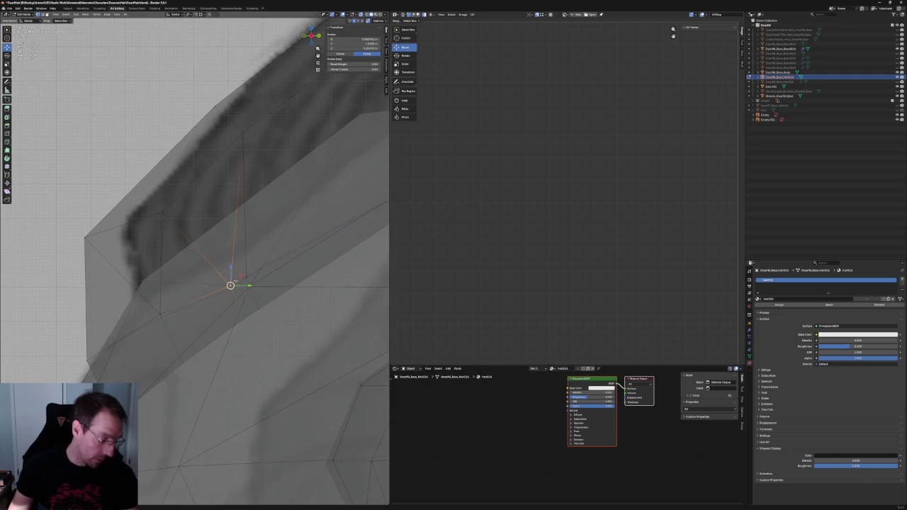
# Move two lower hair-edge vertices up and to the right toward the ear
pyautogui.press('g')
pyautogui.click(275, 34)
pyautogui.click(243, 318)
pyautogui.press('g')
pyautogui.click(291, 285)
pyautogui.scroll(-5, 206, 290)
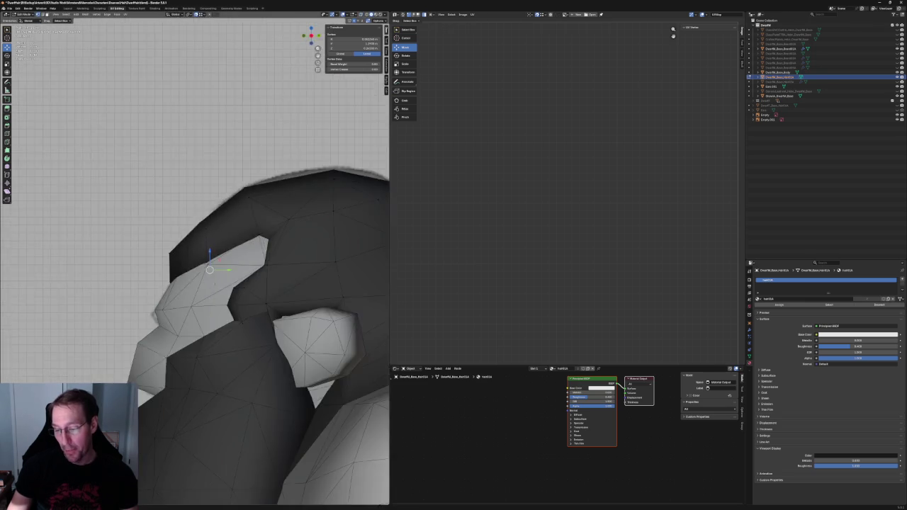
pyautogui.moveTo(206, 290)
pyautogui.mouseDown(button='middle')
pyautogui.moveTo(177, 271)
pyautogui.moveTo(188, 270)
pyautogui.mouseUp(button='middle')
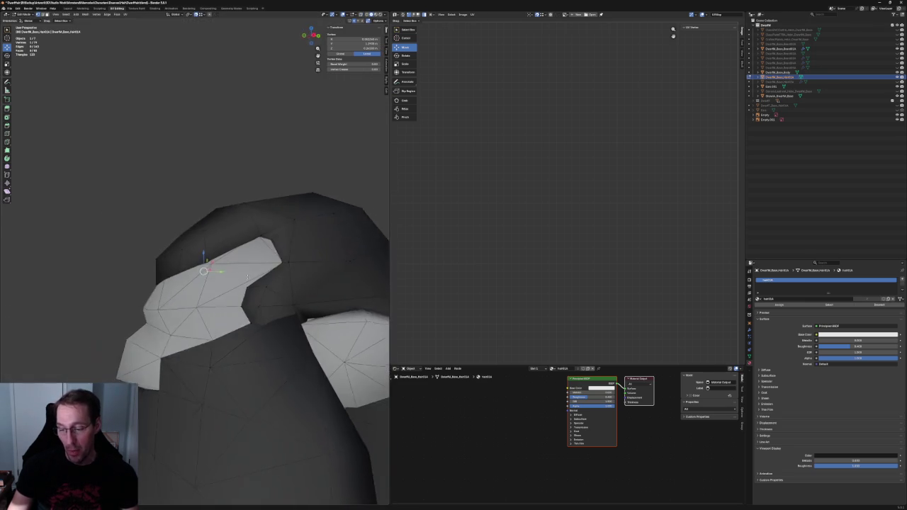
pyautogui.scroll(5, 188, 270)
# Raise two hair-edge vertices vertically along the Z axis
pyautogui.click(168, 300)
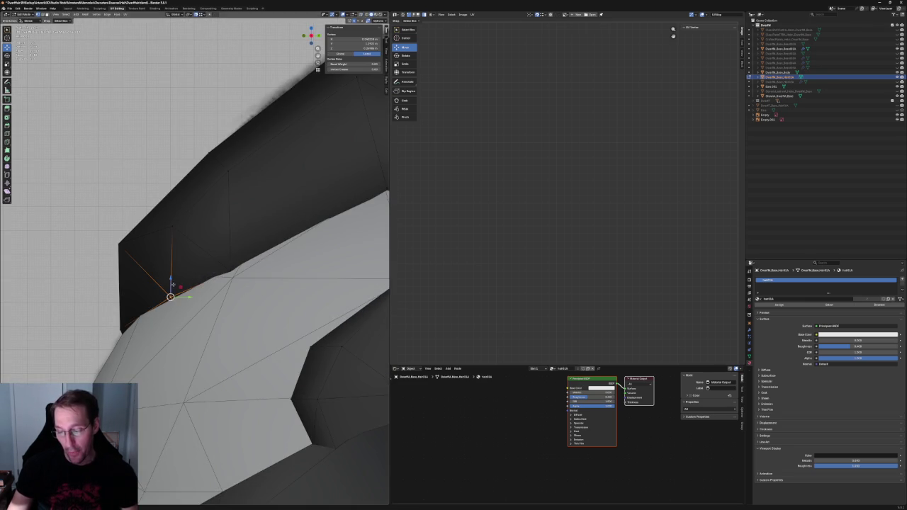
pyautogui.press('g')
pyautogui.press('z')
pyautogui.click(170, 277)
pyautogui.hotkey('alt', 'z')
pyautogui.click(231, 268)
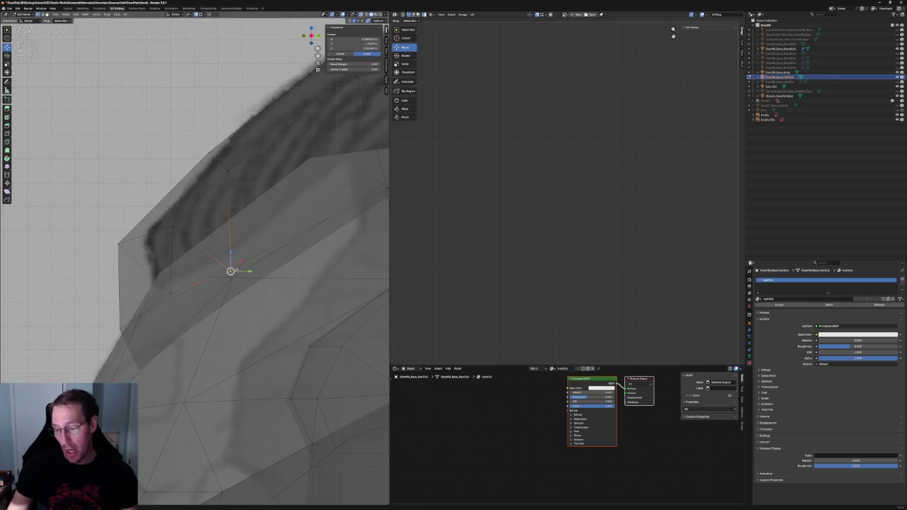
pyautogui.hotkey('alt', 'z')
pyautogui.press('g')
pyautogui.press('z')
pyautogui.click(229, 255)
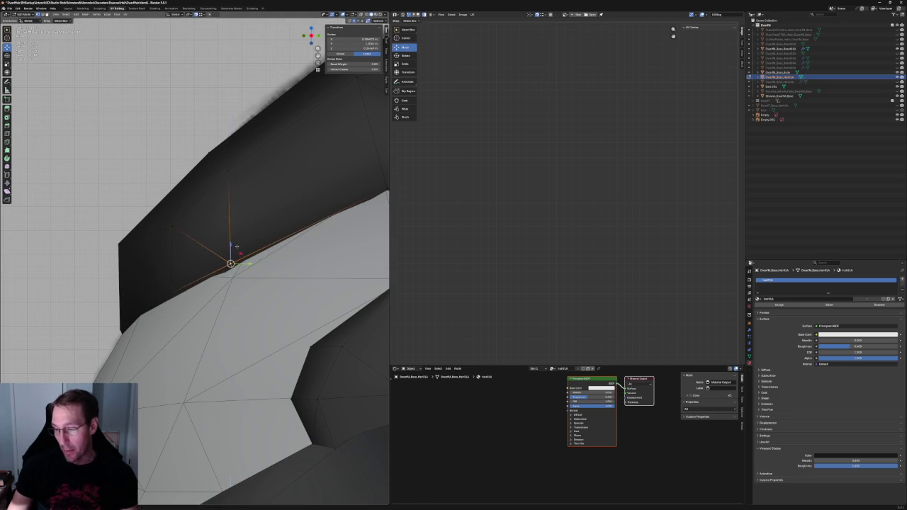
pyautogui.scroll(-5, 212, 262)
pyautogui.scroll(-4, 196, 258)
pyautogui.scroll(-2, 196, 258)
pyautogui.scroll(5, 213, 255)
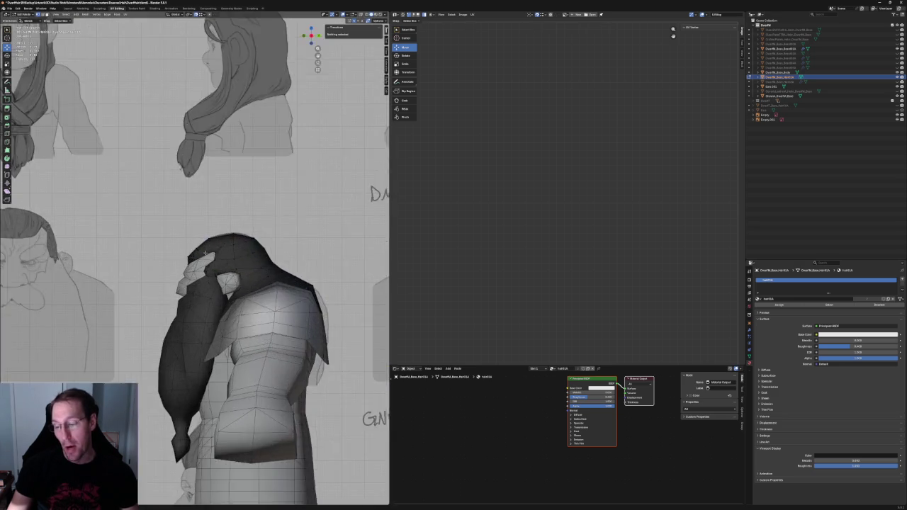
pyautogui.scroll(4, 223, 252)
pyautogui.scroll(4, 229, 251)
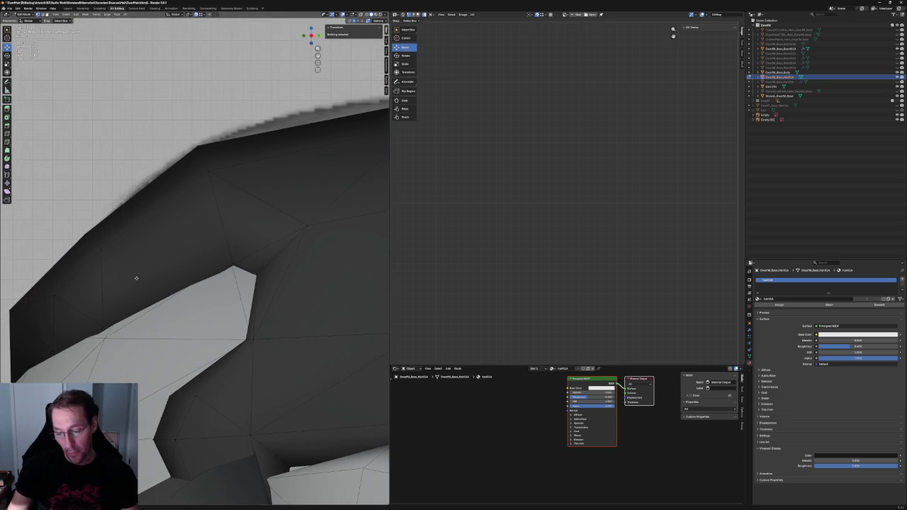
pyautogui.scroll(4, 133, 279)
# Box-select a vertex on the hair's lower edge in X-ray and move it up and right
pyautogui.hotkey('alt', 'z')
pyautogui.moveTo(119, 313); pyautogui.dragTo(173, 385)
pyautogui.hotkey('alt', 'z')
pyautogui.press('g')
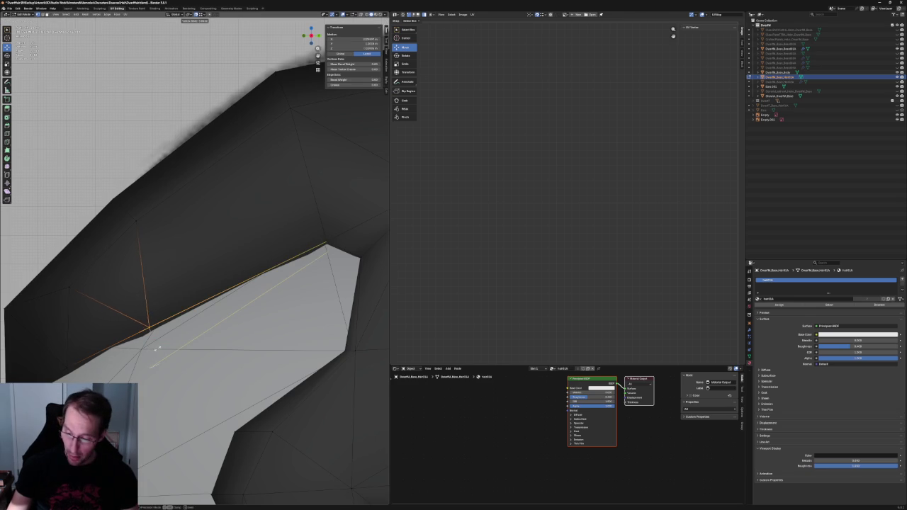
pyautogui.click(209, 290)
# Slide an upper-edge hair vertex left, then back up along its edge
pyautogui.hotkey('alt', 'z')
pyautogui.click(159, 210)
pyautogui.hotkey('alt', 'z')
pyautogui.press('g')
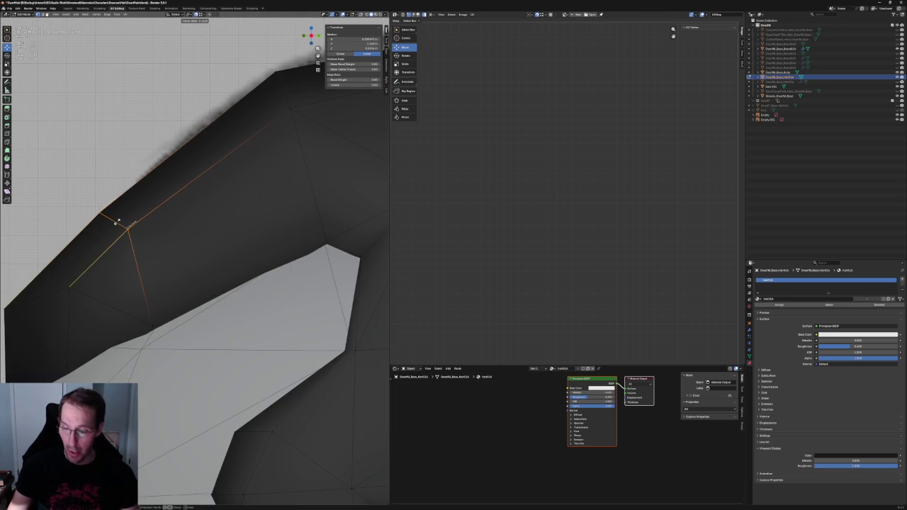
pyautogui.click(112, 216)
pyautogui.press('g')
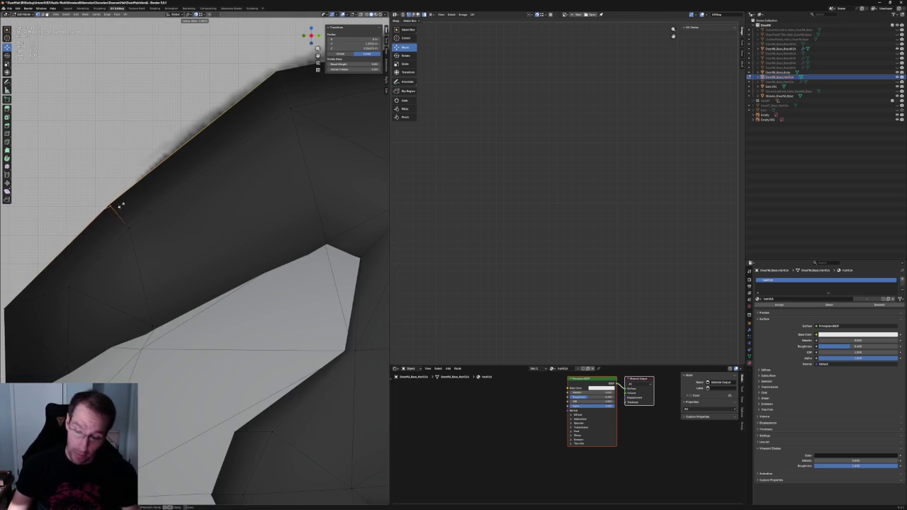
pyautogui.click(129, 197)
pyautogui.scroll(-3, 195, 262)
# Dissolve the edge between two upper hair vertices, then clear the selection
pyautogui.keyDown('shift'); pyautogui.click(243, 186); pyautogui.keyUp('shift')
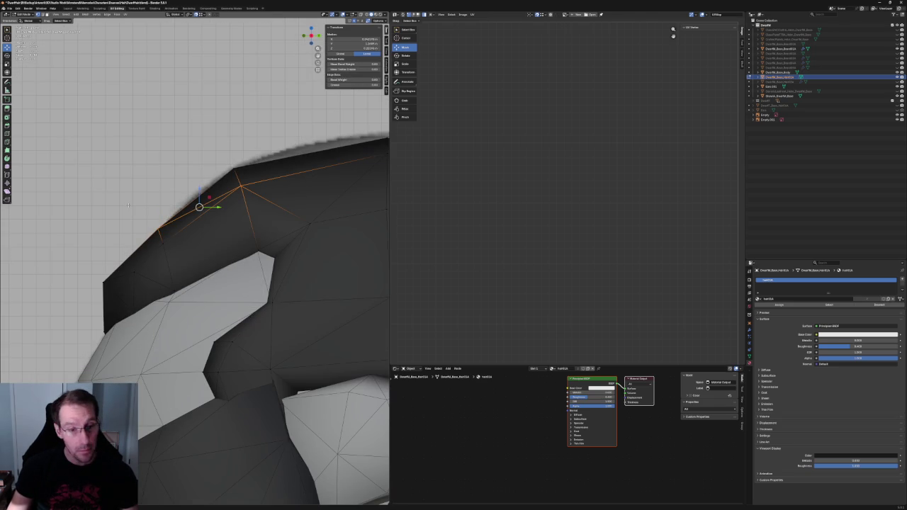
pyautogui.hotkey('ctrl', 'x')
pyautogui.click(167, 241)
pyautogui.hotkey('ctrl', 'z')
pyautogui.hotkey('ctrl', 'z')
pyautogui.hotkey('ctrl', 'z')
pyautogui.hotkey('ctrl', 'shift', 'z')
pyautogui.hotkey('ctrl', 'shift', 'z')
pyautogui.hotkey('ctrl', 'shift', 'z')
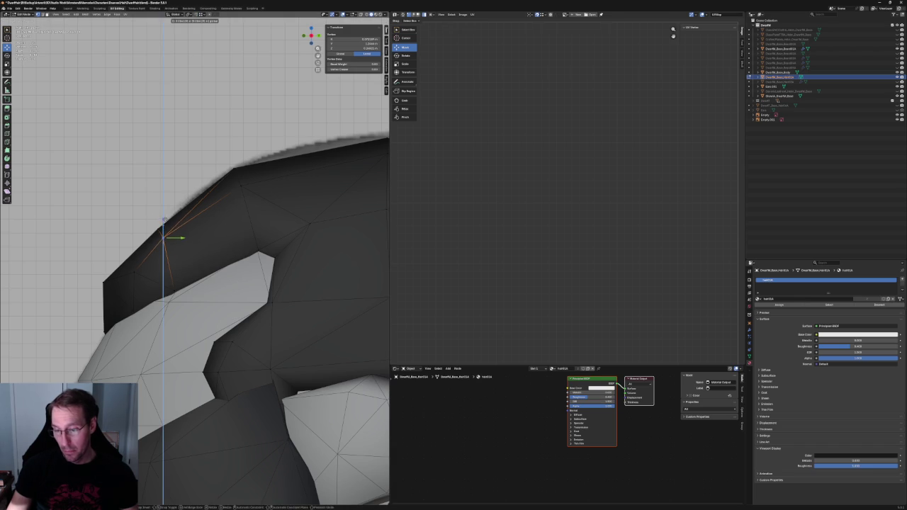
pyautogui.click(213, 235)
pyautogui.scroll(-3, 215, 237)
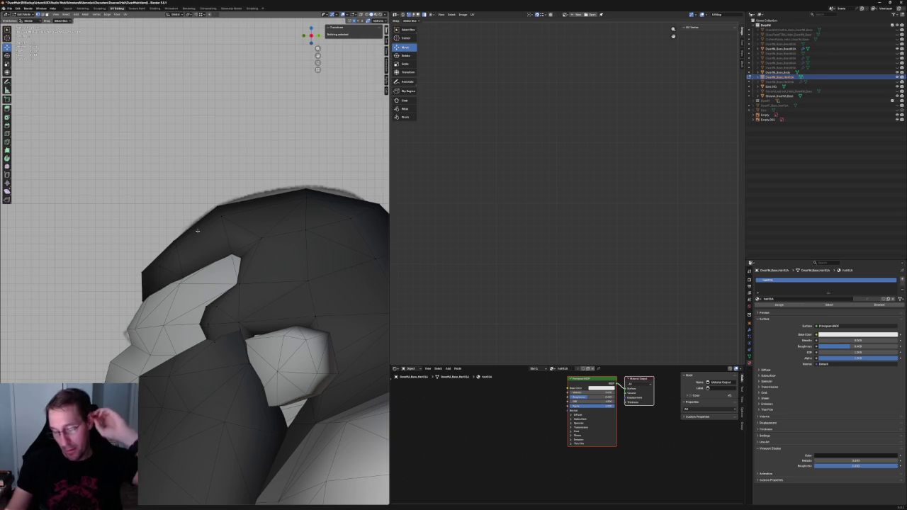
pyautogui.scroll(1, 221, 214)
# Merge the two vertices at the hair's notch into one at center
pyautogui.scroll(2, 265, 244)
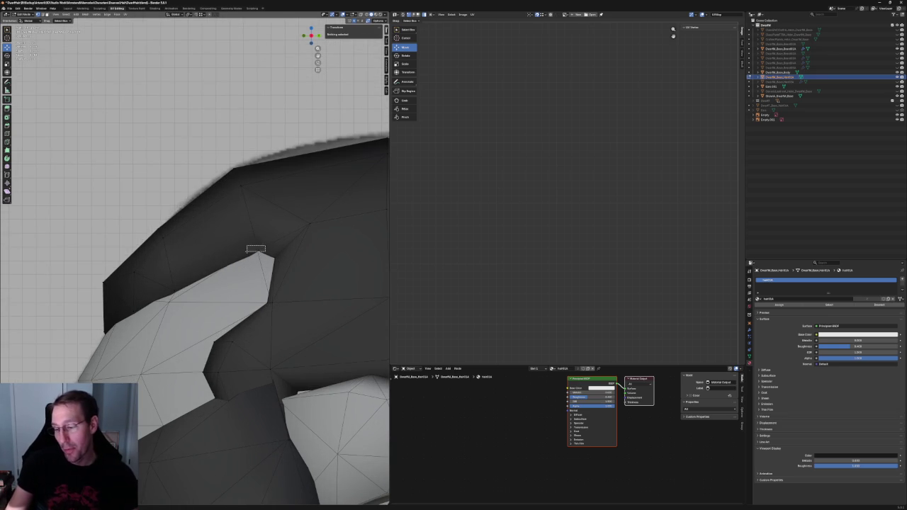
pyautogui.click(256, 251)
pyautogui.keyDown('shift'); pyautogui.click(162, 237); pyautogui.keyUp('shift')
pyautogui.press('m')
pyautogui.click(160, 226)
pyautogui.moveTo(161, 226); pyautogui.dragTo(204, 222, button='middle')
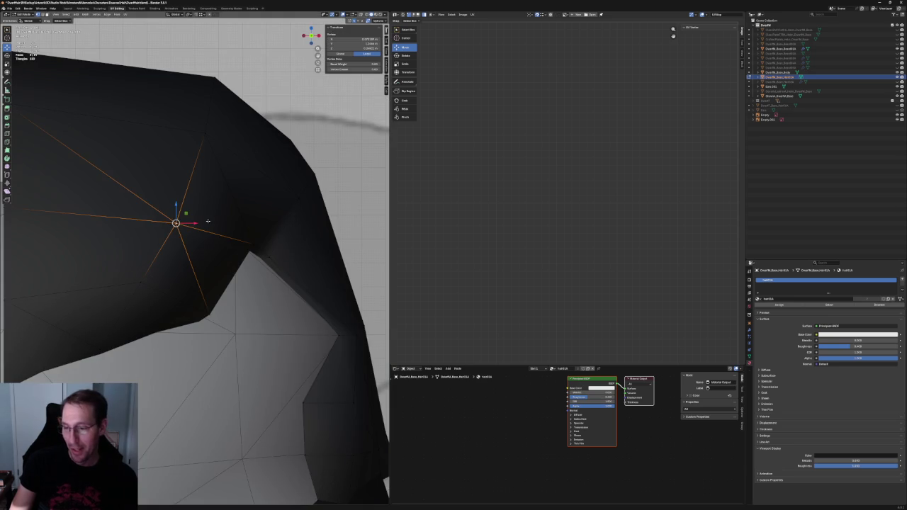
pyautogui.press('g')
pyautogui.press('x')
pyautogui.rightClick(207, 222)
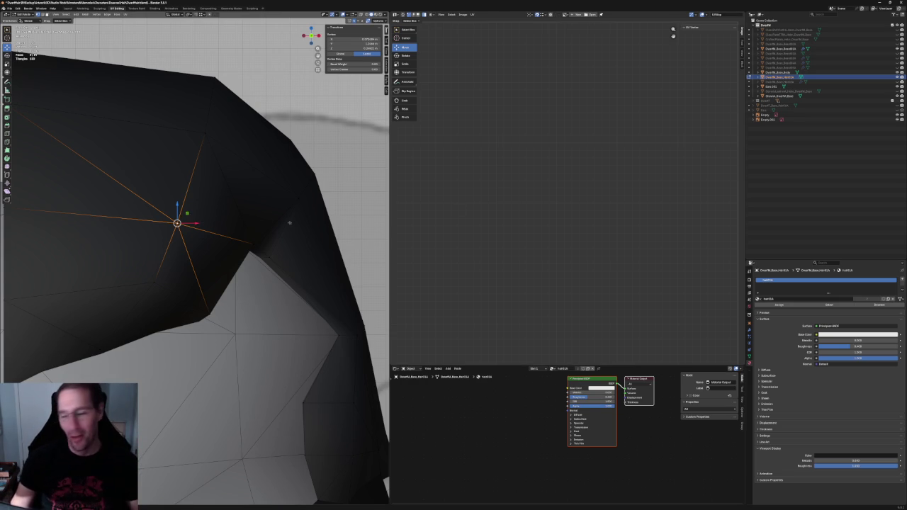
# In side X-ray view, pull a lower hair-edge vertex up-left toward the sketch outline
pyautogui.scroll(-4, 258, 208)
pyautogui.moveTo(298, 235)
pyautogui.mouseDown(button='middle')
pyautogui.moveTo(186, 237)
pyautogui.moveTo(178, 281)
pyautogui.mouseUp(button='middle')
pyautogui.scroll(3, 178, 282)
pyautogui.hotkey('alt', 'z')
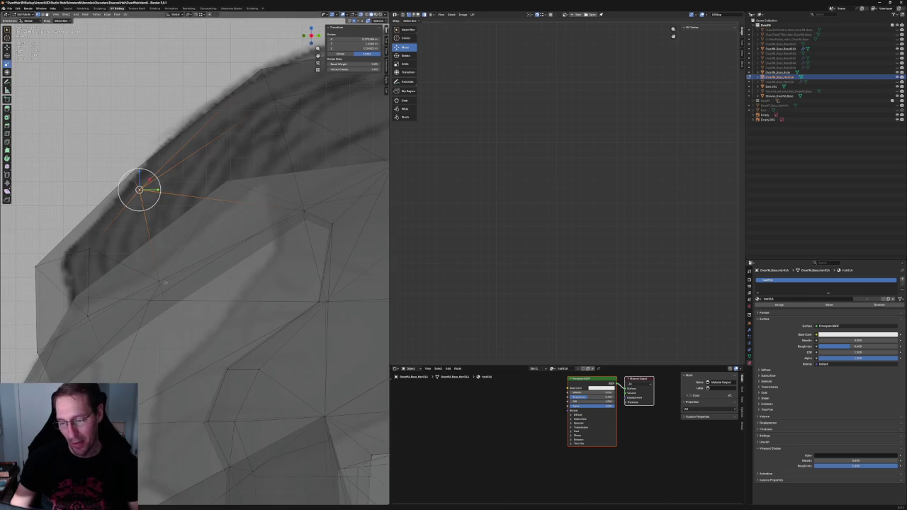
pyautogui.click(167, 309)
pyautogui.hotkey('shift', 'space')
pyautogui.press('g')
pyautogui.moveTo(178, 301); pyautogui.dragTo(172, 277)
pyautogui.hotkey('alt', 'z')
pyautogui.hotkey('alt', 'z')
pyautogui.hotkey('alt', 'z')
pyautogui.hotkey('alt', 'z')
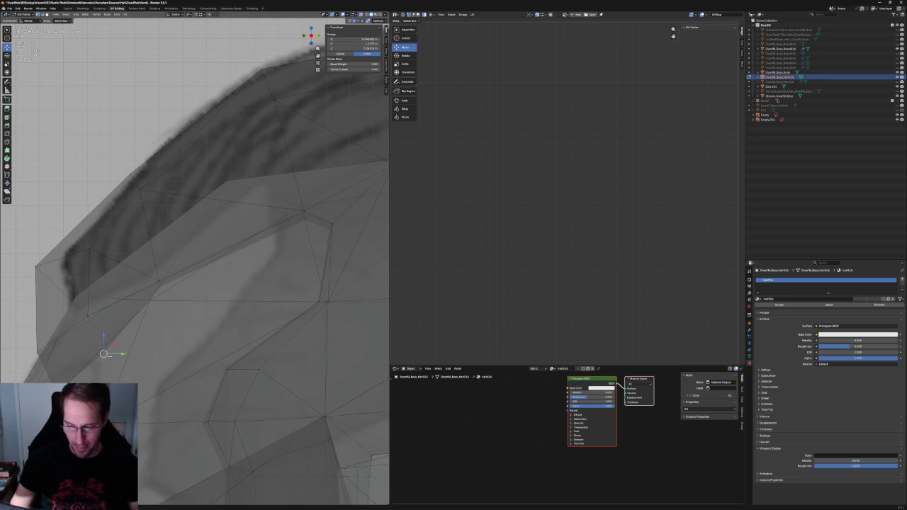
# Nudge the vertex further up onto the reference sketch's outline
pyautogui.moveTo(103, 354); pyautogui.dragTo(93, 327)
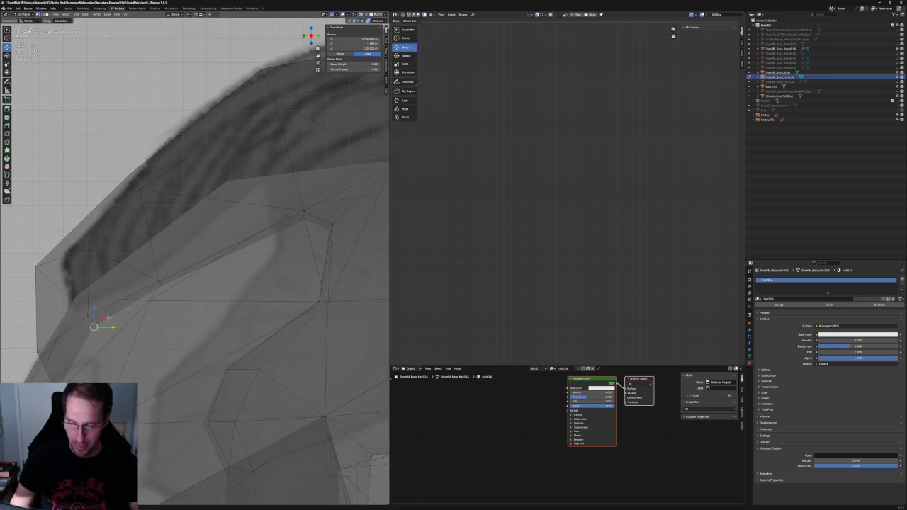
pyautogui.hotkey('alt', 'z')
pyautogui.scroll(-3, 141, 319)
pyautogui.hotkey('alt', 'z')
pyautogui.moveTo(128, 323); pyautogui.dragTo(134, 301)
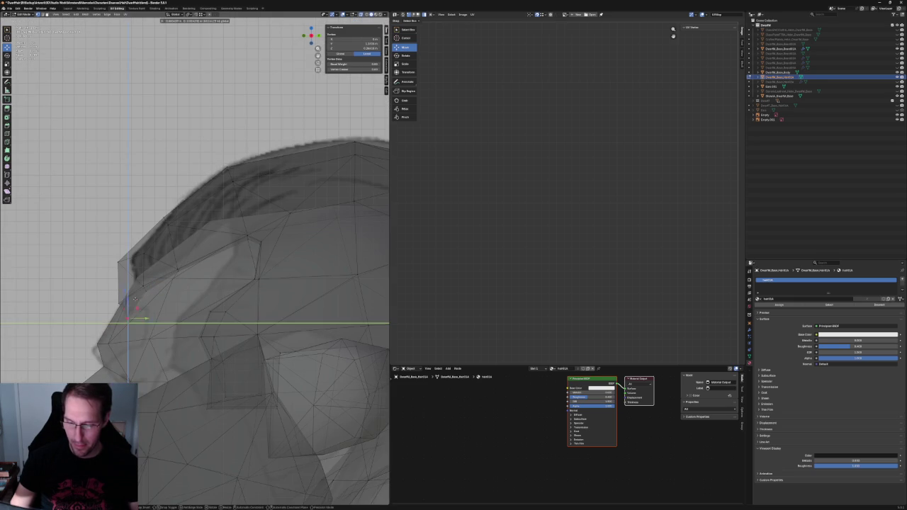
pyautogui.scroll(-4, 134, 297)
pyautogui.scroll(-4, 241, 253)
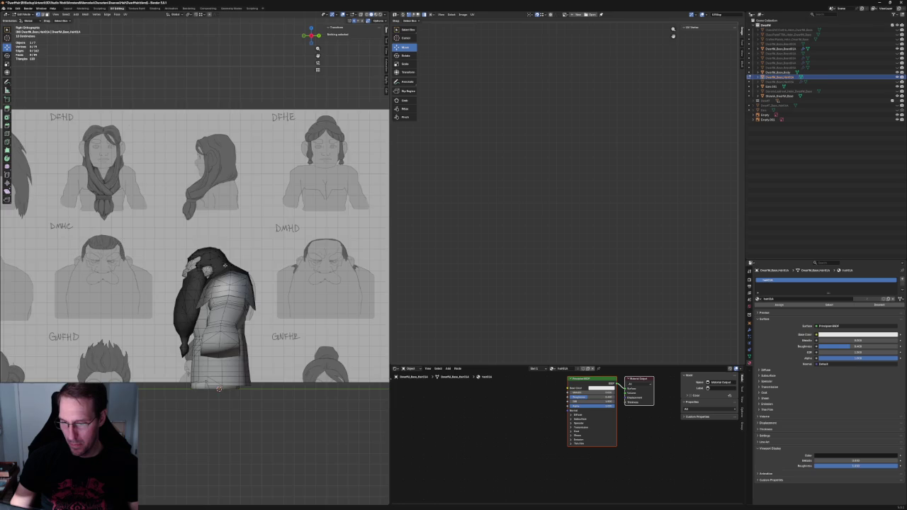
pyautogui.scroll(-3, 224, 264)
pyautogui.moveTo(224, 264); pyautogui.dragTo(304, 255, button='middle')
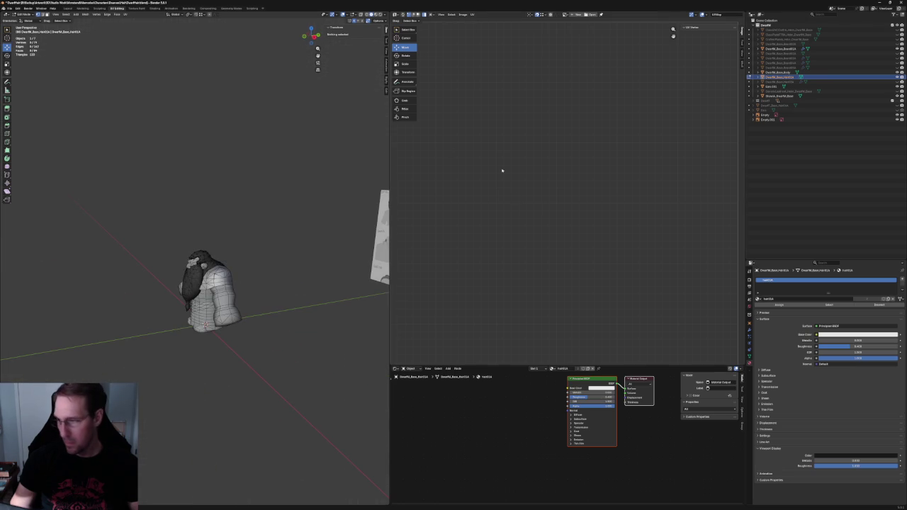
# Add a Mirror modifier to the hair mesh by searching 'mirror' in the modifier list
pyautogui.click(749, 323)
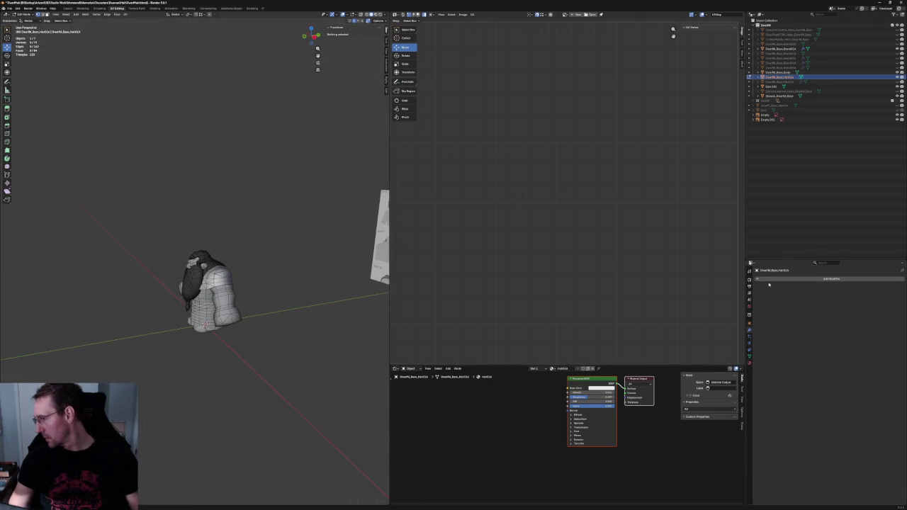
pyautogui.hotkey('shift', 'a')
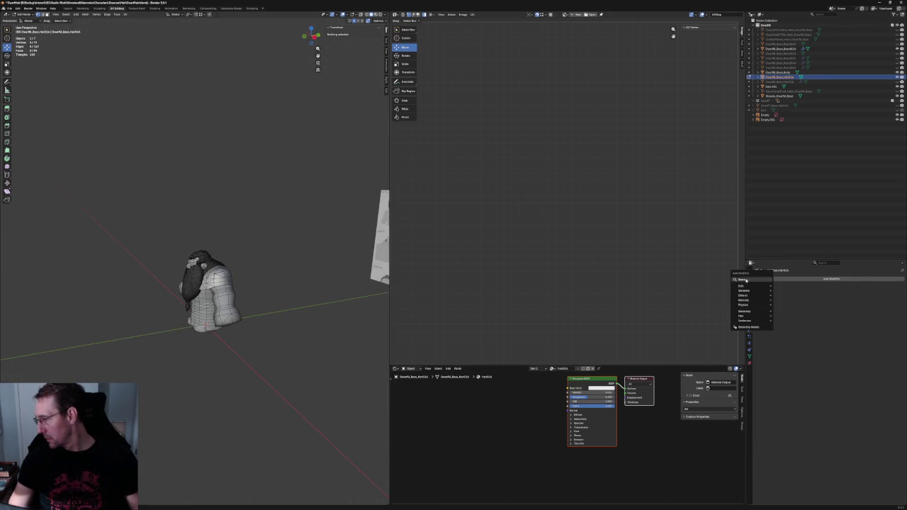
pyautogui.write('mirror')
pyautogui.press('Return')
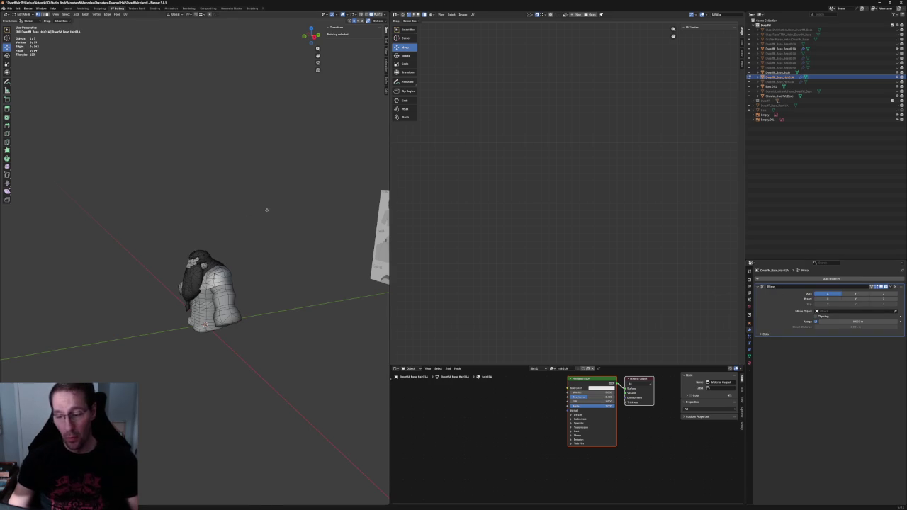
pyautogui.scroll(5, 267, 207)
pyautogui.scroll(3, 248, 233)
pyautogui.press('KP_1')
pyautogui.scroll(3, 231, 271)
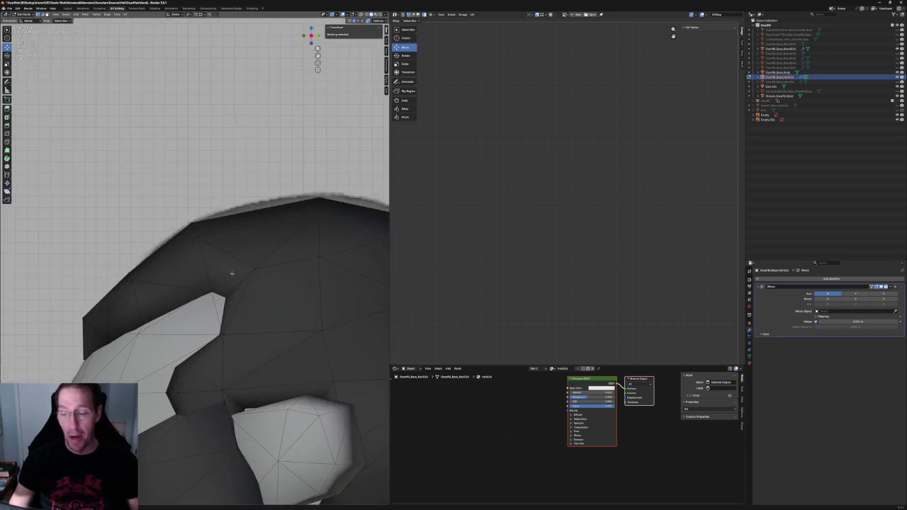
# Move a hair vertex near the ear along the X axis
pyautogui.moveTo(231, 270); pyautogui.dragTo(231, 253, button='middle')
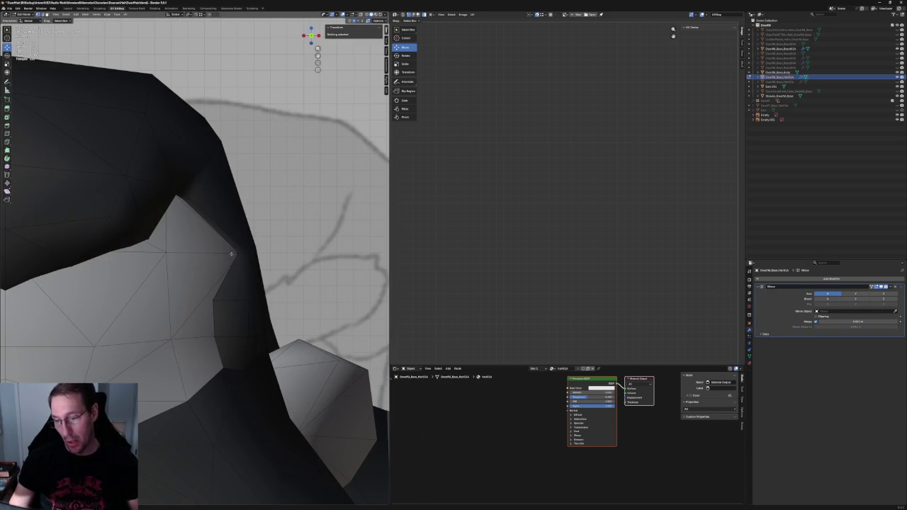
pyautogui.click(192, 209)
pyautogui.press('g')
pyautogui.press('x')
pyautogui.click(251, 261)
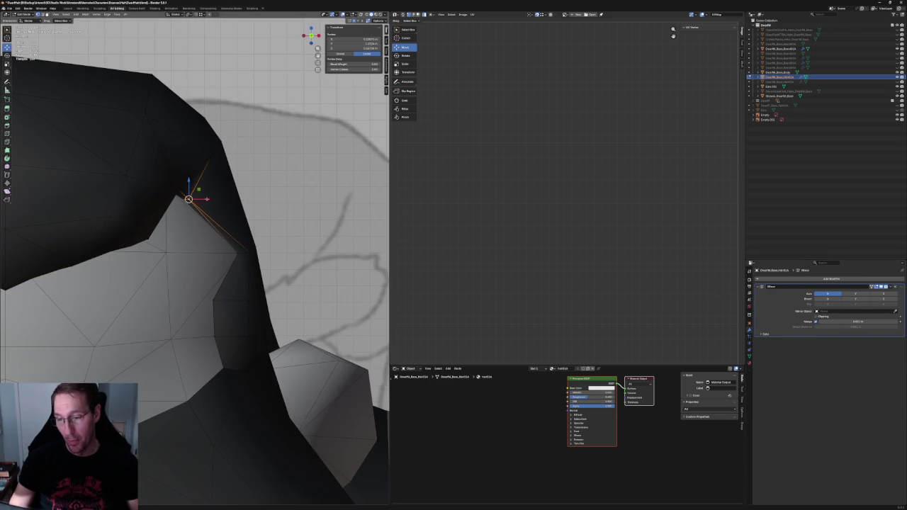
pyautogui.moveTo(251, 260)
pyautogui.mouseDown(button='middle')
pyautogui.moveTo(220, 248)
pyautogui.moveTo(231, 272)
pyautogui.moveTo(212, 266)
pyautogui.moveTo(260, 162)
pyautogui.moveTo(197, 315)
pyautogui.moveTo(178, 320)
pyautogui.moveTo(231, 305)
pyautogui.mouseUp(button='middle')
pyautogui.scroll(3, 218, 252)
# Join two opposite hair-edge vertices with a new edge
pyautogui.keyDown('shift'); pyautogui.click(216, 278); pyautogui.keyUp('shift')
pyautogui.hotkey('alt', 'a')
pyautogui.click(212, 282)
pyautogui.click(253, 248)
pyautogui.keyDown('shift'); pyautogui.click(151, 312); pyautogui.keyUp('shift')
pyautogui.press('f')
pyautogui.moveTo(150, 312); pyautogui.dragTo(174, 299, button='middle')
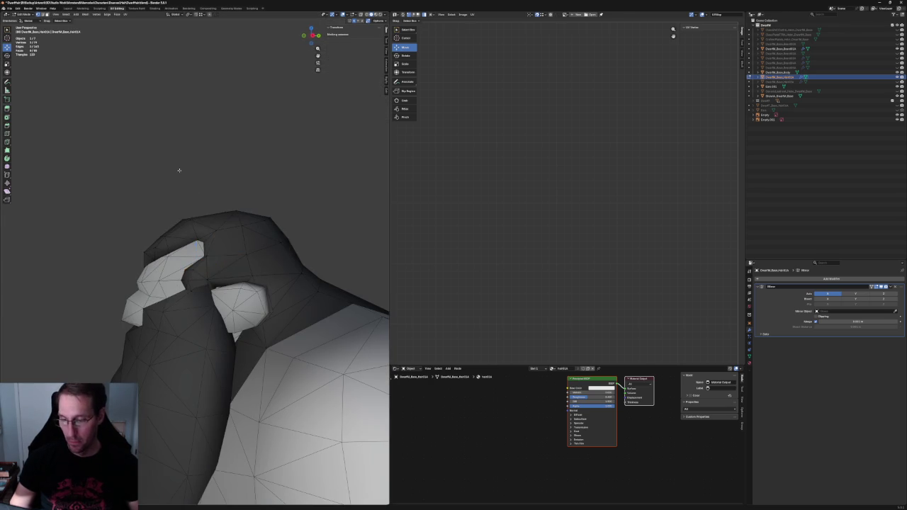
# Check the sideburn-notch vertices, then view the complete mirrored hair cap
pyautogui.click(177, 169)
pyautogui.moveTo(177, 169)
pyautogui.mouseDown(button='middle')
pyautogui.moveTo(177, 268)
pyautogui.moveTo(185, 253)
pyautogui.moveTo(192, 263)
pyautogui.moveTo(146, 259)
pyautogui.mouseUp(button='middle')
pyautogui.click(149, 259)
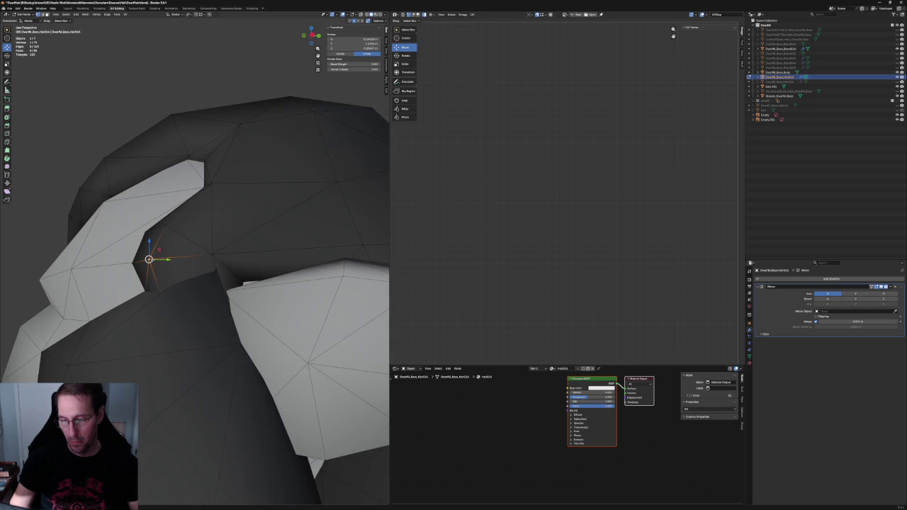
pyautogui.keyDown('shift'); pyautogui.click(139, 236); pyautogui.keyUp('shift')
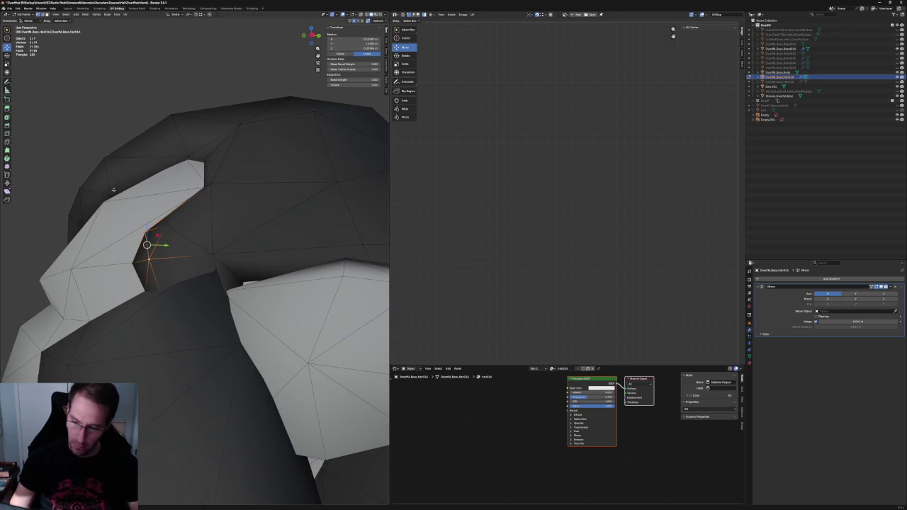
pyautogui.click(55, 170)
pyautogui.moveTo(55, 170); pyautogui.dragTo(171, 203, button='middle')
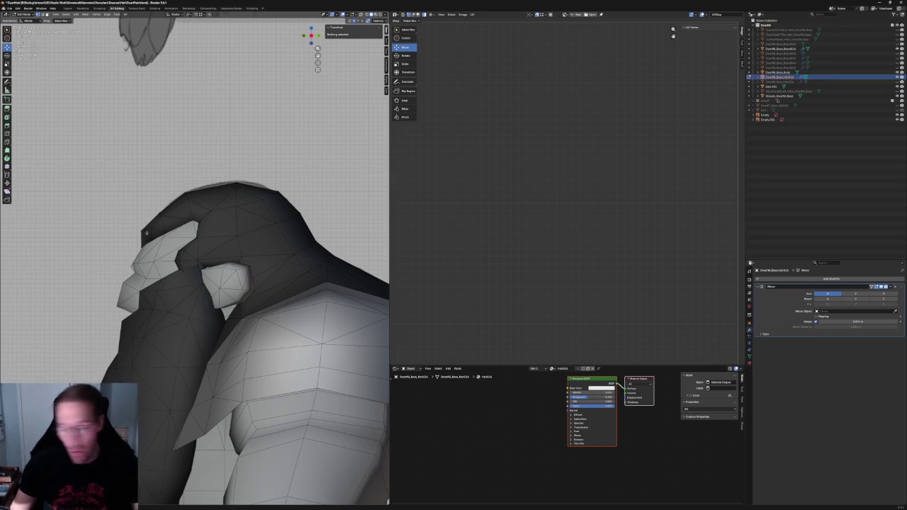
pyautogui.scroll(-3, 229, 223)
# With X-ray on, raise a vertex on the hair's top edge and adjust a back-crown vertex
pyautogui.scroll(3, 231, 227)
pyautogui.scroll(2, 237, 241)
pyautogui.hotkey('alt', 'z')
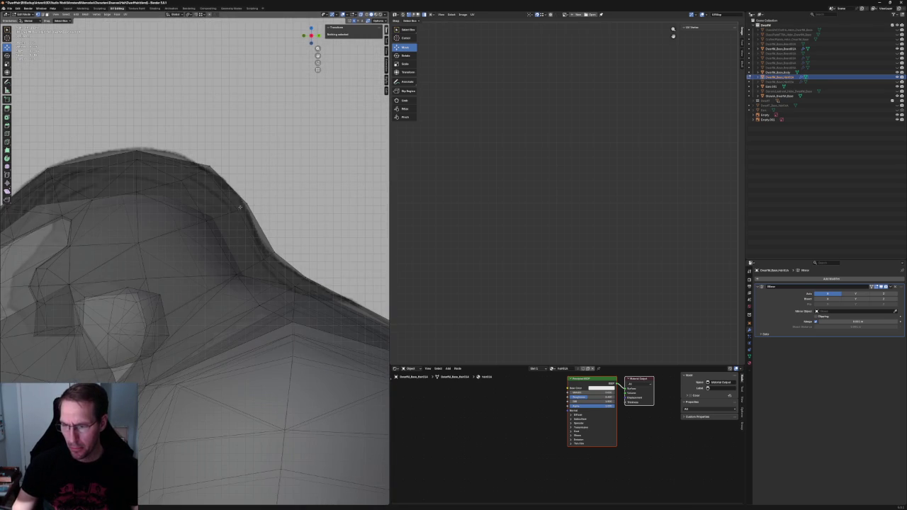
pyautogui.moveTo(185, 230); pyautogui.dragTo(188, 229)
pyautogui.press('g')
pyautogui.press('z')
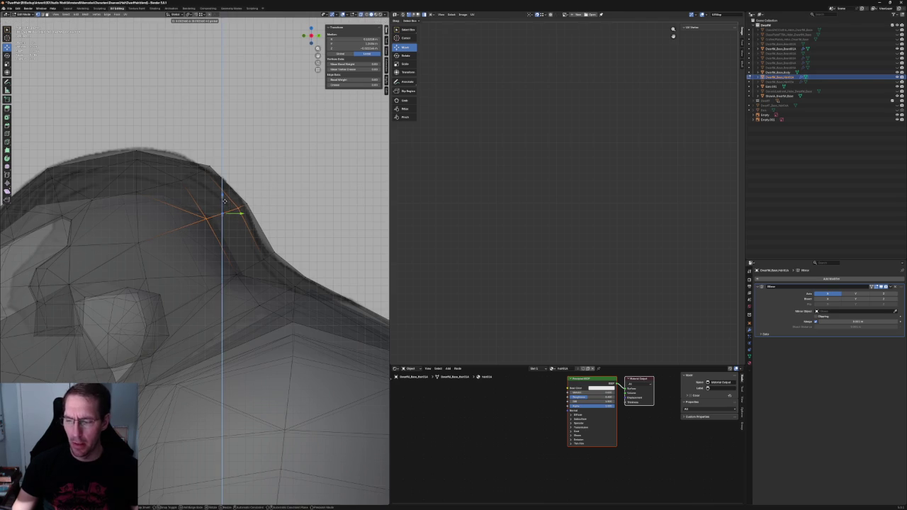
pyautogui.click(224, 202)
pyautogui.click(245, 205)
pyautogui.press('g')
pyautogui.hotkey('shift', 'x')
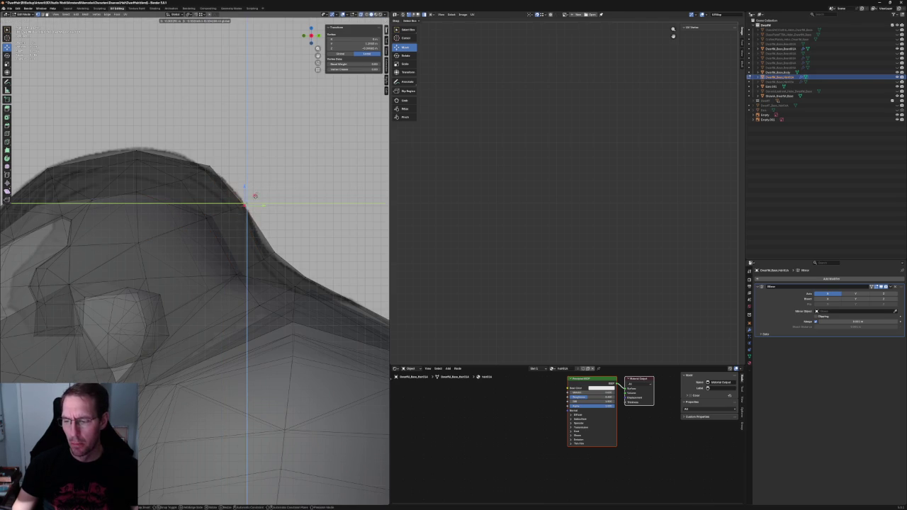
pyautogui.click(245, 205)
# From a front three-quarter view, move the hair vertex above the ear front-to-back
pyautogui.scroll(-3, 245, 205)
pyautogui.scroll(-3, 255, 206)
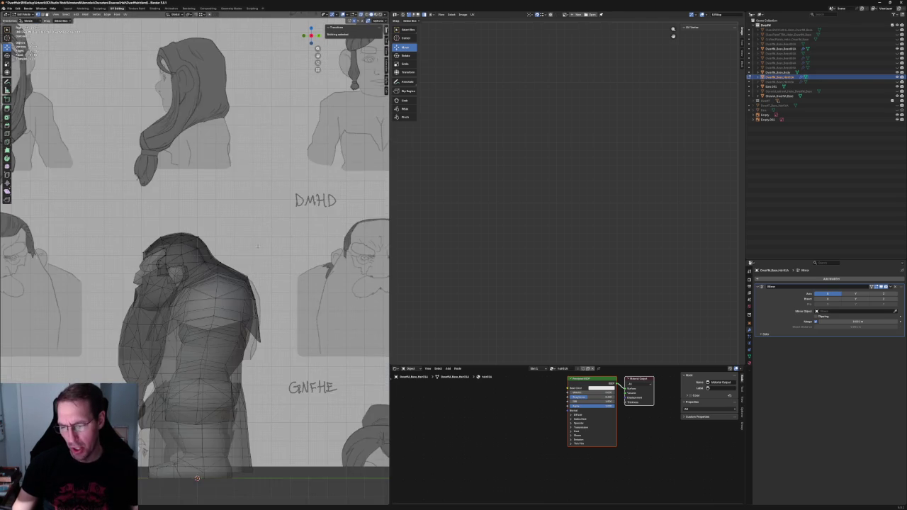
pyautogui.scroll(-2, 266, 208)
pyautogui.scroll(-5, 205, 241)
pyautogui.scroll(4, 205, 241)
pyautogui.moveTo(199, 225)
pyautogui.mouseDown(button='middle')
pyautogui.moveTo(224, 259)
pyautogui.moveTo(207, 216)
pyautogui.moveTo(279, 211)
pyautogui.moveTo(206, 203)
pyautogui.mouseUp(button='middle')
pyautogui.scroll(3, 204, 202)
pyautogui.scroll(3, 213, 226)
pyautogui.scroll(3, 204, 241)
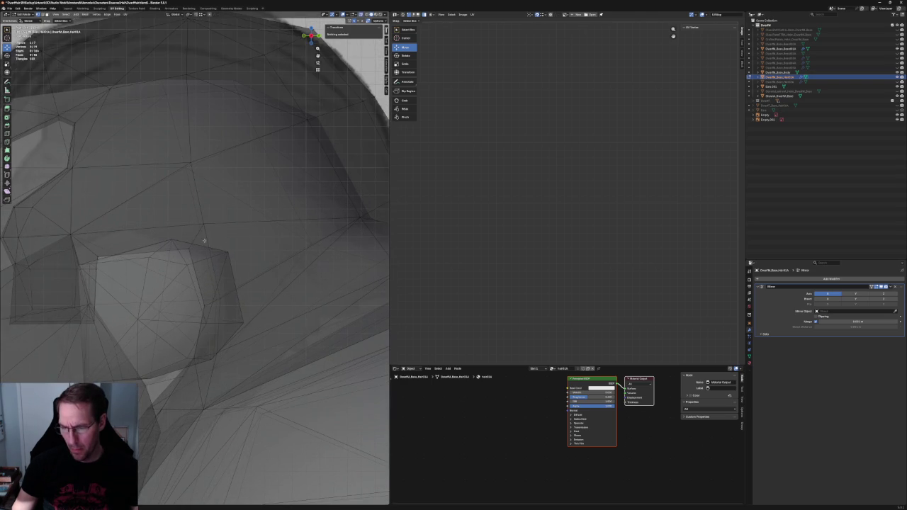
pyautogui.click(204, 257)
pyautogui.press('g')
pyautogui.press('y')
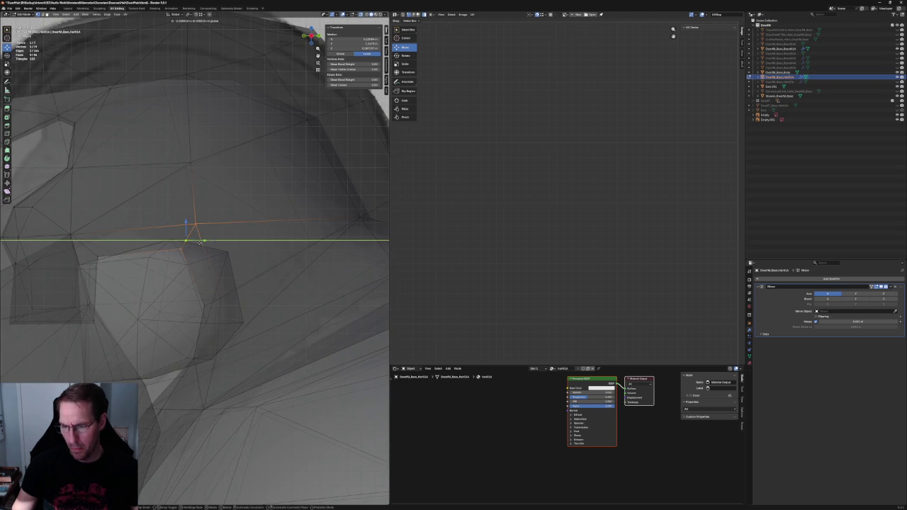
pyautogui.click(201, 243)
# Scale the crown's vertex column along Y to narrow the strip front-to-back
pyautogui.hotkey('alt', 'a')
pyautogui.scroll(-2, 213, 184)
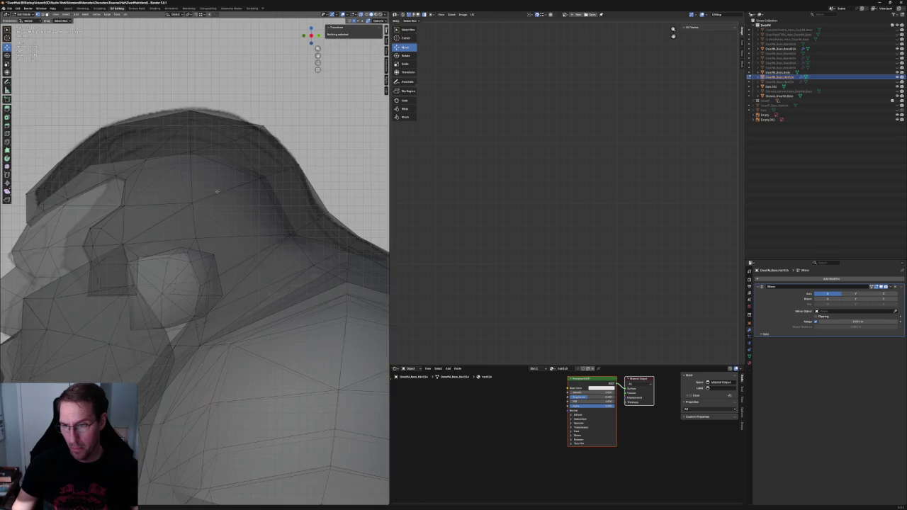
pyautogui.moveTo(176, 110); pyautogui.dragTo(205, 256)
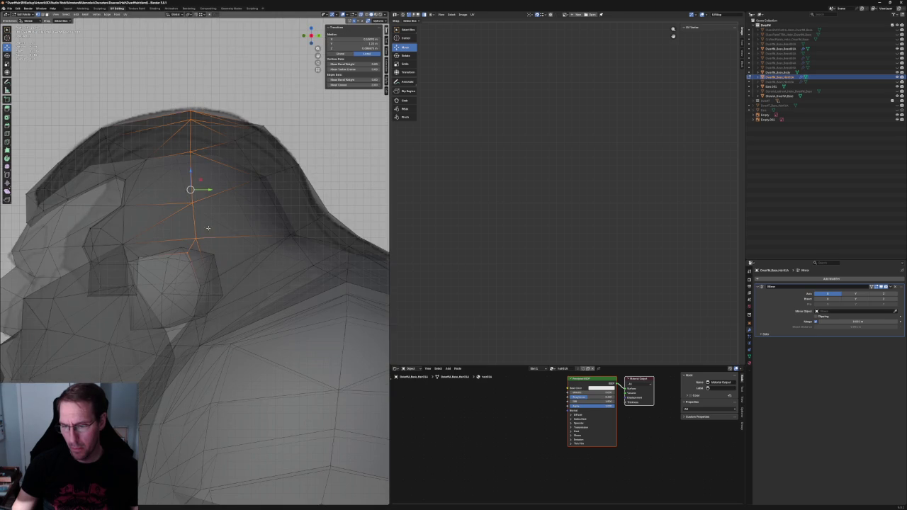
pyautogui.moveTo(168, 114); pyautogui.dragTo(218, 177)
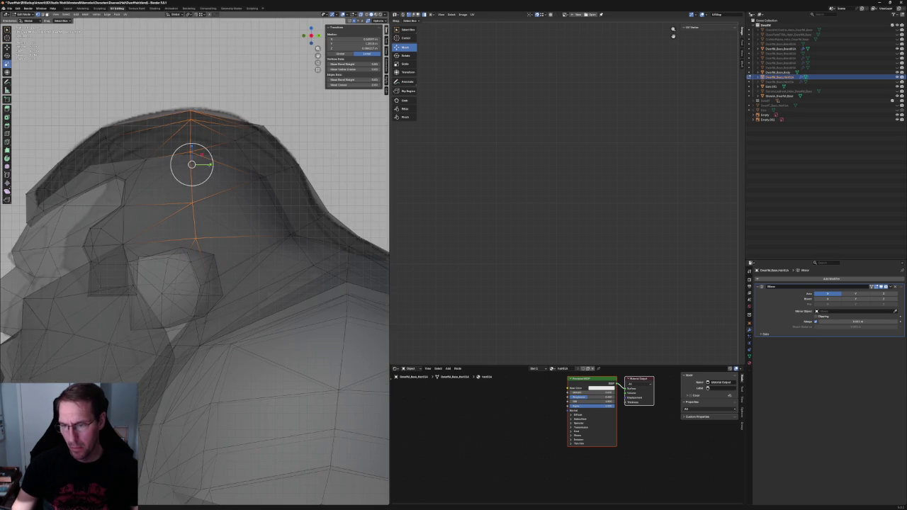
pyautogui.press('s')
pyautogui.press('y')
pyautogui.click(202, 165)
pyautogui.moveTo(166, 79); pyautogui.dragTo(202, 262)
pyautogui.hotkey('alt', 'z')
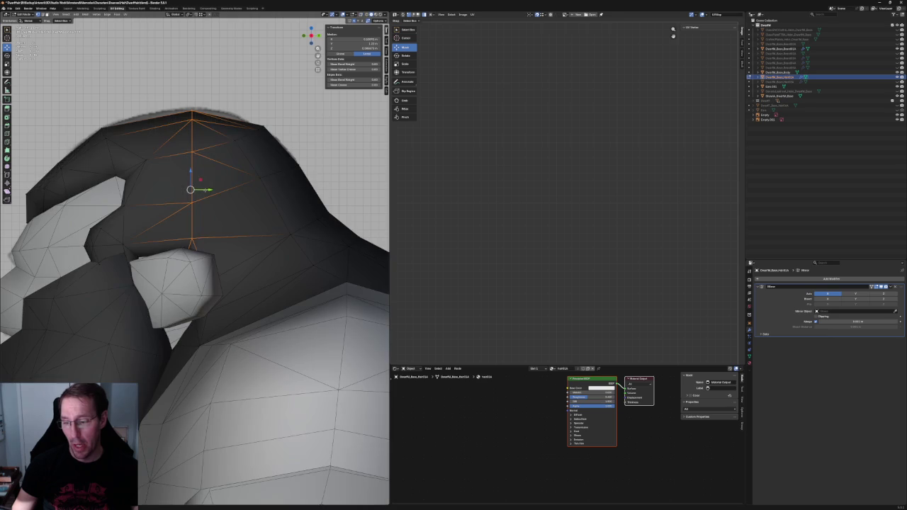
pyautogui.press('s')
pyautogui.press('y')
pyautogui.press('Escape')
pyautogui.hotkey('alt', 'z')
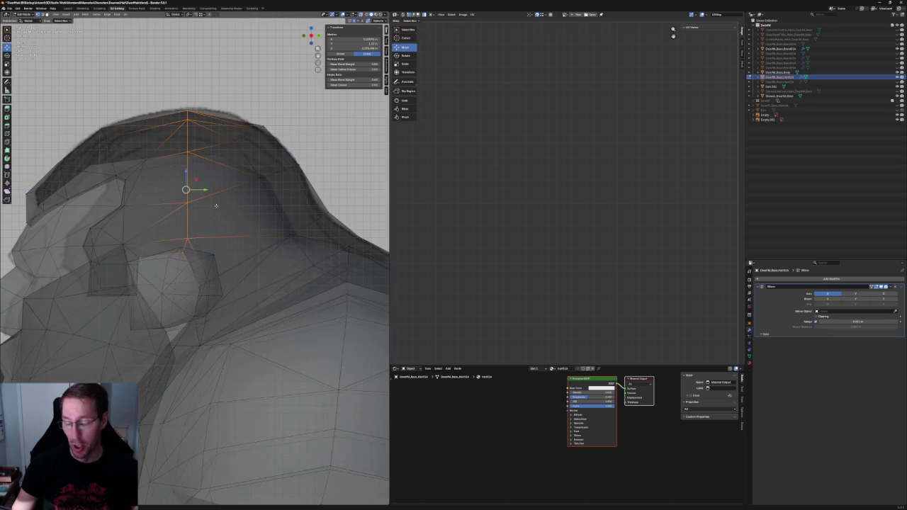
# In side view, slide the vertex above the ear backward along Y in two moves
pyautogui.click(182, 251)
pyautogui.press('KP_3')
pyautogui.scroll(5, 173, 248)
pyautogui.press('g')
pyautogui.press('y')
pyautogui.click(173, 247)
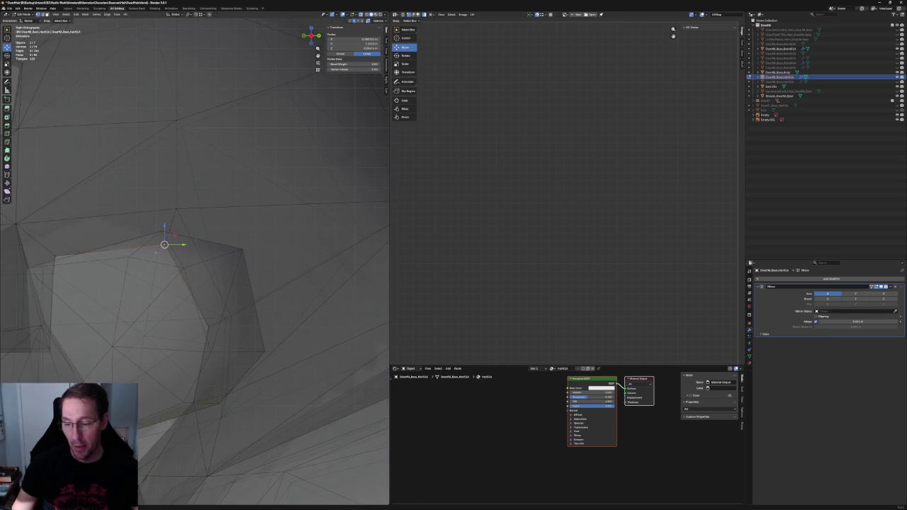
pyautogui.press('g')
pyautogui.press('y')
pyautogui.click(160, 245)
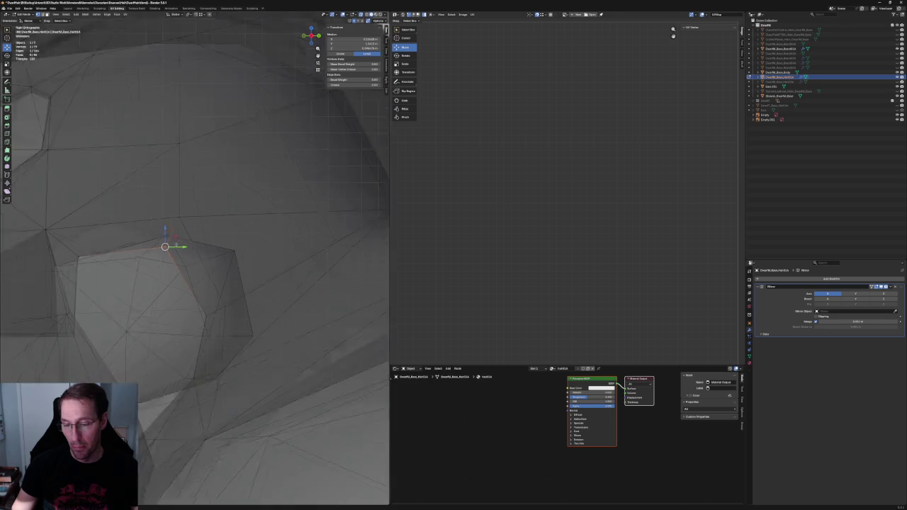
pyautogui.scroll(-8, 207, 227)
pyautogui.hotkey('alt', 'z')
# Orbit around the hair in orthographic view and select a vertex on its side edge
pyautogui.moveTo(207, 226)
pyautogui.mouseDown(button='middle')
pyautogui.moveTo(160, 203)
pyautogui.moveTo(202, 202)
pyautogui.moveTo(130, 203)
pyautogui.moveTo(163, 213)
pyautogui.mouseUp(button='middle')
pyautogui.scroll(5, 160, 202)
pyautogui.scroll(3, 148, 202)
pyautogui.click(163, 202)
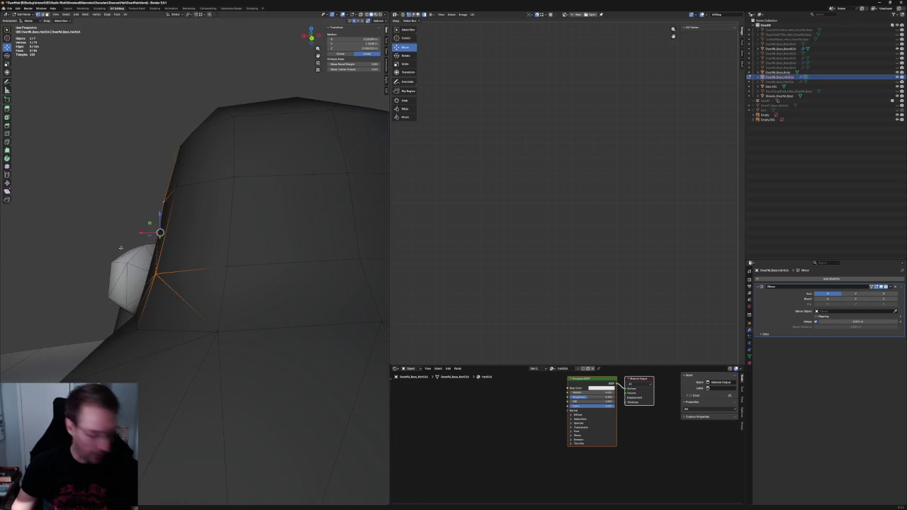
pyautogui.click(80, 152)
pyautogui.scroll(-5, 81, 152)
pyautogui.moveTo(81, 151)
pyautogui.mouseDown(button='middle')
pyautogui.moveTo(205, 166)
pyautogui.moveTo(192, 168)
pyautogui.moveTo(178, 219)
pyautogui.moveTo(174, 172)
pyautogui.mouseUp(button='middle')
pyautogui.press('KP_5')
pyautogui.moveTo(181, 263); pyautogui.dragTo(237, 197, button='middle')
pyautogui.scroll(4, 213, 234)
pyautogui.moveTo(238, 190); pyautogui.dragTo(178, 218)
pyautogui.scroll(-4, 246, 192)
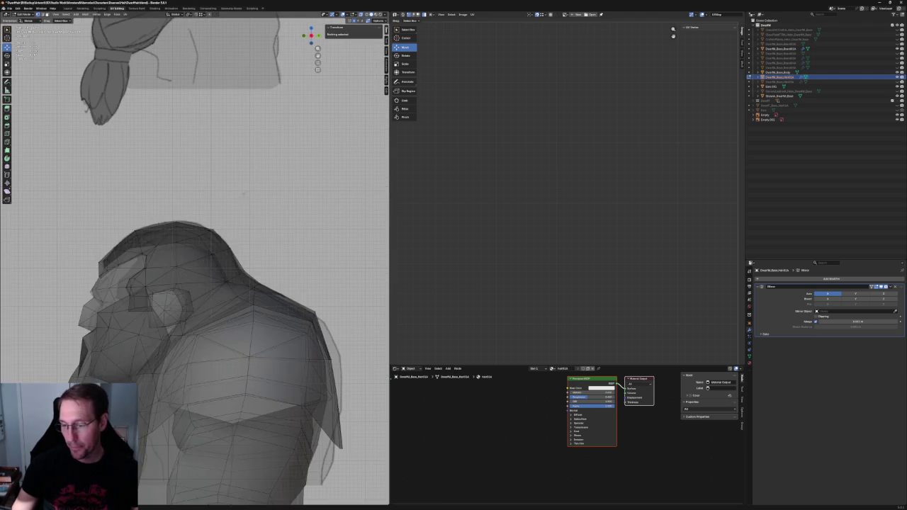
# Inspect the hair from side, back and front views, then the whole bust in perspective
pyautogui.scroll(-5, 246, 192)
pyautogui.press('KP_3')
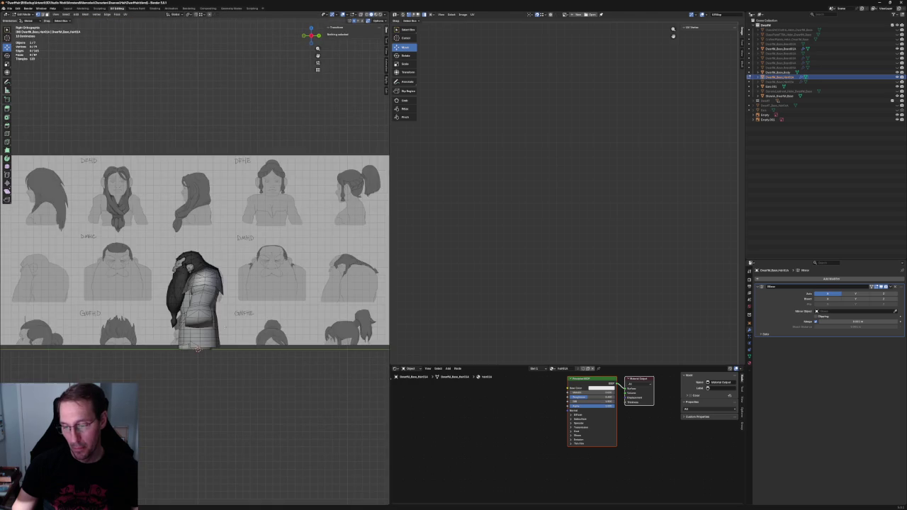
pyautogui.scroll(4, 239, 371)
pyautogui.moveTo(239, 372); pyautogui.dragTo(256, 319, button='middle')
pyautogui.scroll(4, 257, 319)
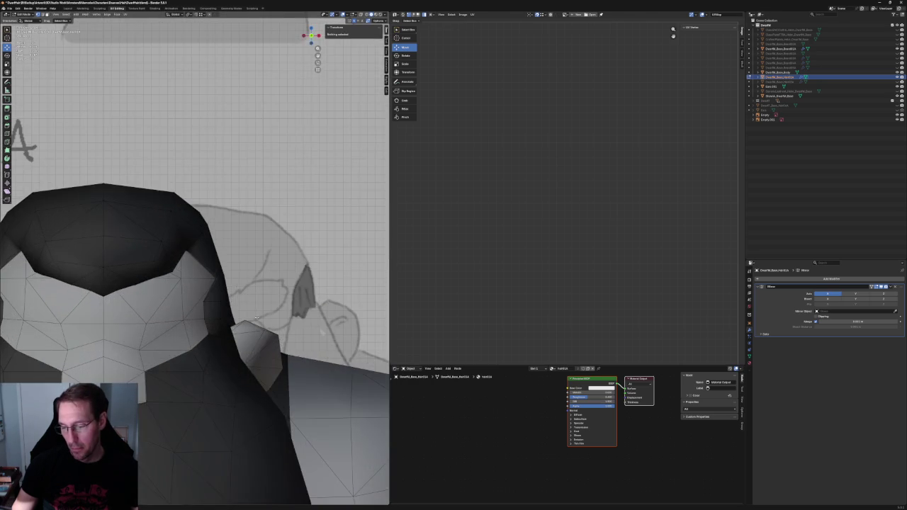
pyautogui.press('KP_1')
pyautogui.scroll(3, 256, 319)
pyautogui.scroll(-3, 198, 208)
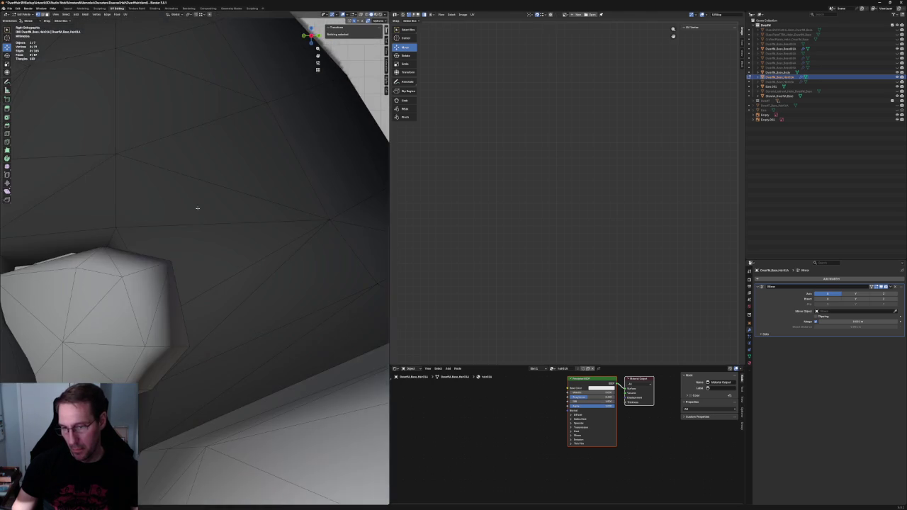
pyautogui.scroll(-3, 197, 207)
pyautogui.scroll(-3, 197, 208)
pyautogui.moveTo(198, 212)
pyautogui.mouseDown(button='middle')
pyautogui.moveTo(198, 246)
pyautogui.moveTo(228, 245)
pyautogui.moveTo(184, 252)
pyautogui.moveTo(213, 234)
pyautogui.moveTo(241, 270)
pyautogui.moveTo(254, 275)
pyautogui.moveTo(269, 262)
pyautogui.mouseUp(button='middle')
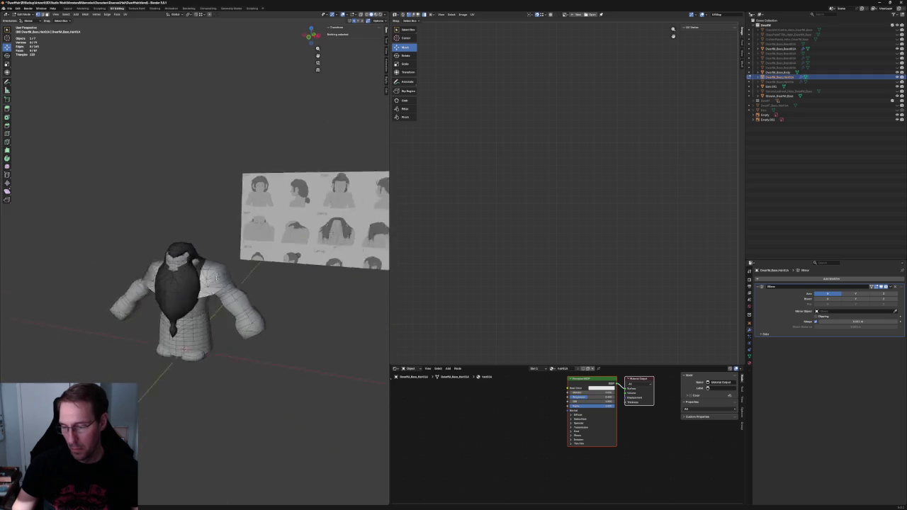
# Orbit close around the head toward the back to expose the red patch on the hair
pyautogui.press('KP_3')
pyautogui.scroll(3, 294, 246)
pyautogui.scroll(5, 212, 269)
pyautogui.moveTo(212, 270); pyautogui.dragTo(227, 258, button='middle')
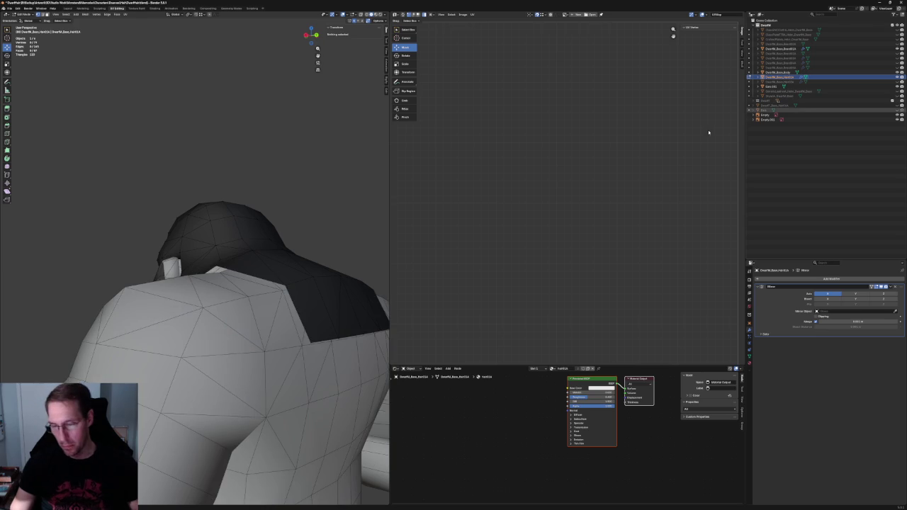
pyautogui.moveTo(262, 234)
pyautogui.mouseDown(button='middle')
pyautogui.moveTo(274, 223)
pyautogui.moveTo(215, 253)
pyautogui.mouseUp(button='middle')
pyautogui.moveTo(187, 282); pyautogui.dragTo(165, 294, button='middle')
pyautogui.moveTo(240, 248); pyautogui.dragTo(284, 230, button='middle')
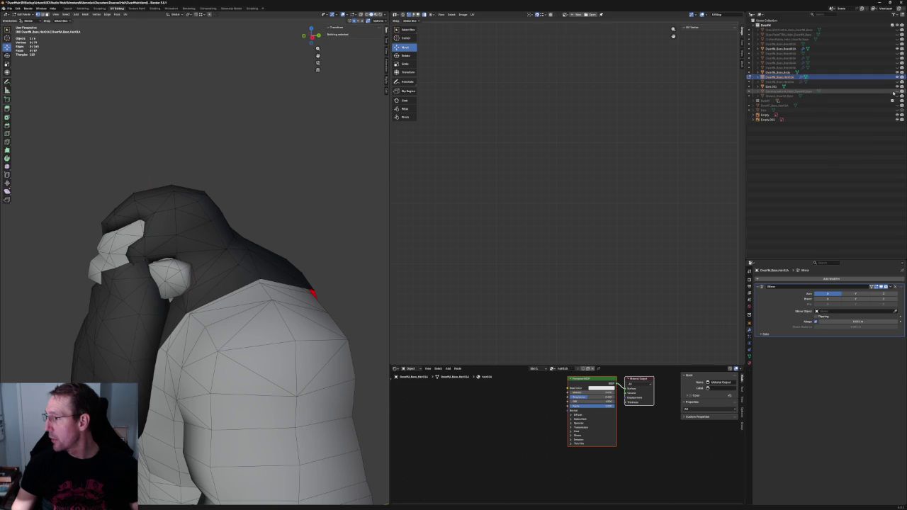
# Show the face mesh, hide the body mesh, and select a face on top of the hair
pyautogui.click(898, 48)
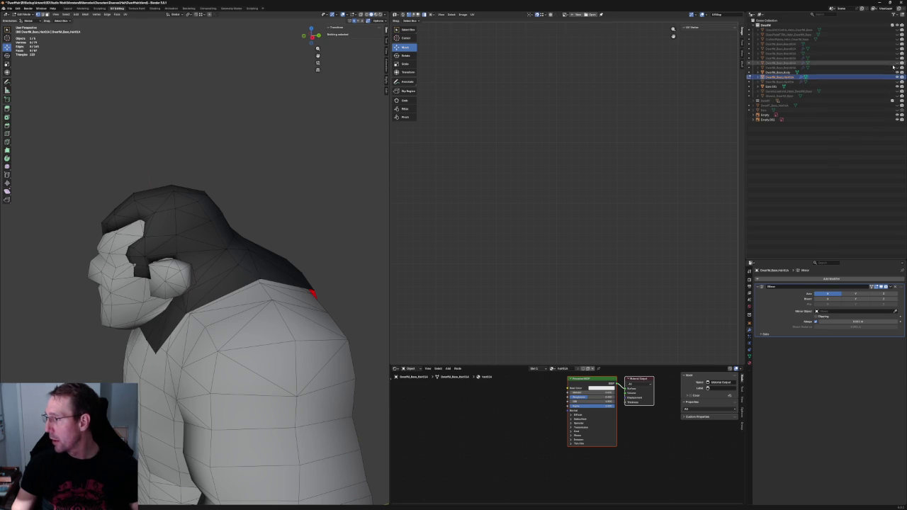
pyautogui.click(898, 73)
pyautogui.moveTo(184, 213)
pyautogui.mouseDown(button='middle')
pyautogui.moveTo(222, 199)
pyautogui.moveTo(247, 222)
pyautogui.moveTo(204, 191)
pyautogui.moveTo(186, 195)
pyautogui.moveTo(178, 211)
pyautogui.mouseUp(button='middle')
pyautogui.click(194, 180)
# Flip the normal of the selected hair face via Mesh > Normals > Flip
pyautogui.press('KP_1')
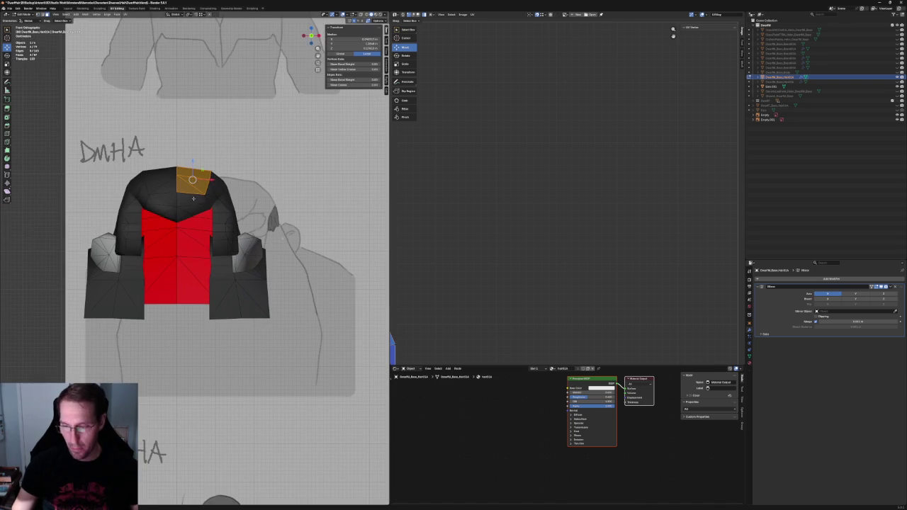
pyautogui.press('g')
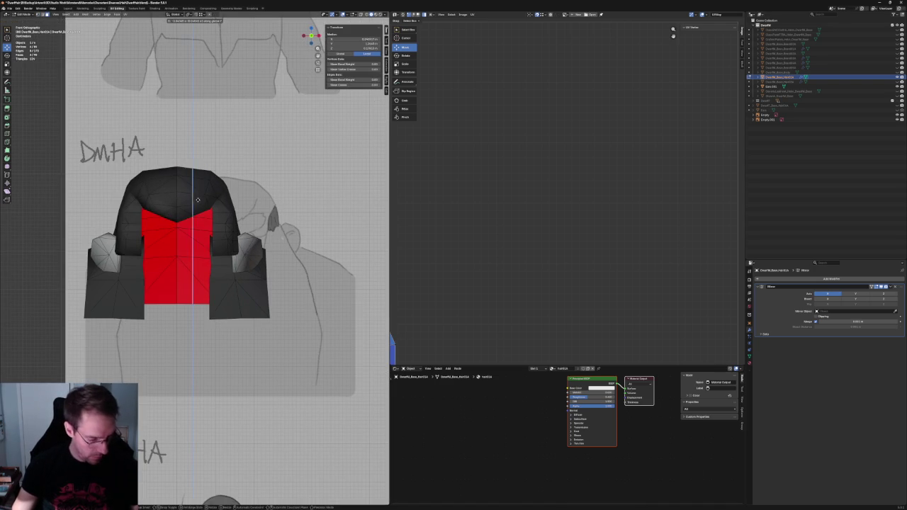
pyautogui.press('Escape')
pyautogui.moveTo(192, 283)
pyautogui.mouseDown(button='middle')
pyautogui.moveTo(231, 254)
pyautogui.moveTo(237, 197)
pyautogui.mouseUp(button='middle')
pyautogui.click(86, 15)
pyautogui.moveTo(95, 100)
pyautogui.click(135, 101)
pyautogui.moveTo(212, 185); pyautogui.dragTo(234, 138, button='middle')
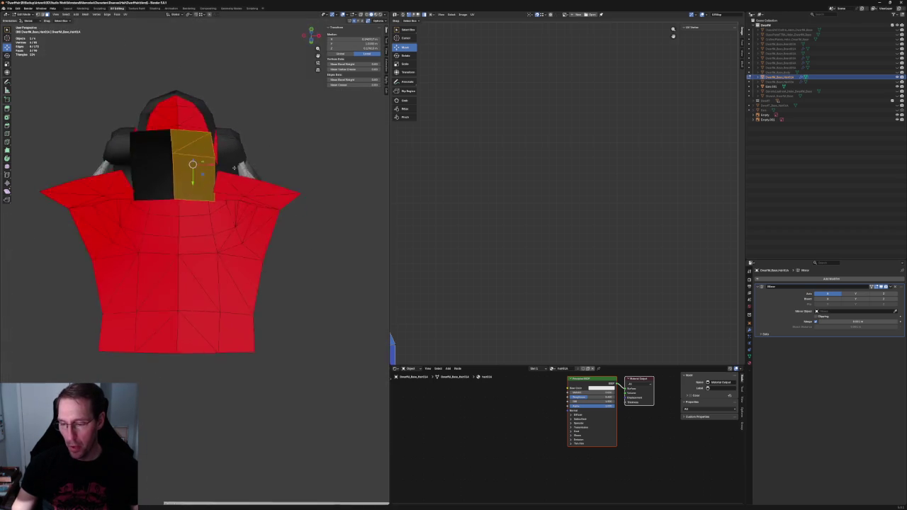
pyautogui.hotkey('ctrl', 'z')
pyautogui.hotkey('ctrl', 'z')
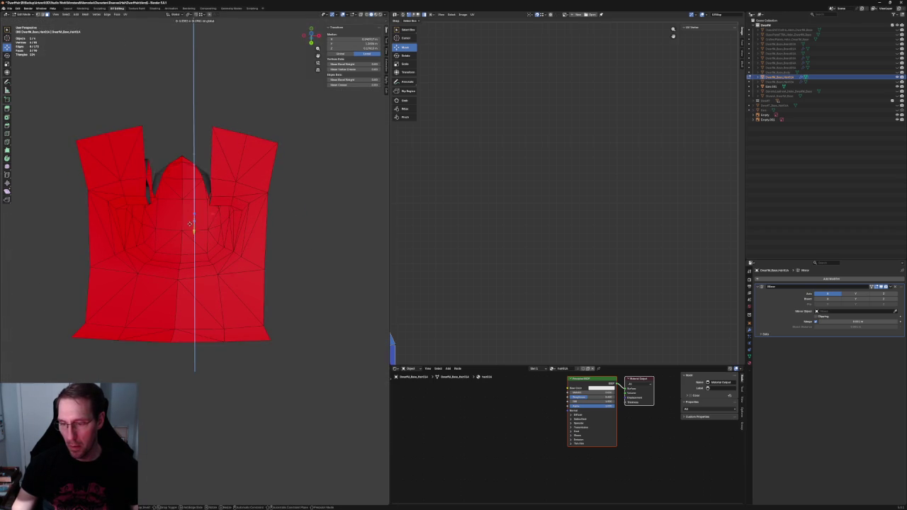
pyautogui.hotkey('ctrl', 'shift', 'z')
pyautogui.hotkey('ctrl', 'shift', 'z')
# Move the face down along Y, then back up within the Y-Z plane
pyautogui.press('g')
pyautogui.press('y')
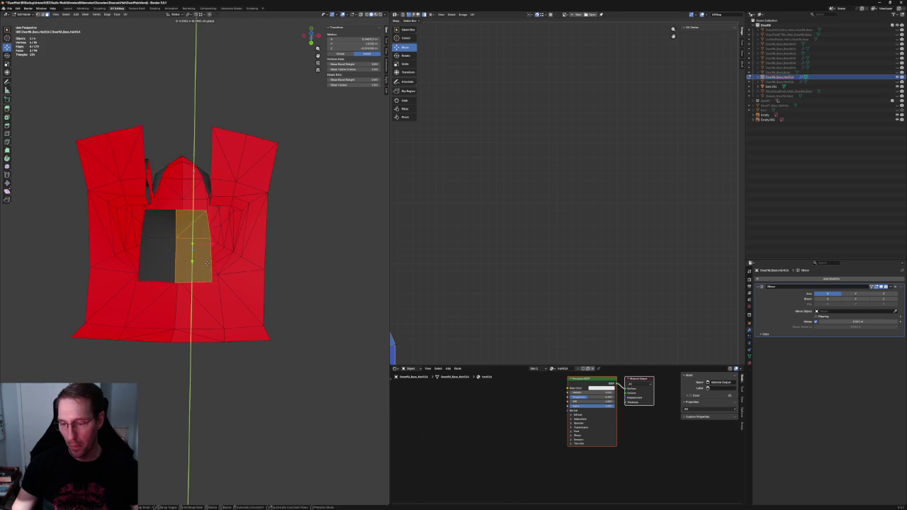
pyautogui.click(206, 260)
pyautogui.moveTo(206, 260)
pyautogui.mouseDown(button='middle')
pyautogui.moveTo(240, 268)
pyautogui.moveTo(241, 260)
pyautogui.moveTo(204, 270)
pyautogui.mouseUp(button='middle')
pyautogui.press('g')
pyautogui.hotkey('shift', 'x')
pyautogui.click(214, 239)
pyautogui.moveTo(214, 239)
pyautogui.mouseDown(button='middle')
pyautogui.moveTo(255, 248)
pyautogui.moveTo(216, 253)
pyautogui.moveTo(240, 254)
pyautogui.moveTo(238, 243)
pyautogui.moveTo(258, 224)
pyautogui.moveTo(231, 267)
pyautogui.moveTo(225, 238)
pyautogui.mouseUp(button='middle')
# Delete the selected face, leaving an open hole in the hair mesh
pyautogui.scroll(3, 223, 253)
pyautogui.scroll(-3, 256, 224)
pyautogui.scroll(3, 224, 233)
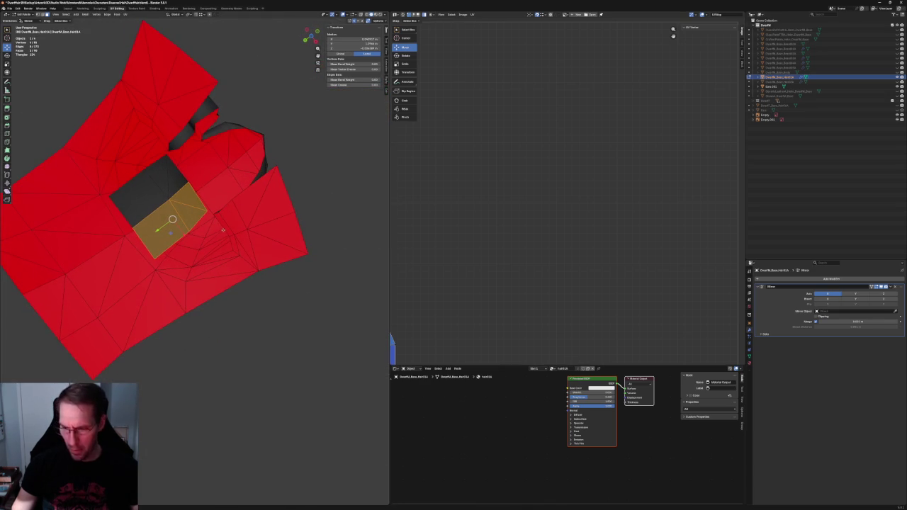
pyautogui.press('x')
pyautogui.click(216, 215)
pyautogui.moveTo(216, 215); pyautogui.dragTo(228, 216, button='middle')
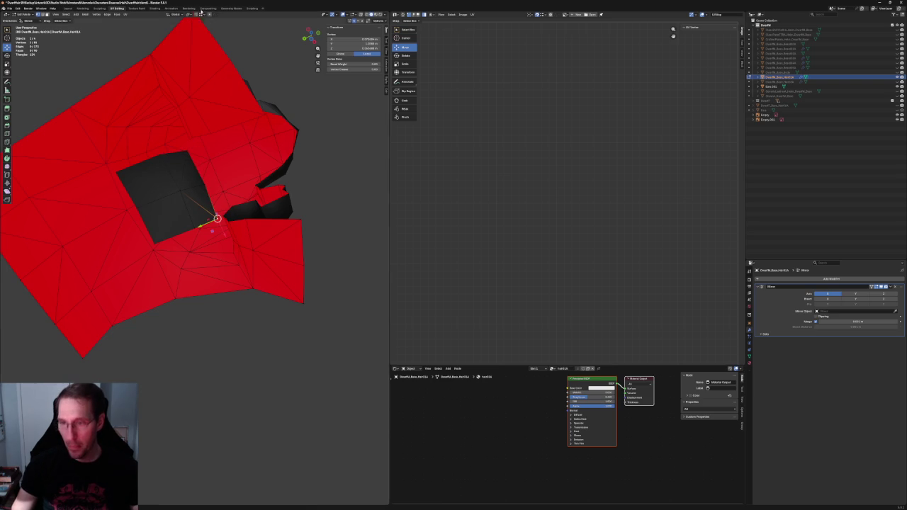
# Reposition the corner vertices around the hole, checking from front and above
pyautogui.press('g')
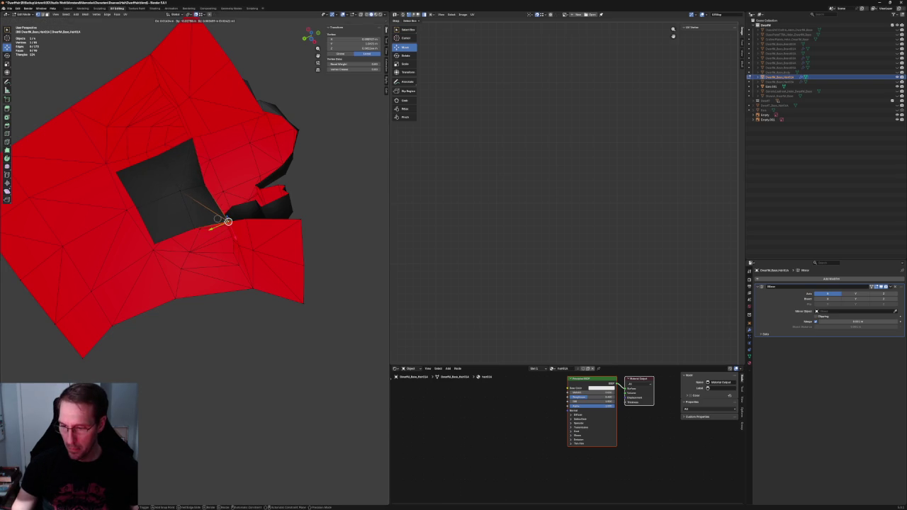
pyautogui.click(228, 222)
pyautogui.moveTo(228, 221); pyautogui.dragTo(229, 219, button='middle')
pyautogui.moveTo(168, 244); pyautogui.dragTo(170, 212, button='middle')
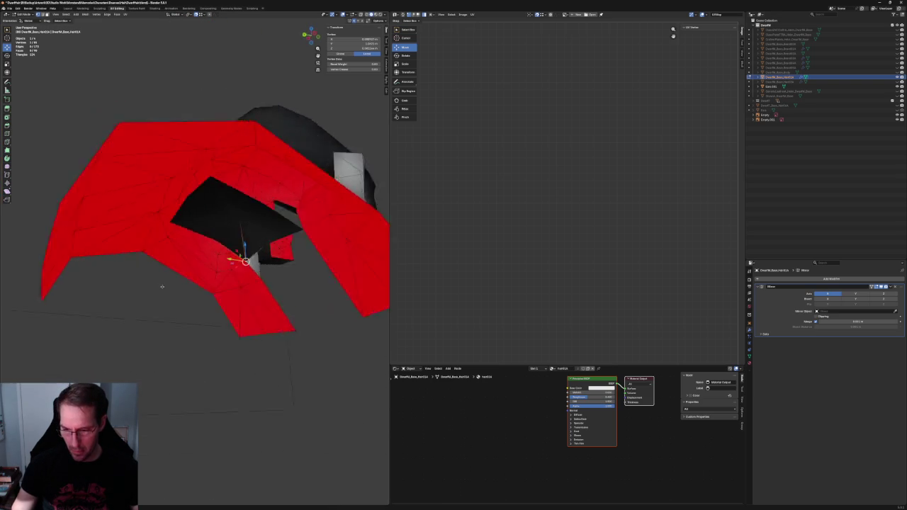
pyautogui.press('g')
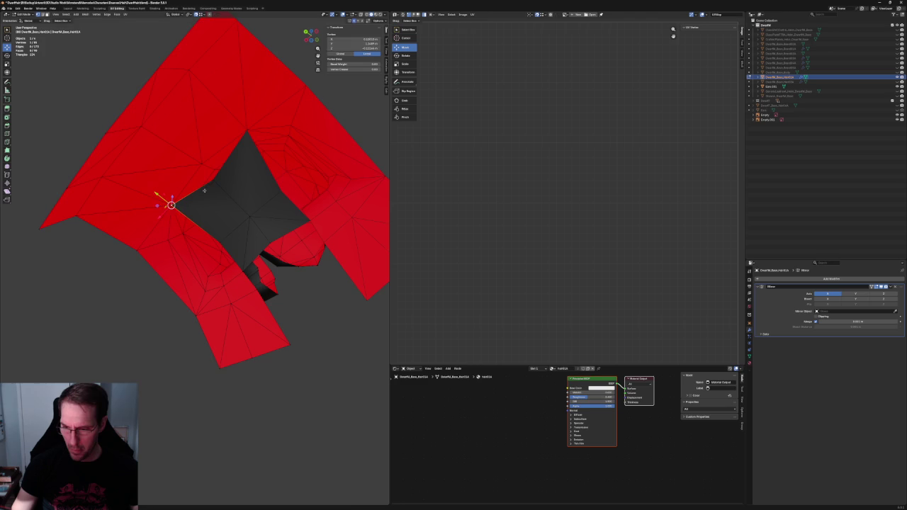
pyautogui.scroll(-3, 270, 202)
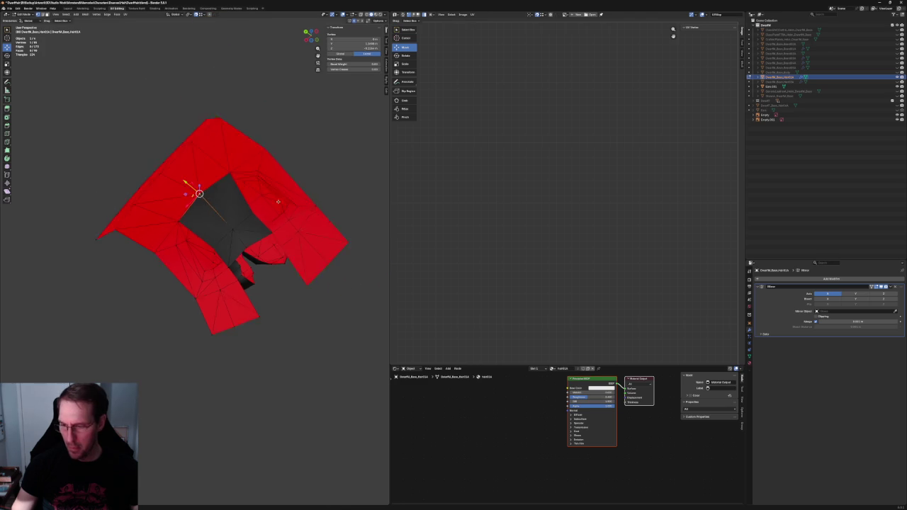
pyautogui.moveTo(270, 202); pyautogui.dragTo(210, 193, button='middle')
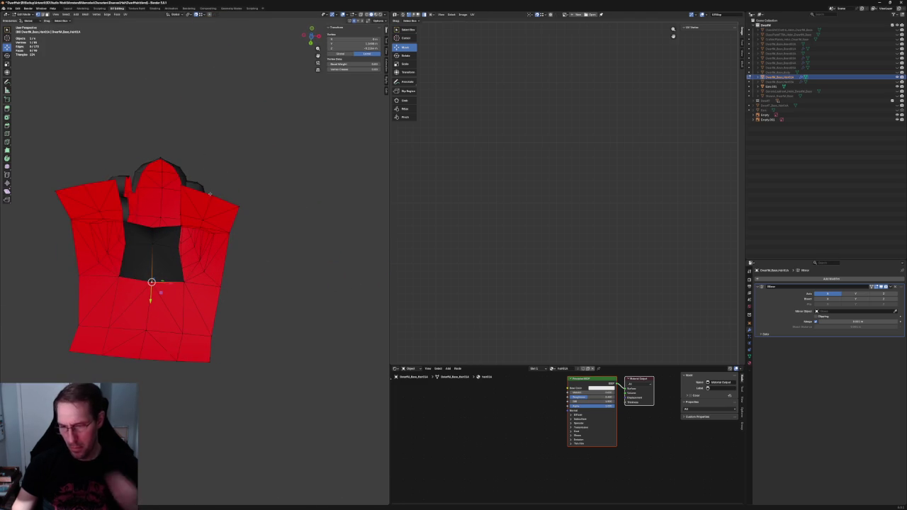
pyautogui.scroll(2, 201, 200)
pyautogui.moveTo(201, 199)
pyautogui.mouseDown(button='middle')
pyautogui.moveTo(199, 262)
pyautogui.moveTo(266, 240)
pyautogui.mouseUp(button='middle')
pyautogui.scroll(-4, 213, 255)
pyautogui.scroll(4, 202, 251)
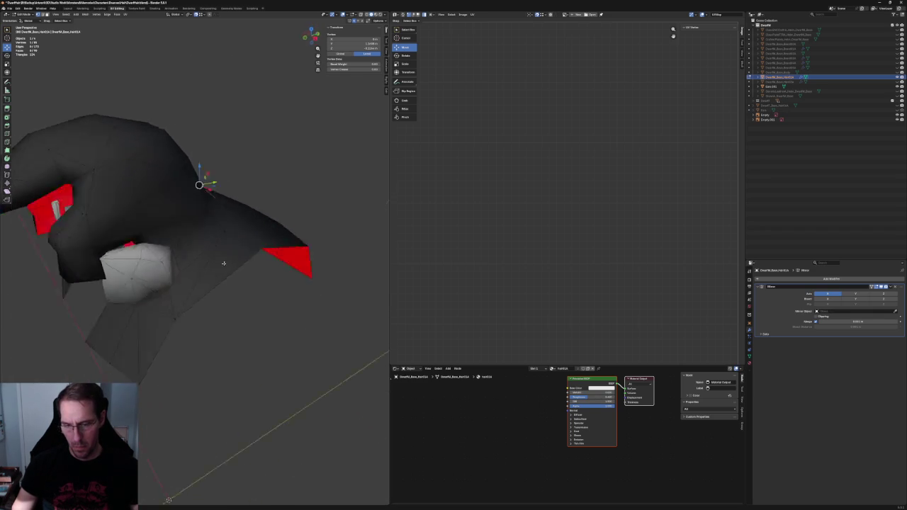
# Select a vertical edge of the hole and move it along X to widen the opening
pyautogui.press('KP_1')
pyautogui.scroll(3, 234, 245)
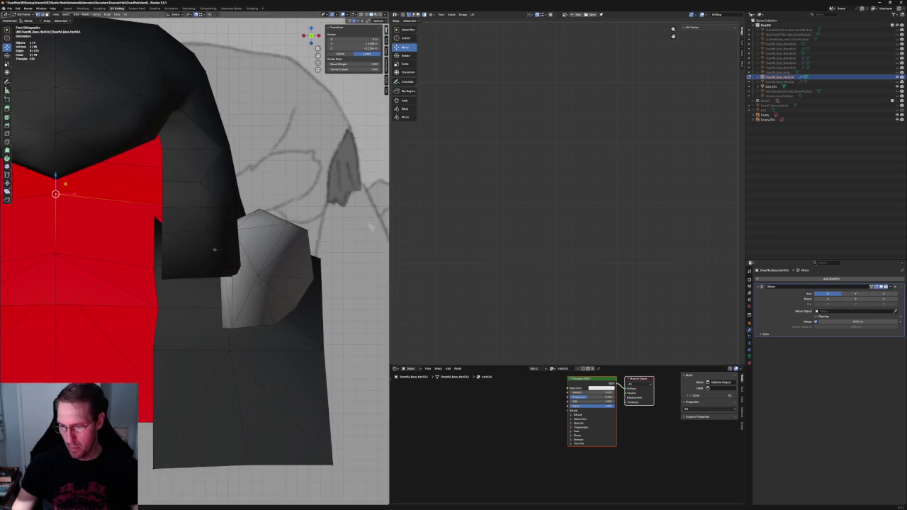
pyautogui.scroll(-3, 234, 244)
pyautogui.scroll(3, 230, 246)
pyautogui.moveTo(230, 246)
pyautogui.mouseDown(button='middle')
pyautogui.moveTo(170, 266)
pyautogui.moveTo(141, 262)
pyautogui.moveTo(231, 188)
pyautogui.moveTo(169, 253)
pyautogui.mouseUp(button='middle')
pyautogui.scroll(-3, 170, 266)
pyautogui.scroll(2, 169, 254)
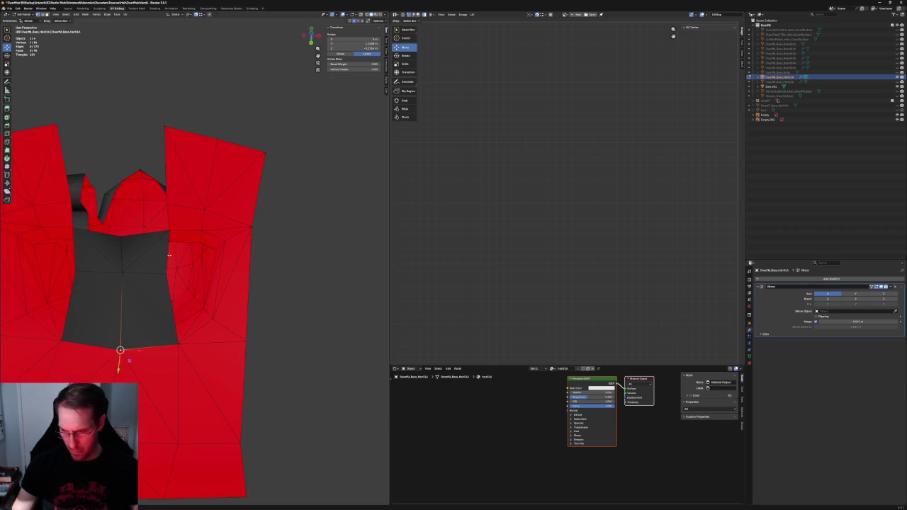
pyautogui.click(168, 254)
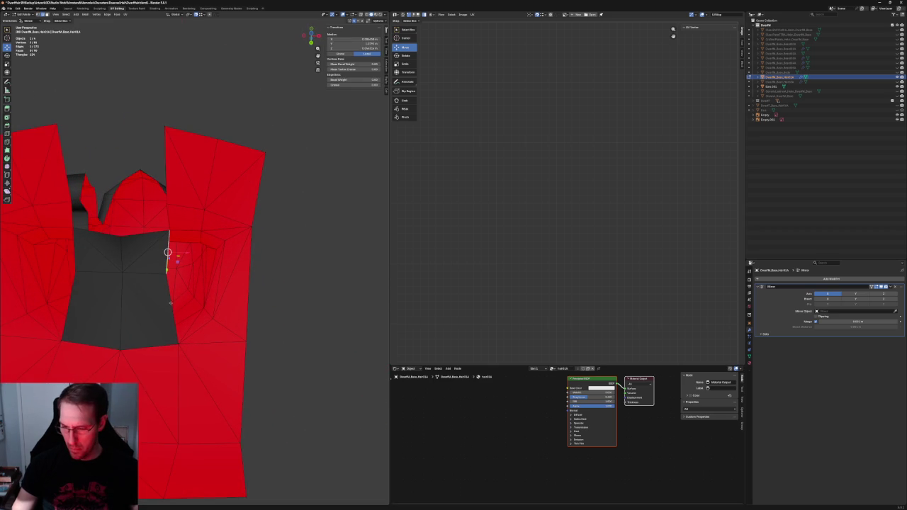
pyautogui.press('g')
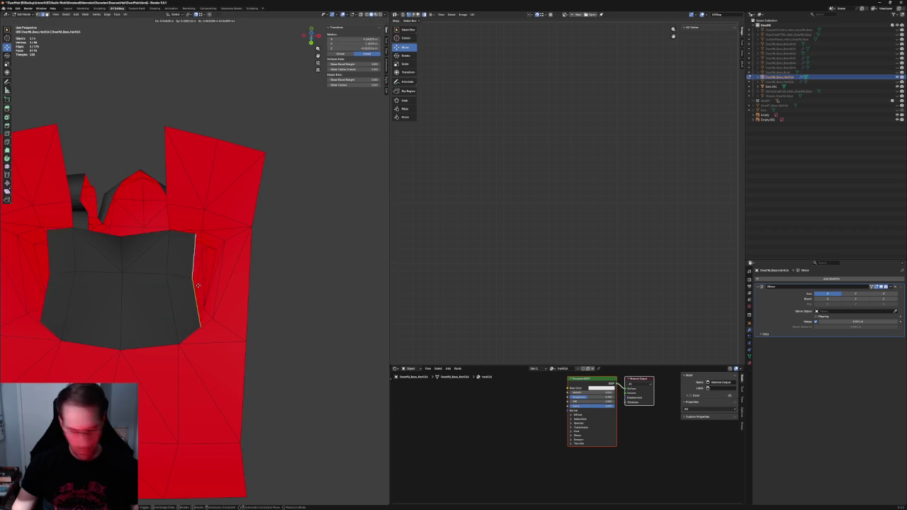
pyautogui.press('y')
pyautogui.press('x')
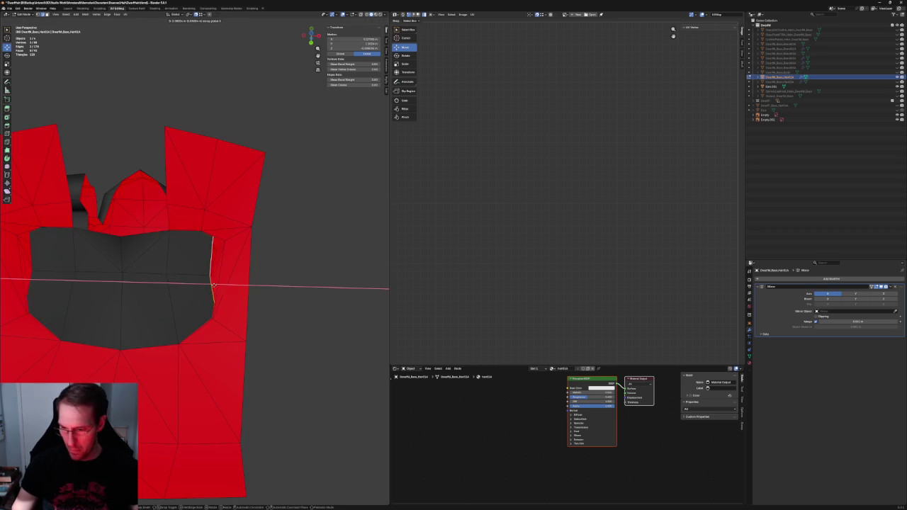
pyautogui.click(211, 284)
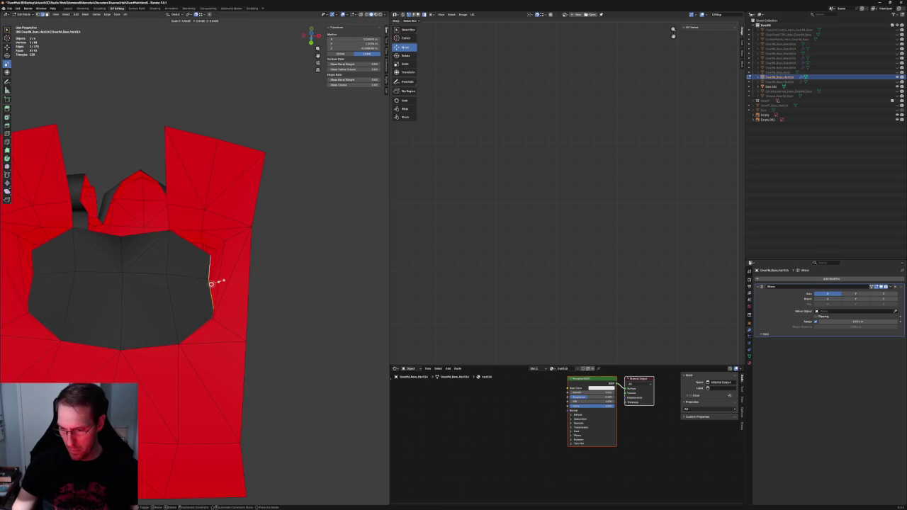
# Undo the widening, re-examine the hole from several angles, and enable X-ray
pyautogui.hotkey('ctrl', 'z')
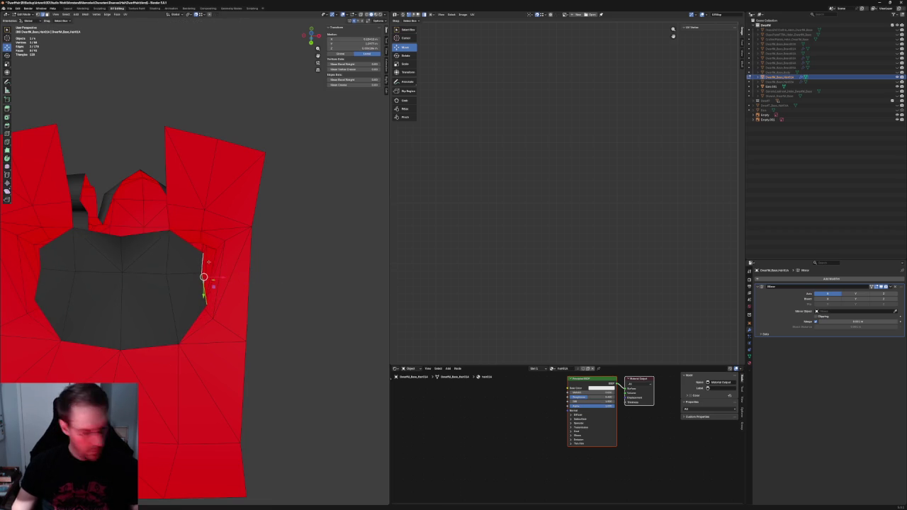
pyautogui.moveTo(210, 233); pyautogui.dragTo(210, 218, button='middle')
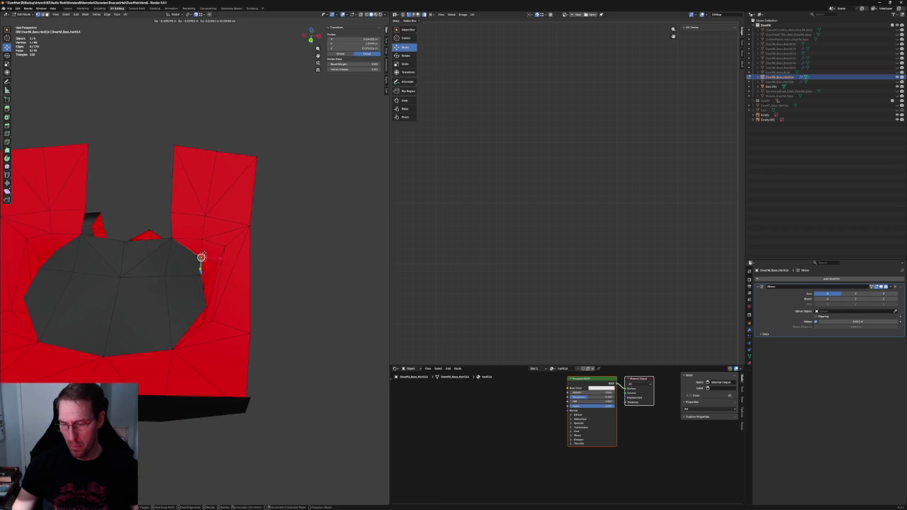
pyautogui.moveTo(203, 264); pyautogui.dragTo(197, 308, button='middle')
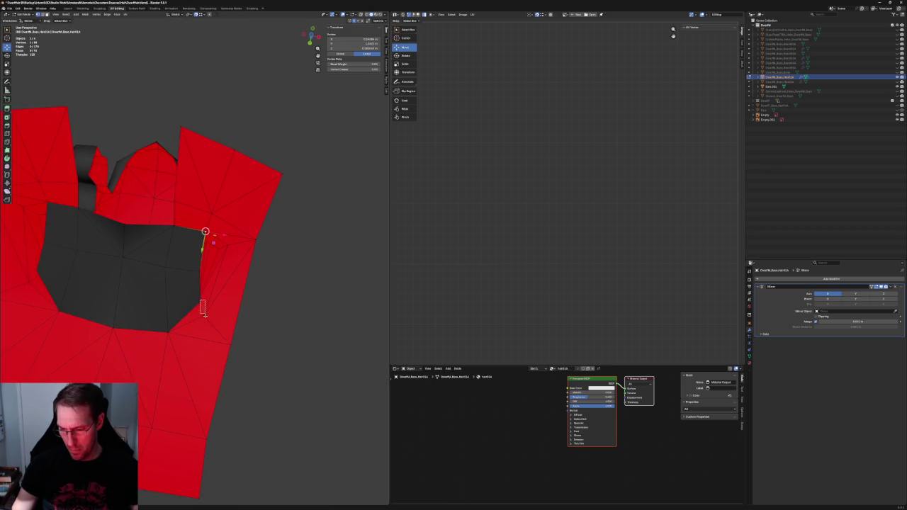
pyautogui.moveTo(200, 303)
pyautogui.mouseDown(button='middle')
pyautogui.moveTo(210, 268)
pyautogui.moveTo(204, 283)
pyautogui.mouseUp(button='middle')
pyautogui.hotkey('alt', 'z')
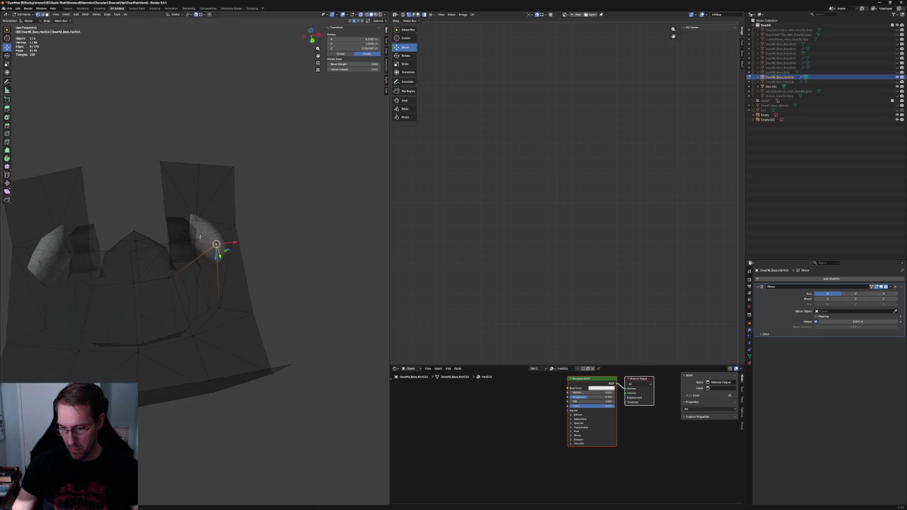
# Apply a vertex operation and select the vertices around the hole in the hair mesh
pyautogui.hotkey('alt', 'z')
pyautogui.rightClick(170, 281)
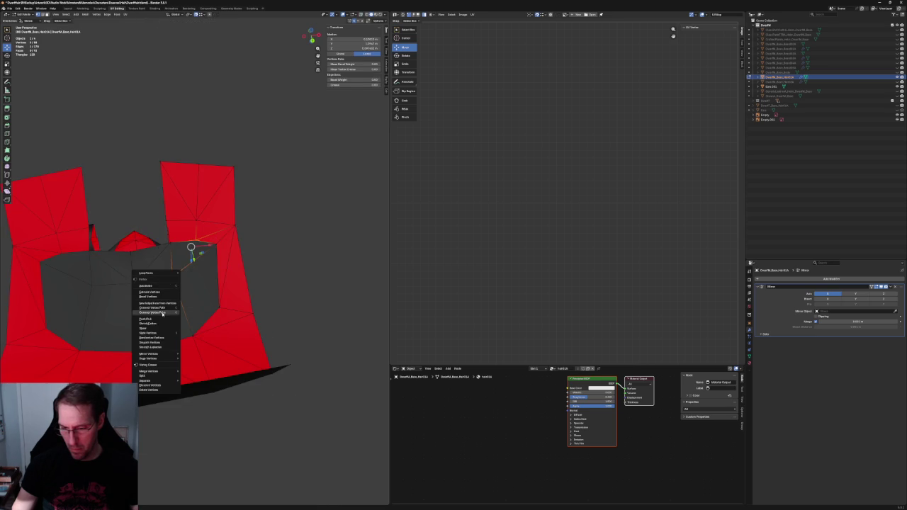
pyautogui.click(163, 313)
pyautogui.scroll(-3, 218, 277)
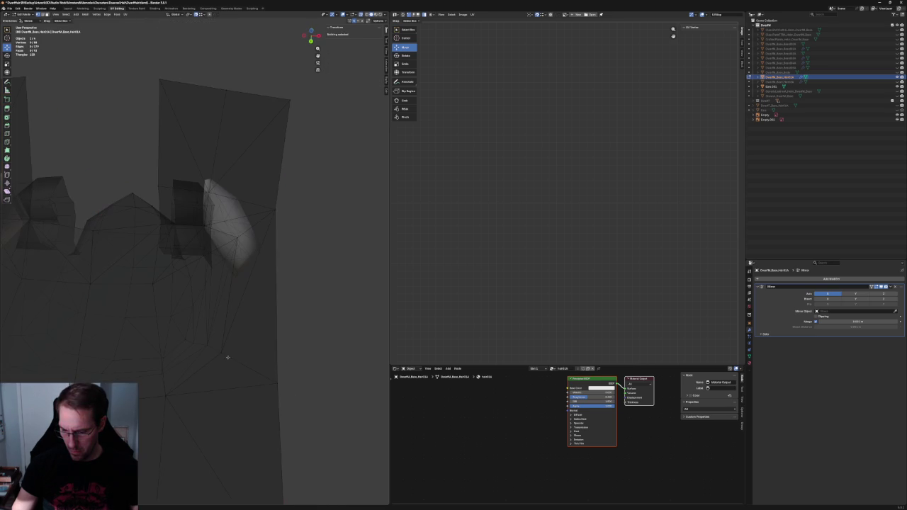
pyautogui.click(223, 352)
pyautogui.rightClick(149, 290)
pyautogui.click(289, 308)
pyautogui.scroll(-5, 289, 307)
pyautogui.moveTo(289, 308)
pyautogui.mouseDown(button='middle')
pyautogui.moveTo(166, 329)
pyautogui.moveTo(290, 334)
pyautogui.moveTo(290, 366)
pyautogui.moveTo(259, 345)
pyautogui.moveTo(291, 297)
pyautogui.moveTo(247, 324)
pyautogui.mouseUp(button='middle')
# Select a vertex on the hair mesh and check it in front orthographic view
pyautogui.moveTo(305, 329)
pyautogui.mouseDown(button='middle')
pyautogui.moveTo(340, 341)
pyautogui.moveTo(227, 249)
pyautogui.moveTo(253, 296)
pyautogui.moveTo(227, 366)
pyautogui.moveTo(255, 338)
pyautogui.moveTo(229, 356)
pyautogui.moveTo(202, 234)
pyautogui.moveTo(217, 259)
pyautogui.moveTo(209, 237)
pyautogui.moveTo(217, 248)
pyautogui.moveTo(161, 267)
pyautogui.moveTo(102, 222)
pyautogui.moveTo(168, 263)
pyautogui.moveTo(141, 254)
pyautogui.mouseUp(button='middle')
pyautogui.scroll(2, 226, 249)
pyautogui.scroll(4, 197, 220)
pyautogui.scroll(2, 223, 240)
pyautogui.click(161, 277)
pyautogui.press('KP_1')
# Unhide the body mesh and view the hair around the head from the right side
pyautogui.scroll(3, 247, 303)
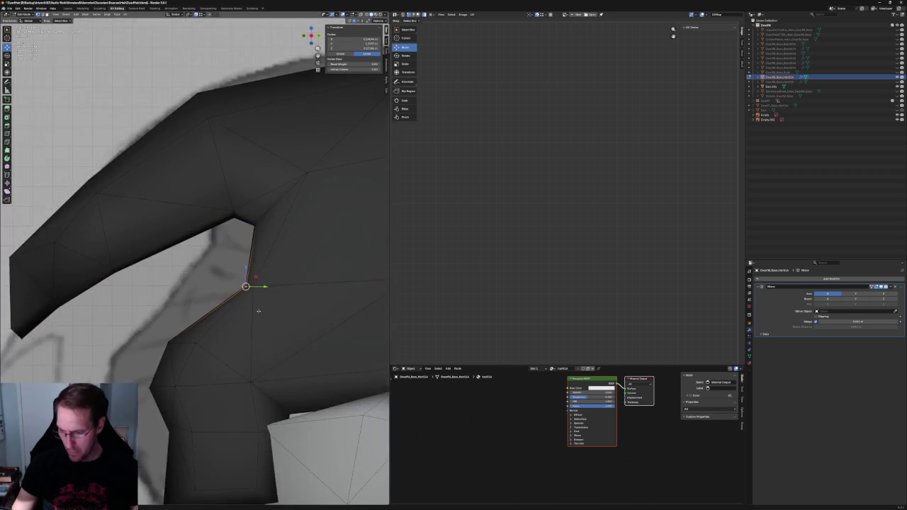
pyautogui.scroll(2, 246, 303)
pyautogui.press('KP_3')
pyautogui.hotkey('alt', 'z')
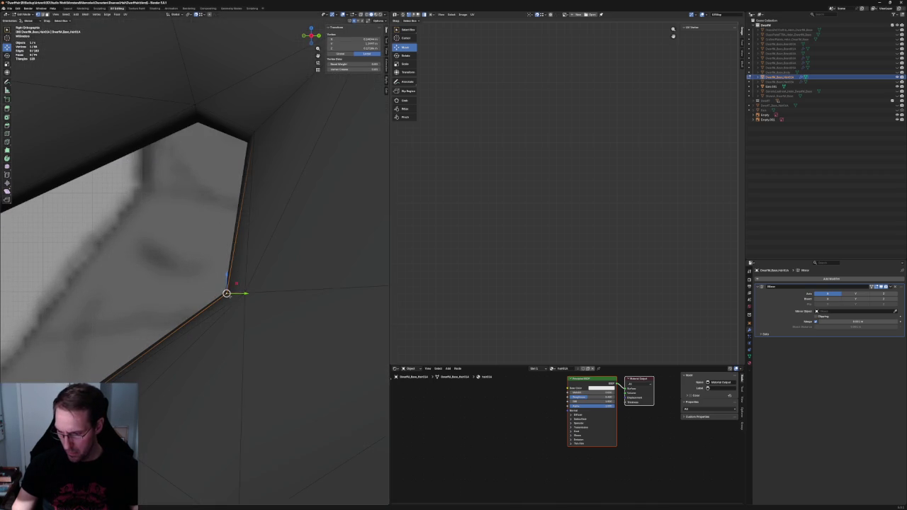
pyautogui.moveTo(232, 299)
pyautogui.mouseDown(button='middle')
pyautogui.moveTo(210, 265)
pyautogui.moveTo(241, 287)
pyautogui.mouseUp(button='middle')
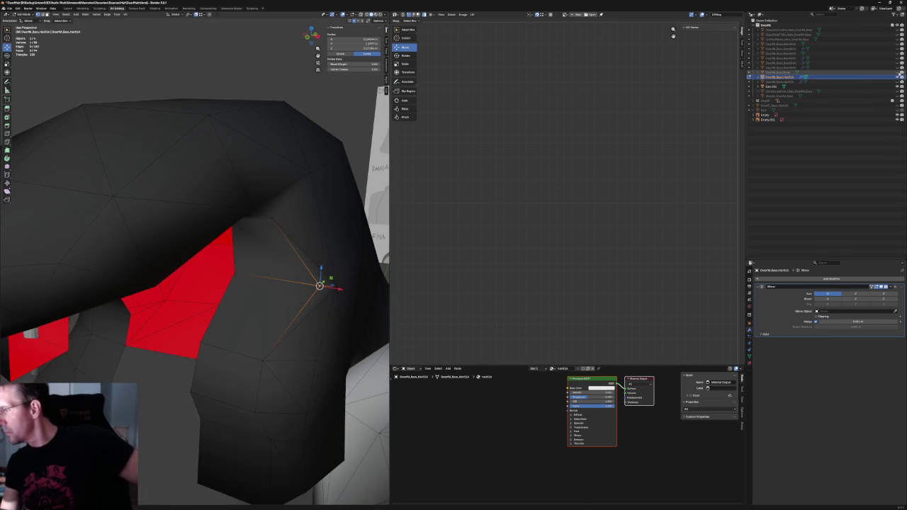
pyautogui.click(897, 73)
pyautogui.moveTo(283, 213); pyautogui.dragTo(324, 251, button='middle')
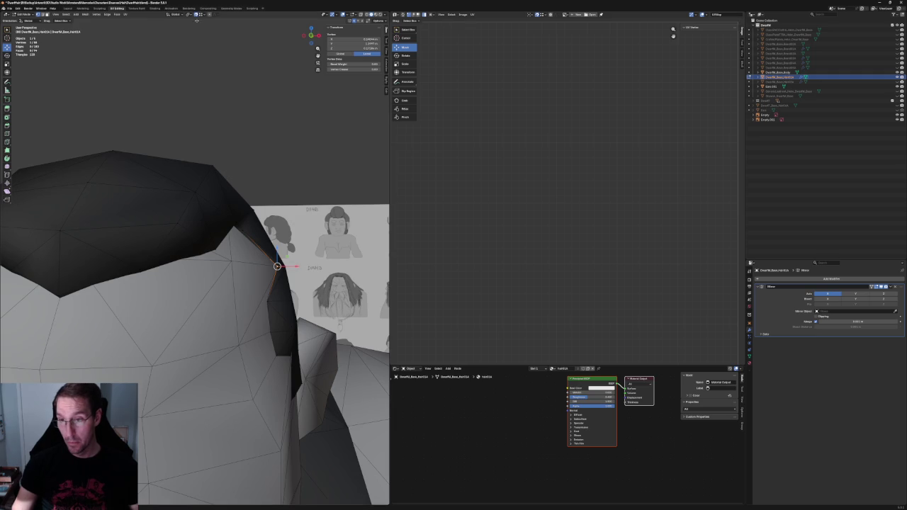
# Slide the sideburn vertex beside the ear along X so the hair hugs the ear
pyautogui.moveTo(291, 267); pyautogui.dragTo(294, 267)
pyautogui.press('g')
pyautogui.press('x')
pyautogui.click(244, 230)
pyautogui.moveTo(244, 231)
pyautogui.mouseDown(button='middle')
pyautogui.moveTo(234, 224)
pyautogui.moveTo(239, 214)
pyautogui.moveTo(284, 231)
pyautogui.moveTo(258, 227)
pyautogui.mouseUp(button='middle')
pyautogui.press('g')
pyautogui.press('x')
pyautogui.click(260, 228)
# Check a hair vertex near the ear in X-ray, leave it in place, and deselect everything
pyautogui.hotkey('alt', 'a')
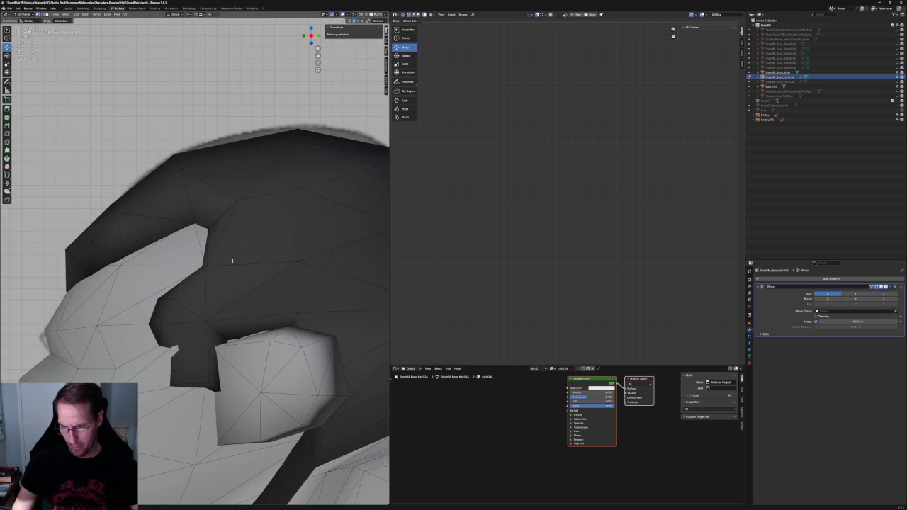
pyautogui.hotkey('alt', 'z')
pyautogui.scroll(3, 209, 234)
pyautogui.click(213, 210)
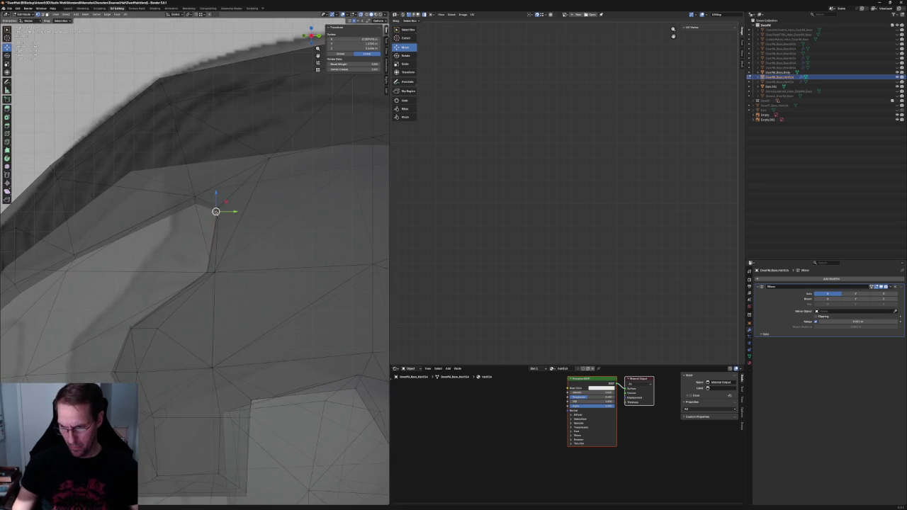
pyautogui.press('g')
pyautogui.press('Escape')
pyautogui.hotkey('alt', 'z')
pyautogui.moveTo(213, 211)
pyautogui.mouseDown(button='middle')
pyautogui.moveTo(232, 204)
pyautogui.moveTo(209, 189)
pyautogui.moveTo(253, 213)
pyautogui.mouseUp(button='middle')
pyautogui.scroll(-5, 209, 189)
pyautogui.hotkey('alt', 'a')
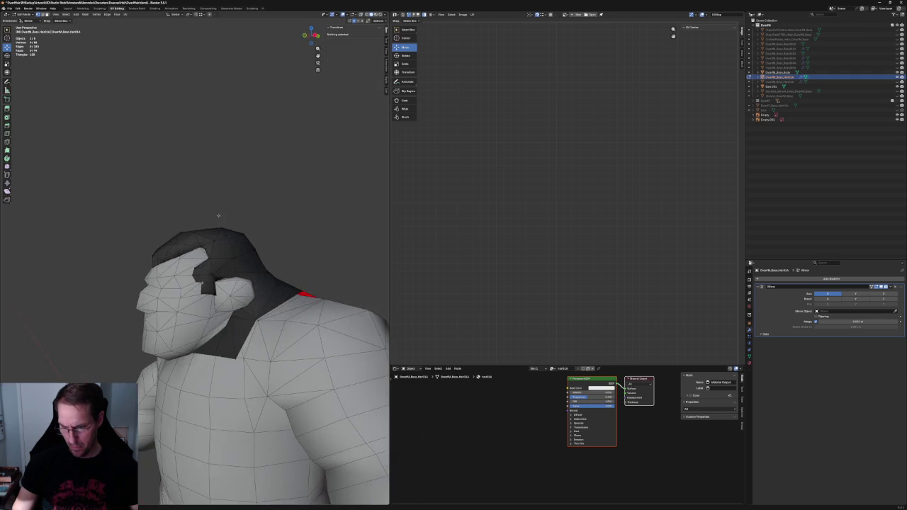
# In side orthographic view, shift a sideburn vertex along X
pyautogui.scroll(3, 253, 213)
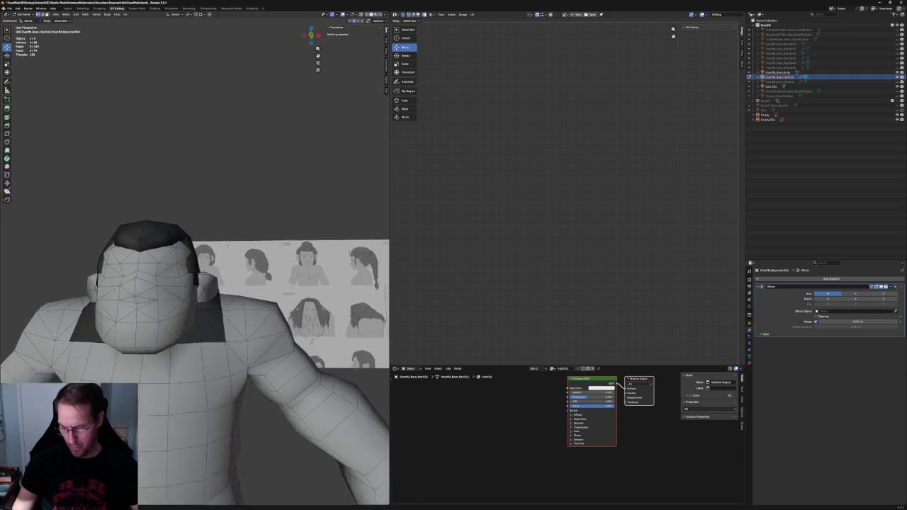
pyautogui.scroll(4, 253, 213)
pyautogui.moveTo(253, 212); pyautogui.dragTo(218, 289, button='middle')
pyautogui.press('KP_3')
pyautogui.click(204, 311)
pyautogui.press('g')
pyautogui.press('x')
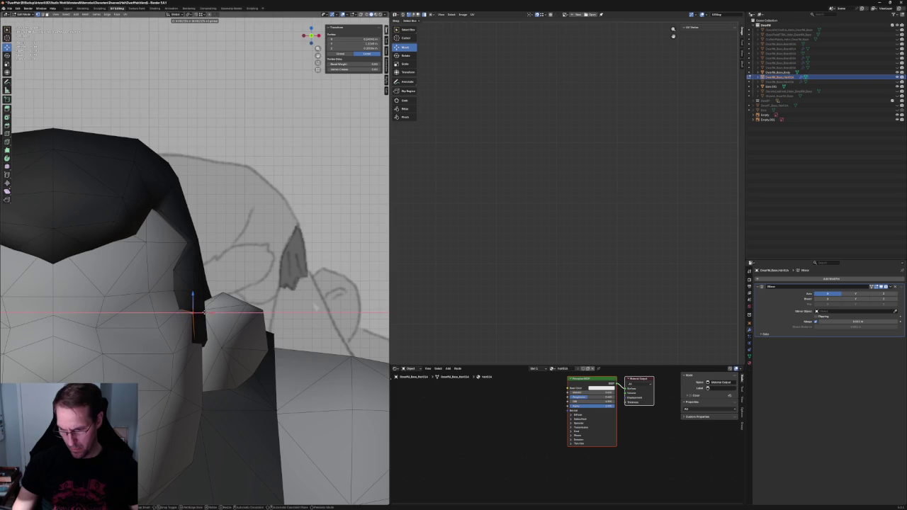
pyautogui.click(204, 311)
pyautogui.scroll(4, 181, 312)
pyautogui.scroll(4, 183, 359)
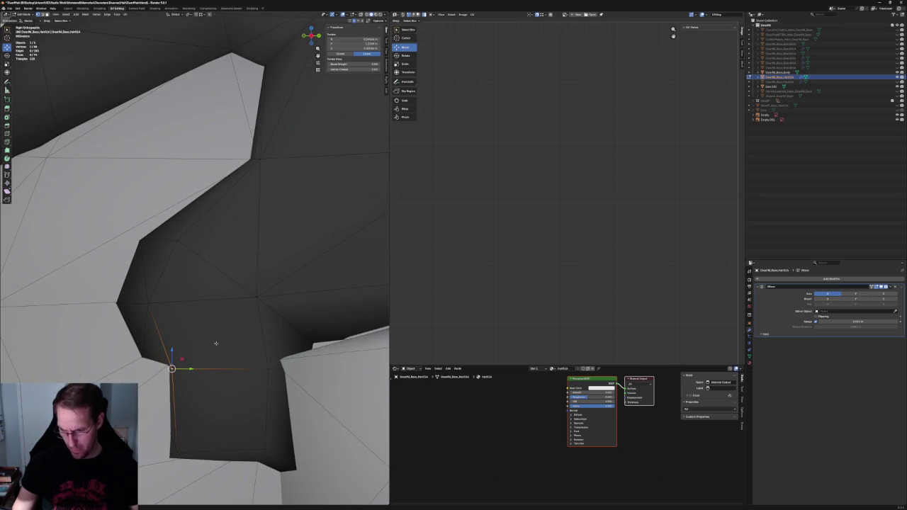
# Raise the sideburn vertex along Z and adjust it within the side plane (Shift+X)
pyautogui.press('g')
pyautogui.press('z')
pyautogui.click(172, 345)
pyautogui.press('g')
pyautogui.press('z')
pyautogui.click(174, 346)
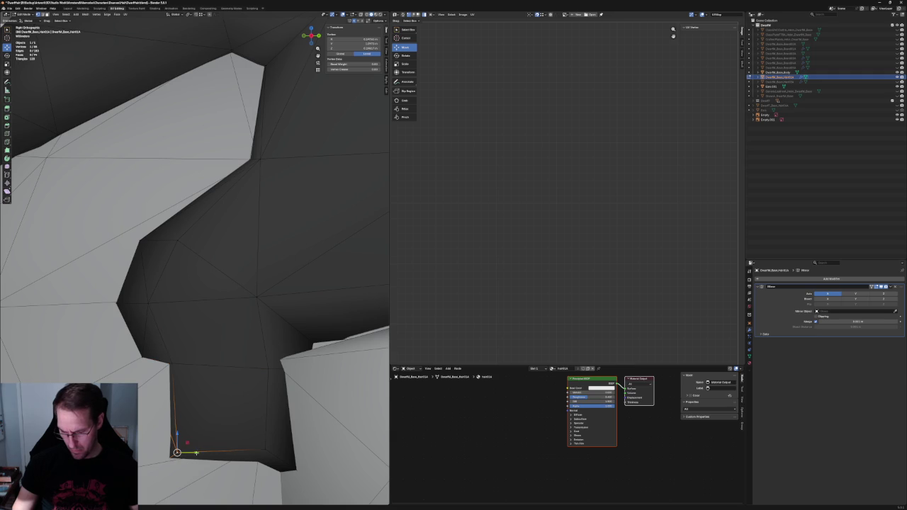
pyautogui.hotkey('alt', 'z')
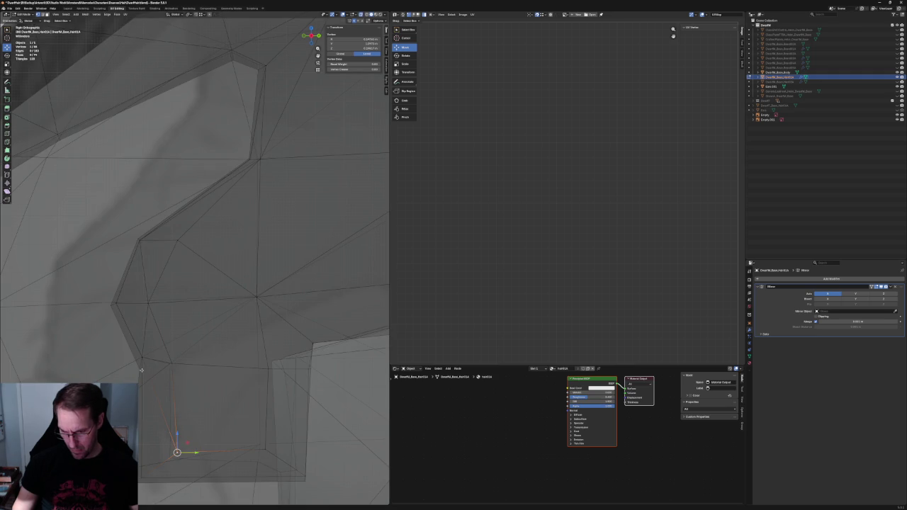
pyautogui.press('g')
pyautogui.hotkey('shift', 'x')
pyautogui.click(150, 348)
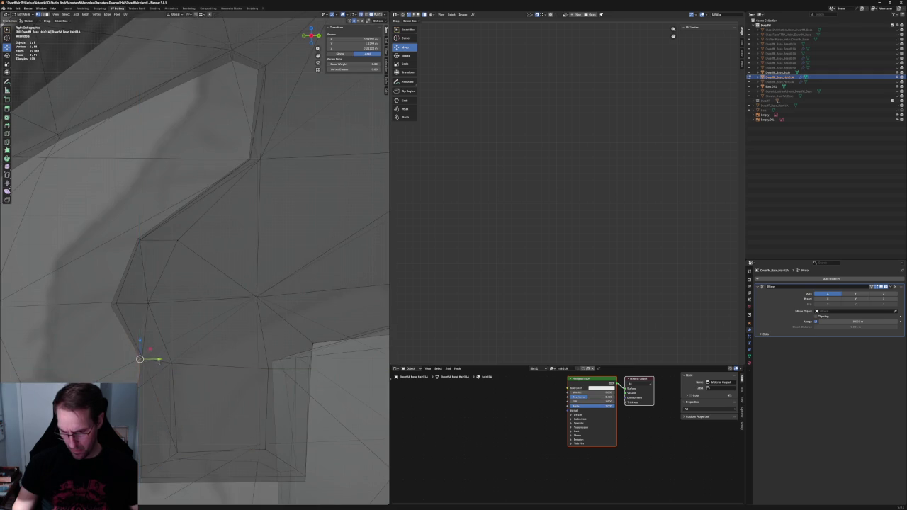
pyautogui.hotkey('alt', 'z')
pyautogui.moveTo(150, 347); pyautogui.dragTo(187, 377, button='middle')
# Switch to vertex selection mode and select a vertex at the sideburn's bottom
pyautogui.hotkey('alt', 'z')
pyautogui.moveTo(168, 312); pyautogui.dragTo(175, 333, button='middle')
pyautogui.click(168, 325)
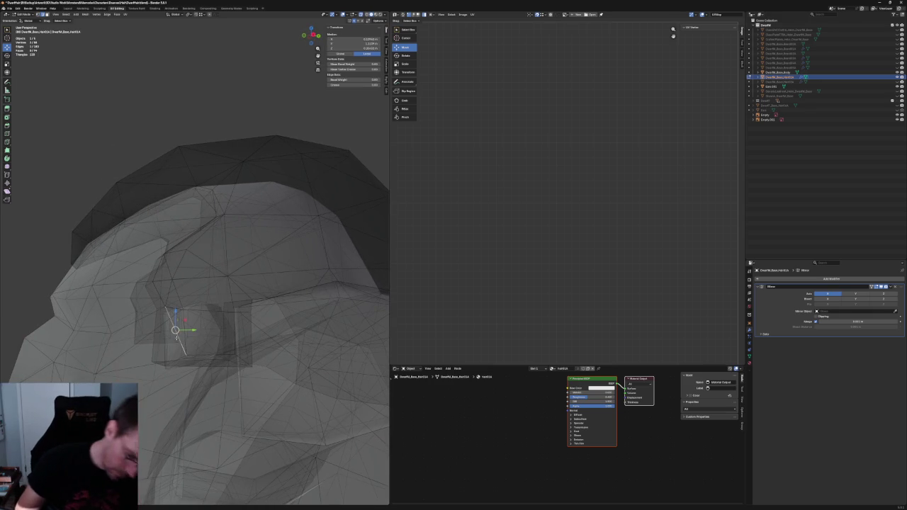
pyautogui.press('1')
pyautogui.click(184, 312)
pyautogui.hotkey('alt', 'z')
pyautogui.hotkey('alt', 'z')
pyautogui.moveTo(176, 369); pyautogui.dragTo(173, 380, button='middle')
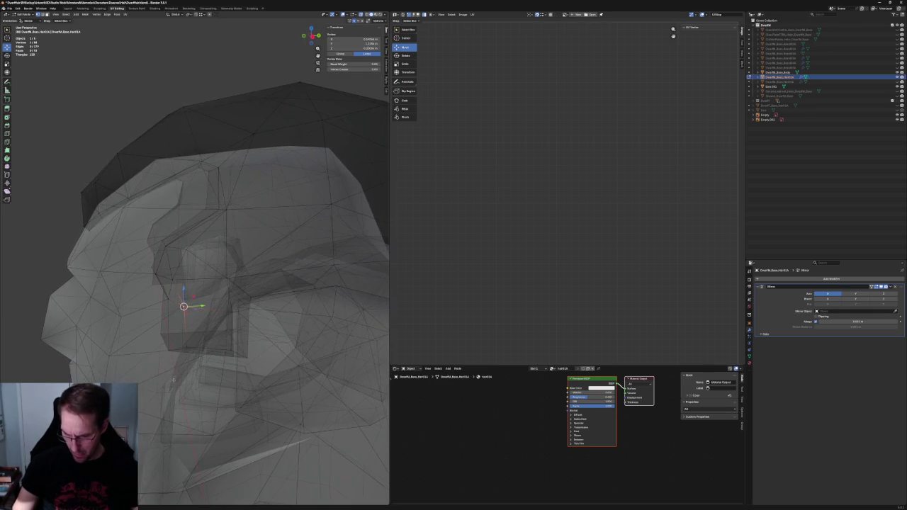
# Use the mesh context menu, then select the vertex at the sideburn's lower edge
pyautogui.rightClick(170, 347)
pyautogui.click(178, 326)
pyautogui.hotkey('alt', 'z')
pyautogui.moveTo(184, 319)
pyautogui.mouseDown(button='middle')
pyautogui.moveTo(203, 300)
pyautogui.moveTo(170, 361)
pyautogui.moveTo(191, 377)
pyautogui.moveTo(218, 378)
pyautogui.moveTo(178, 365)
pyautogui.moveTo(190, 360)
pyautogui.mouseUp(button='middle')
pyautogui.hotkey('alt', 'z')
pyautogui.click(169, 364)
pyautogui.hotkey('alt', 'z')
pyautogui.hotkey('alt', 'z')
pyautogui.click(181, 363)
pyautogui.hotkey('alt', 'z')
# Move the bottom sideburn vertex along X and Z, then raise it with a second vertex
pyautogui.press('g')
pyautogui.press('x')
pyautogui.click(201, 362)
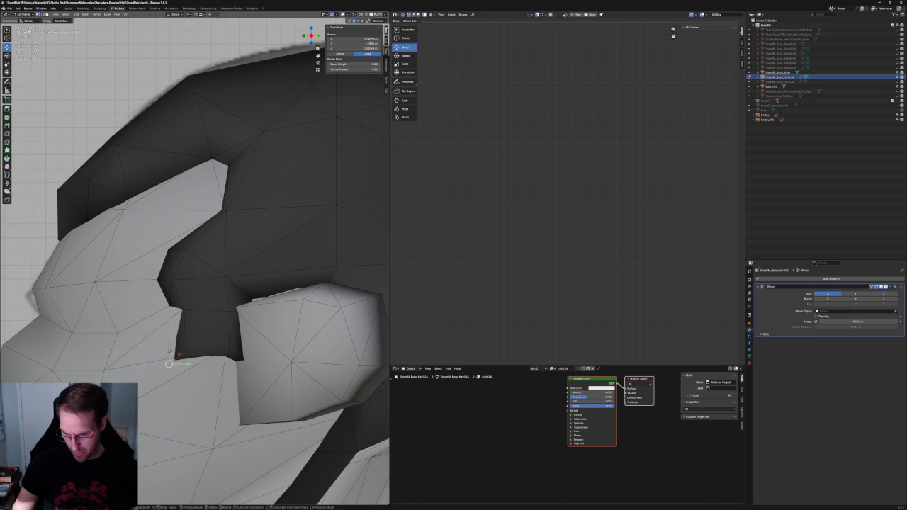
pyautogui.press('g')
pyautogui.press('z')
pyautogui.click(168, 345)
pyautogui.hotkey('alt', 'z')
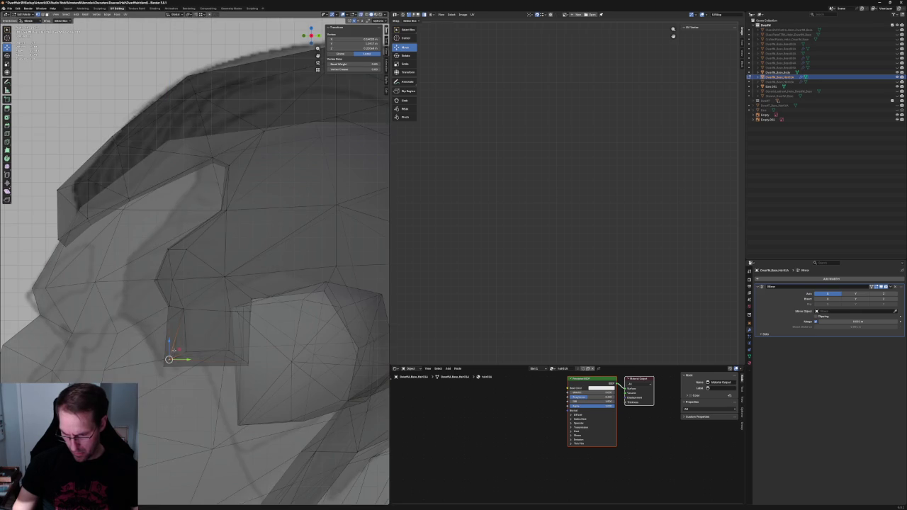
pyautogui.keyDown('shift'); pyautogui.click(150, 366); pyautogui.keyUp('shift')
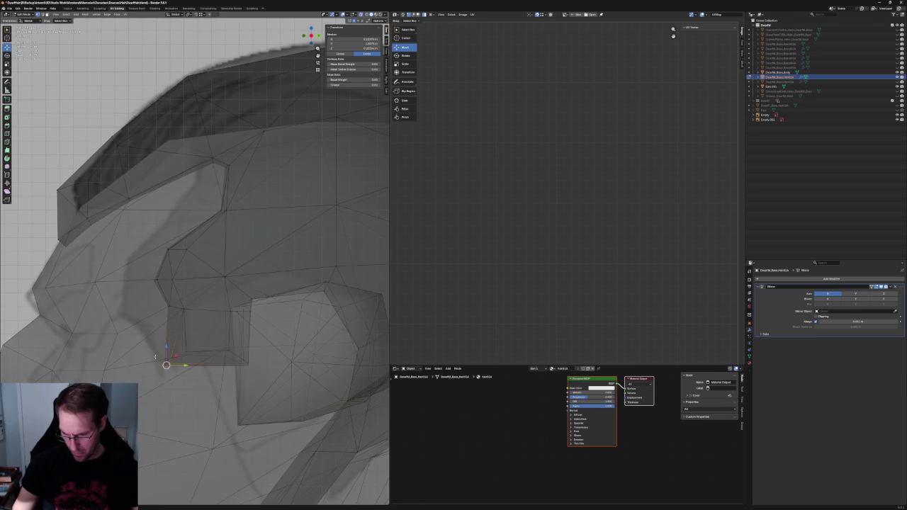
pyautogui.press('g')
pyautogui.press('z')
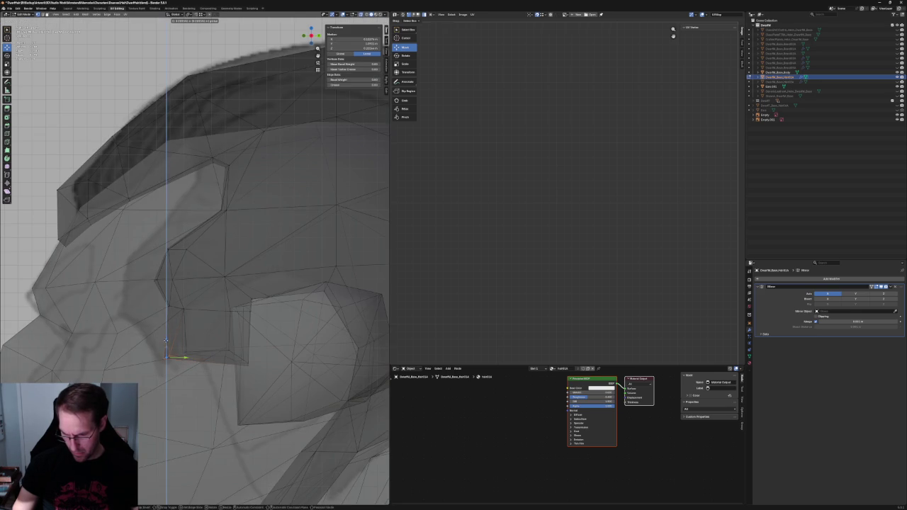
pyautogui.click(166, 343)
# Shift the two selected sideburn vertices sideways along X, checking in front view
pyautogui.hotkey('alt', 'z')
pyautogui.press('`')
pyautogui.click(174, 359)
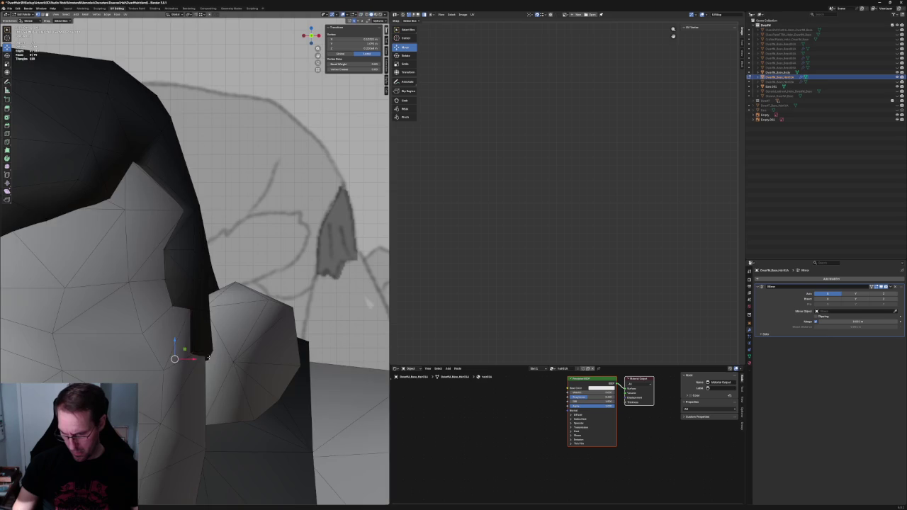
pyautogui.press('g')
pyautogui.press('x')
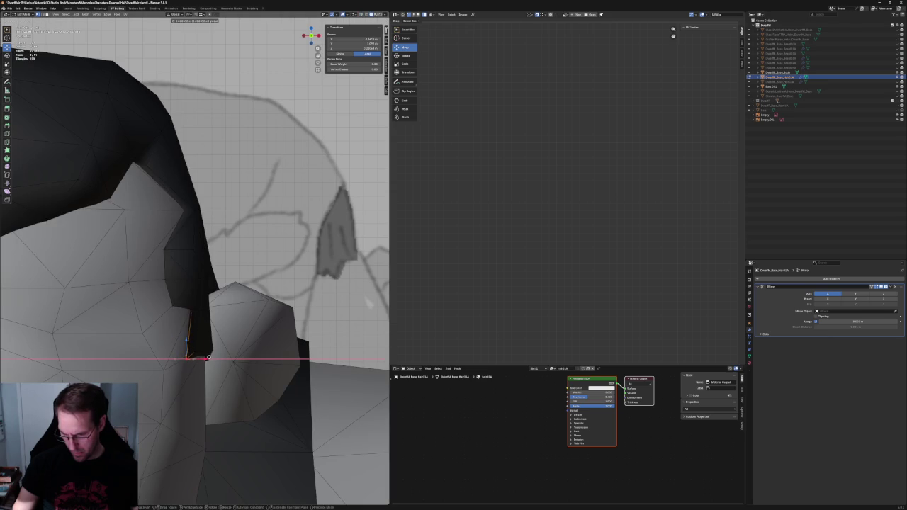
pyautogui.click(207, 357)
pyautogui.press('KP_1')
pyautogui.press('g')
pyautogui.press('x')
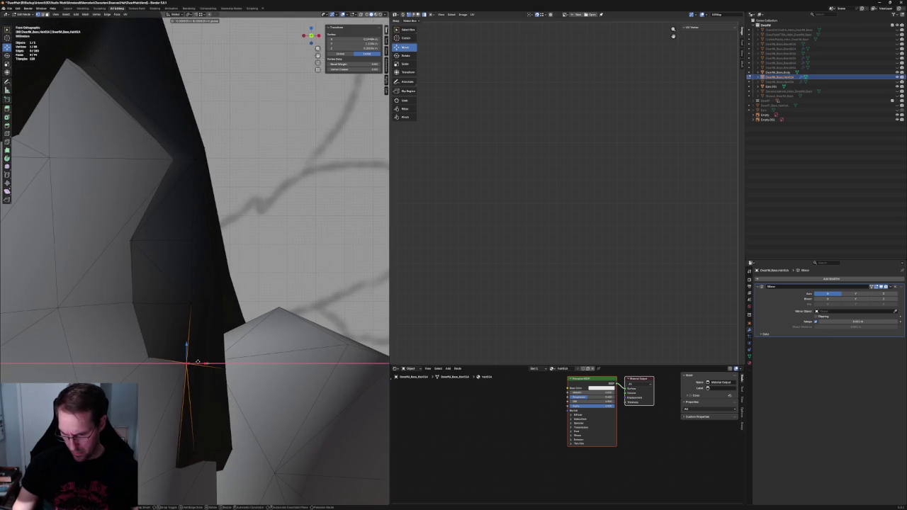
pyautogui.click(198, 362)
pyautogui.moveTo(190, 360)
pyautogui.mouseDown(button='middle')
pyautogui.moveTo(140, 349)
pyautogui.moveTo(214, 320)
pyautogui.moveTo(180, 312)
pyautogui.moveTo(211, 323)
pyautogui.mouseUp(button='middle')
pyautogui.hotkey('alt', 'z')
pyautogui.hotkey('alt', 'z')
pyautogui.hotkey('alt', 'z')
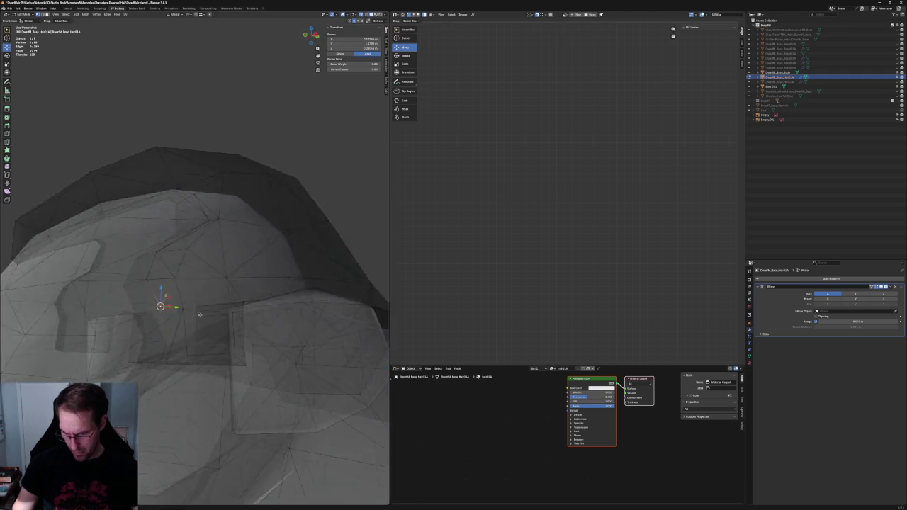
# Add a vertex to the selection and move it vertically along Z in side orthographic view
pyautogui.keyDown('shift'); pyautogui.click(177, 337); pyautogui.keyUp('shift')
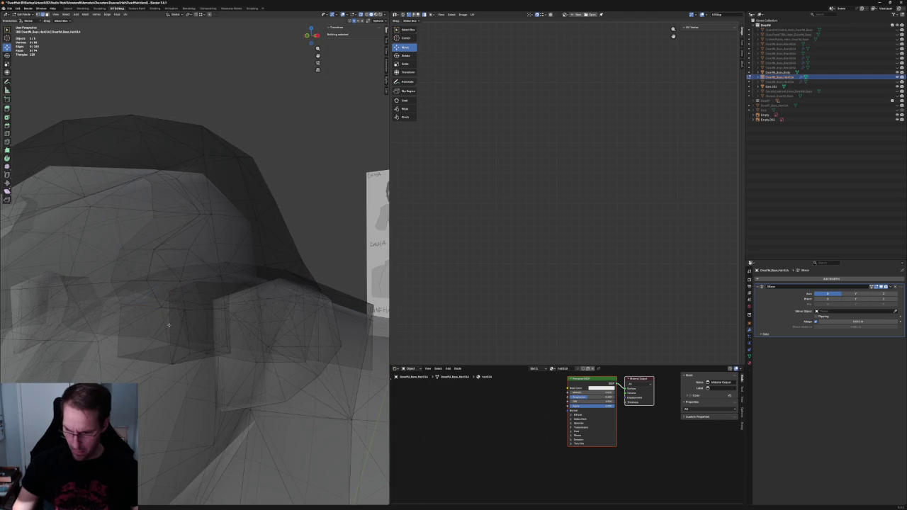
pyautogui.scroll(2, 173, 325)
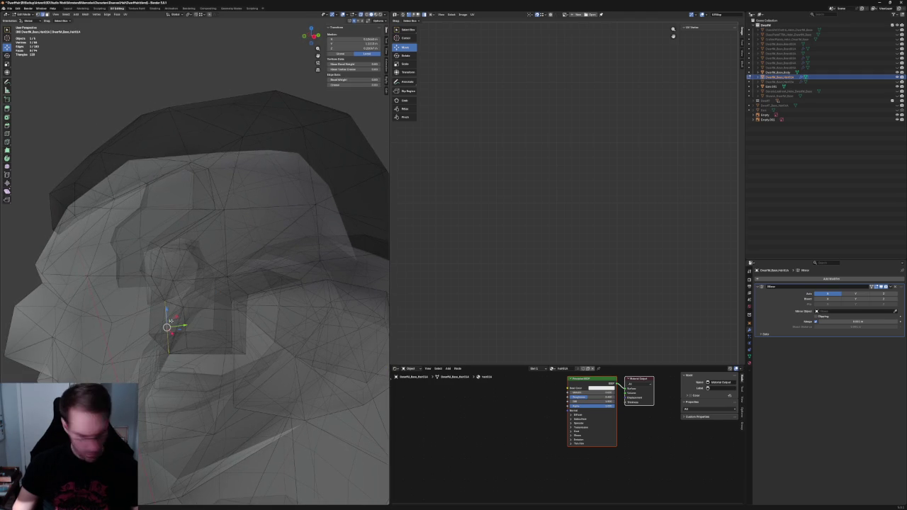
pyautogui.press('j')
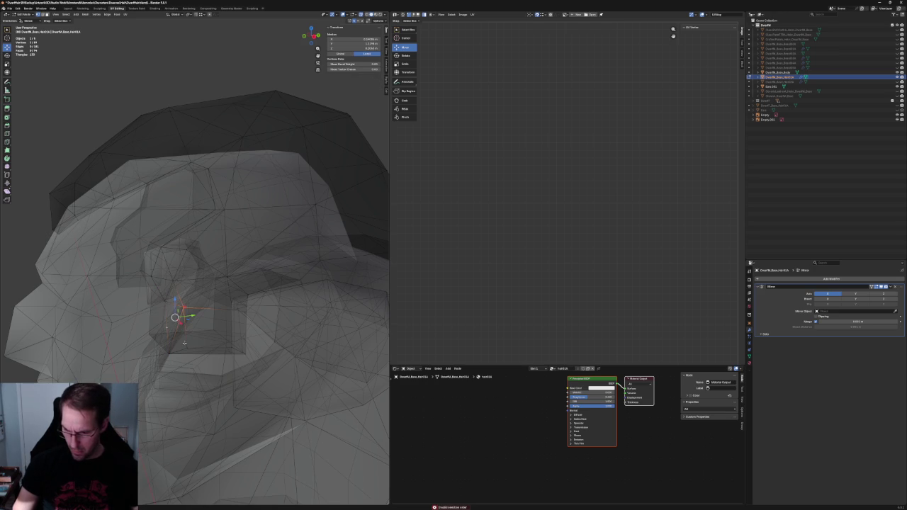
pyautogui.moveTo(165, 337)
pyautogui.mouseDown(button='middle')
pyautogui.moveTo(201, 327)
pyautogui.moveTo(192, 339)
pyautogui.mouseUp(button='middle')
pyautogui.hotkey('alt', 'z')
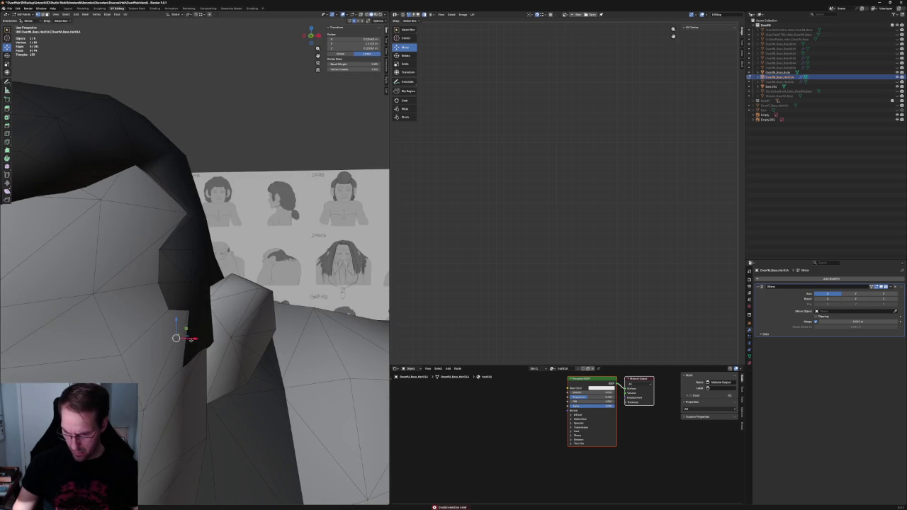
pyautogui.press('KP_3')
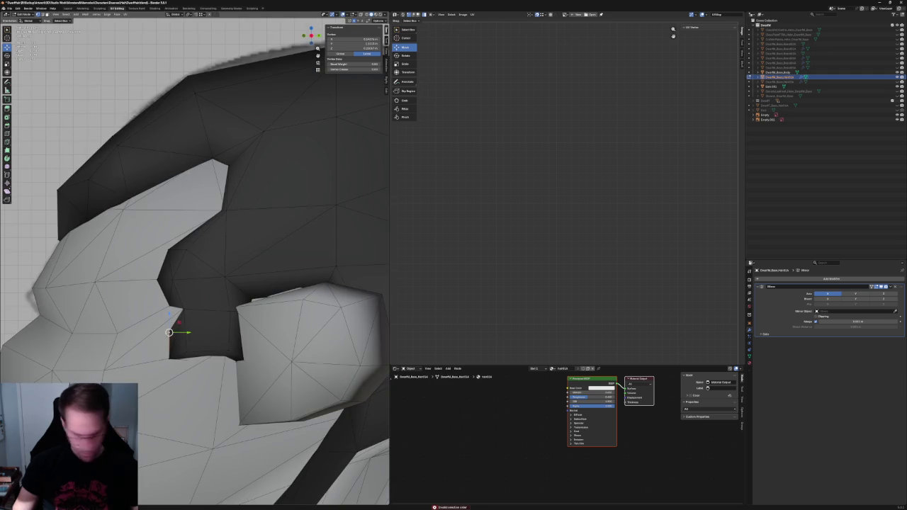
pyautogui.press('g')
pyautogui.press('z')
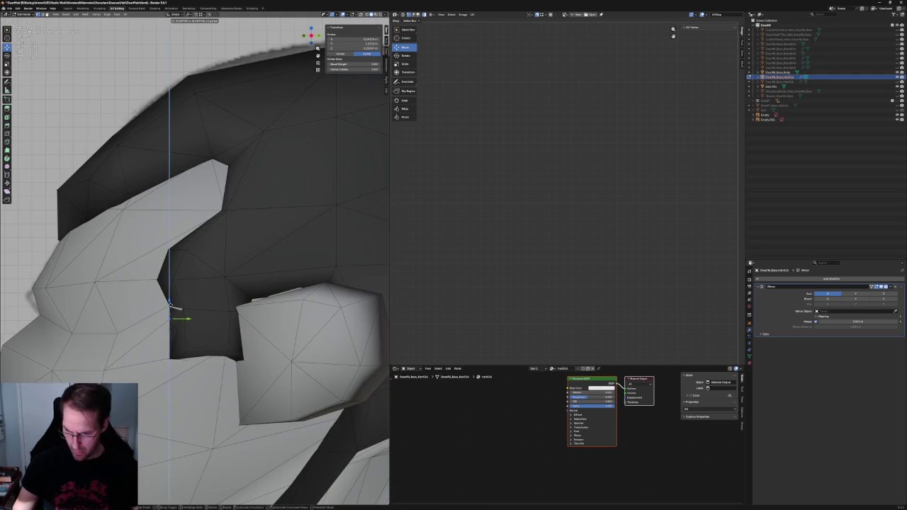
pyautogui.click(170, 303)
# Slide the sideburn's lower vertex along its edge
pyautogui.moveTo(172, 314); pyautogui.dragTo(149, 350, button='middle')
pyautogui.click(155, 347)
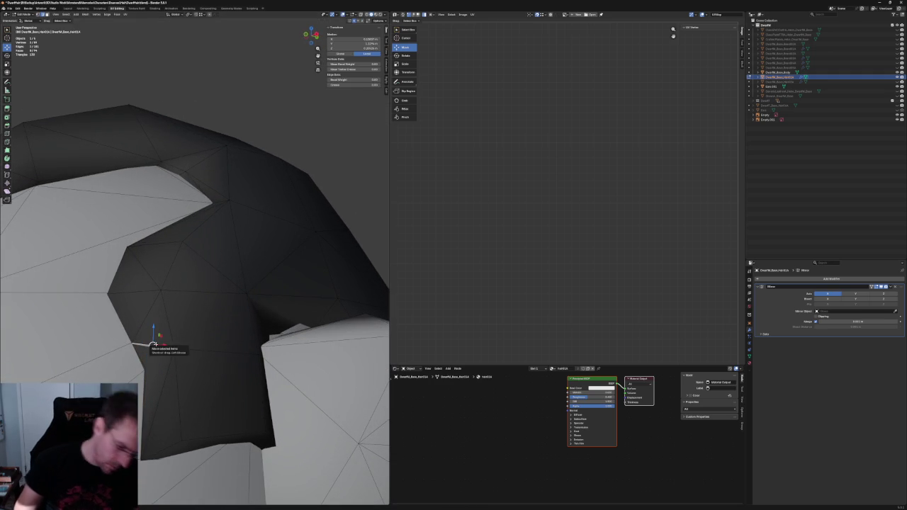
pyautogui.keyDown('shift'); pyautogui.click(153, 298); pyautogui.keyUp('shift')
pyautogui.hotkey('alt', 'a')
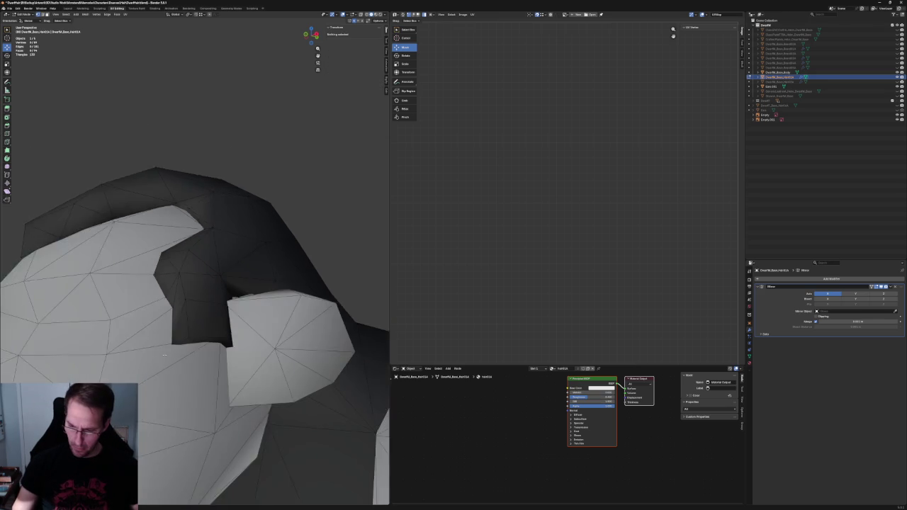
pyautogui.moveTo(182, 314); pyautogui.dragTo(195, 323, button='middle')
pyautogui.click(180, 345)
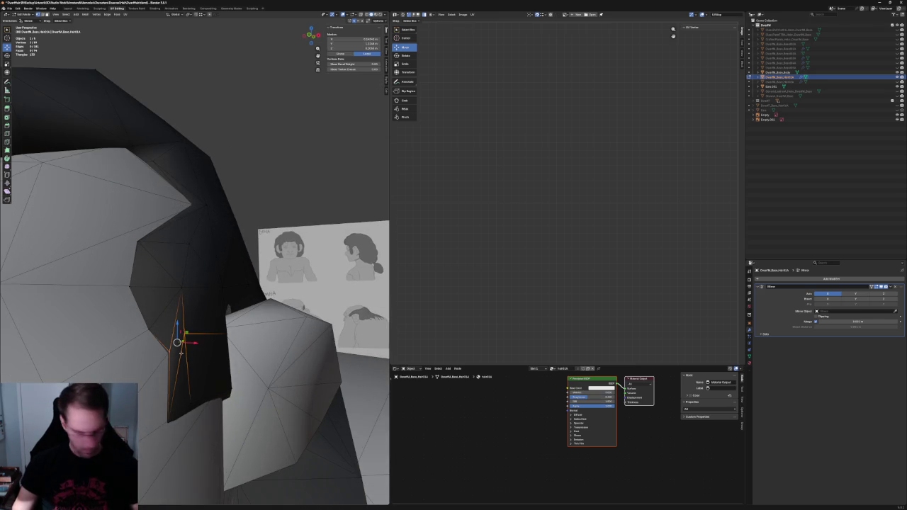
pyautogui.hotkey('alt', 'a')
pyautogui.click(186, 330)
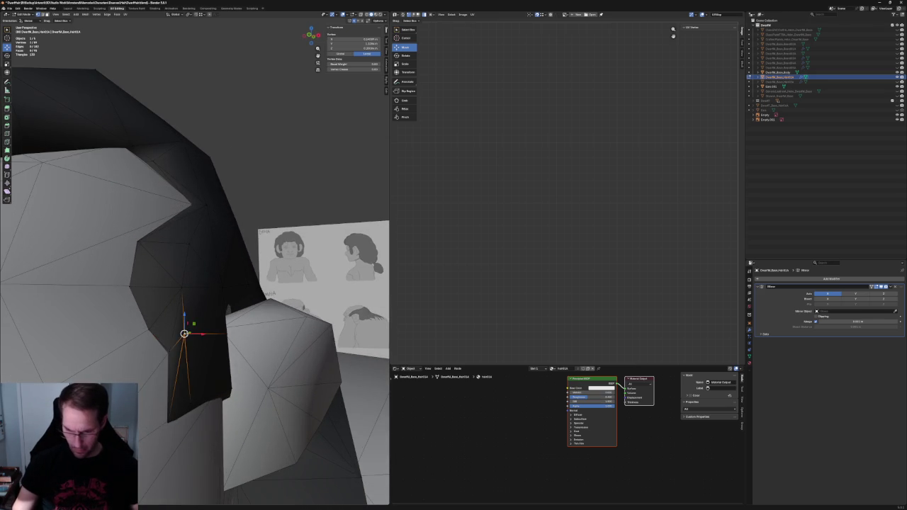
pyautogui.scroll(3, 186, 333)
pyautogui.press('g')
pyautogui.press('g')
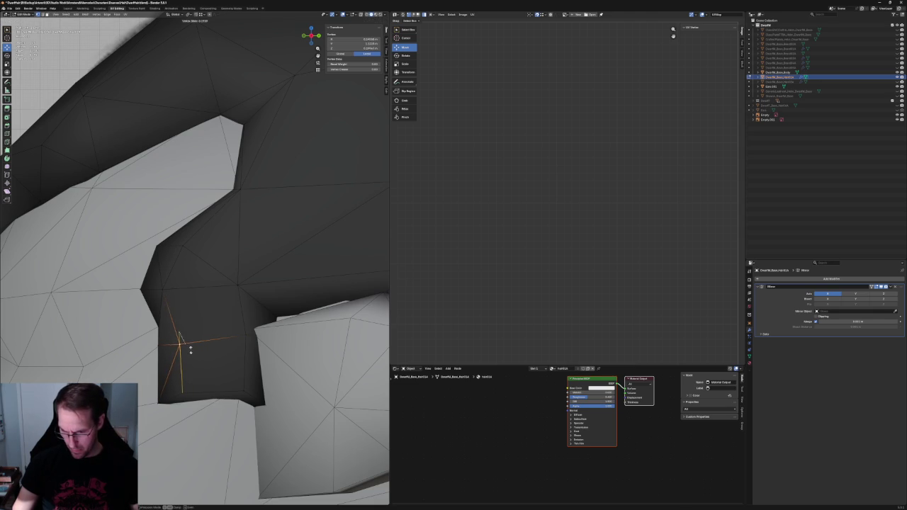
pyautogui.click(191, 348)
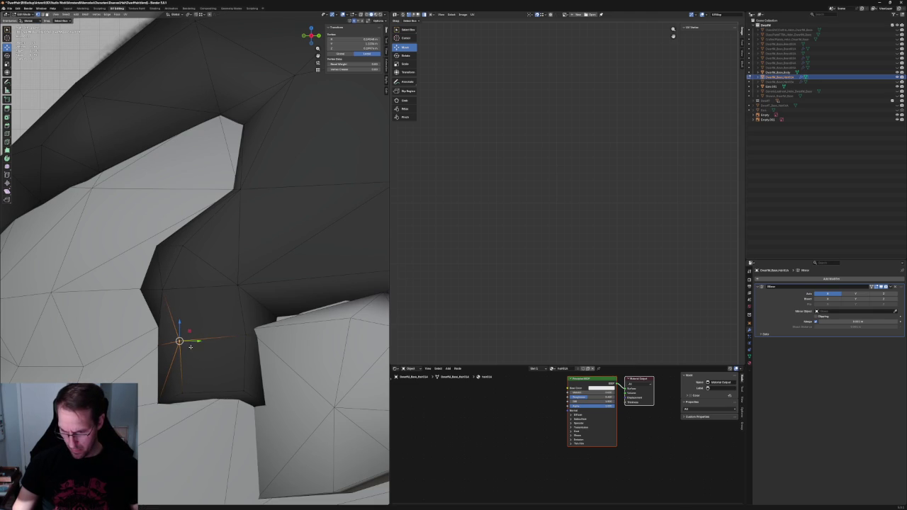
# Add the bottom vertex and move the sideburn's lower edge along Y
pyautogui.keyDown('shift'); pyautogui.click(184, 392); pyautogui.keyUp('shift')
pyautogui.hotkey('alt', 'z')
pyautogui.hotkey('alt', 'z')
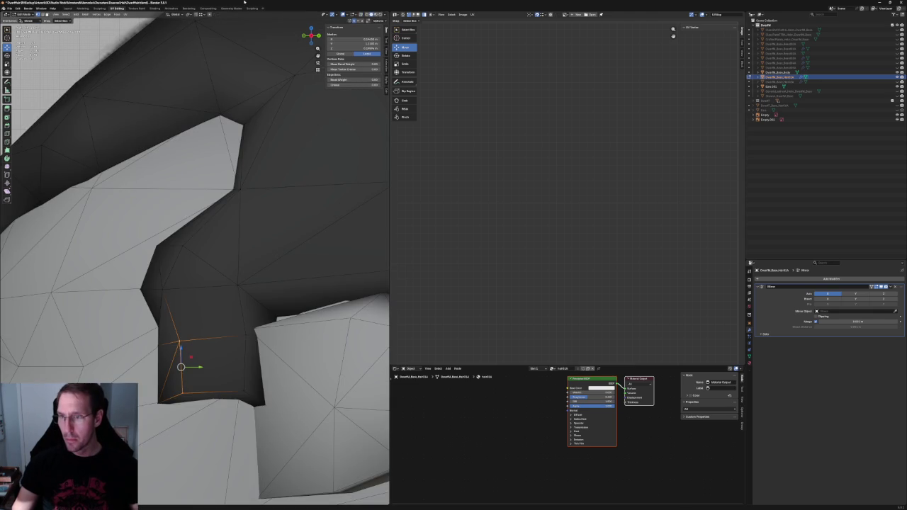
pyautogui.press('g')
pyautogui.press('y')
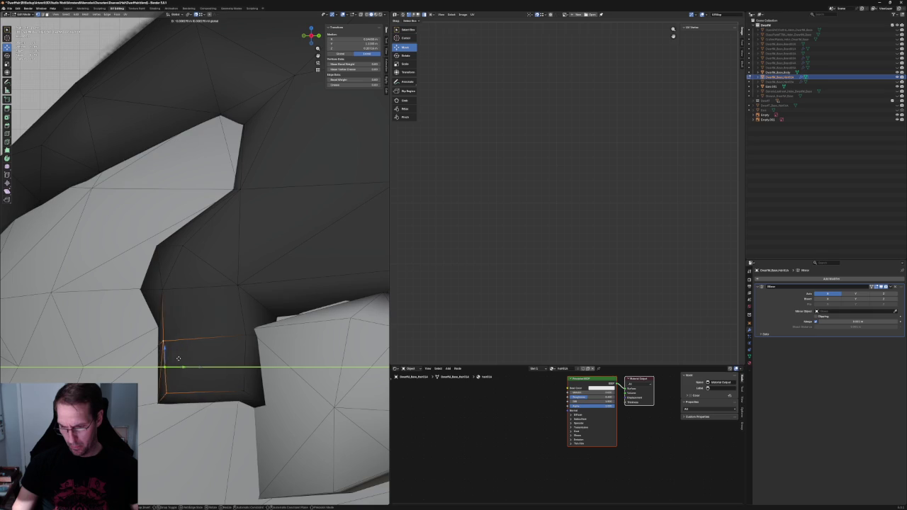
pyautogui.click(185, 357)
pyautogui.hotkey('alt', 'a')
# In right side view, shift a vertex on the sideburn's lower edge along Y
pyautogui.moveTo(183, 279)
pyautogui.mouseDown(button='middle')
pyautogui.moveTo(170, 300)
pyautogui.moveTo(211, 286)
pyautogui.moveTo(166, 263)
pyautogui.moveTo(173, 328)
pyautogui.mouseUp(button='middle')
pyautogui.scroll(2, 170, 328)
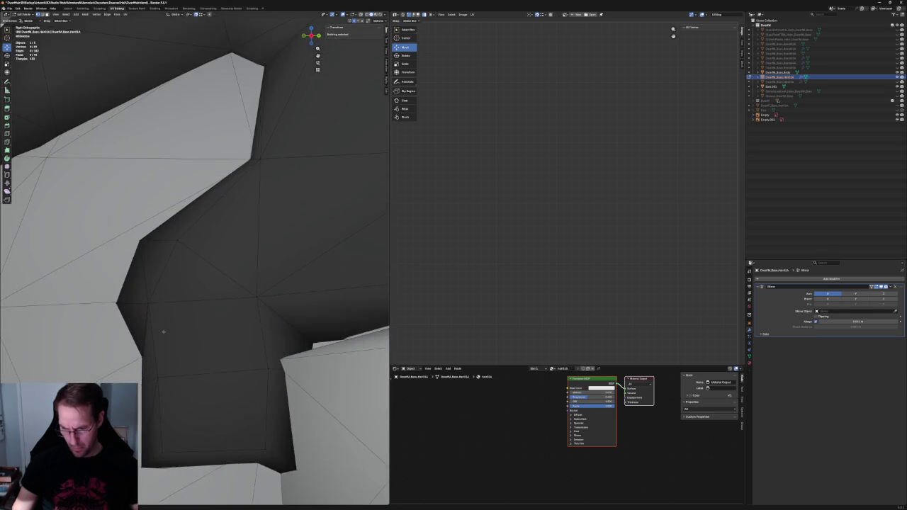
pyautogui.press('KP_3')
pyautogui.hotkey('alt', 'z')
pyautogui.click(146, 358)
pyautogui.hotkey('alt', 'z')
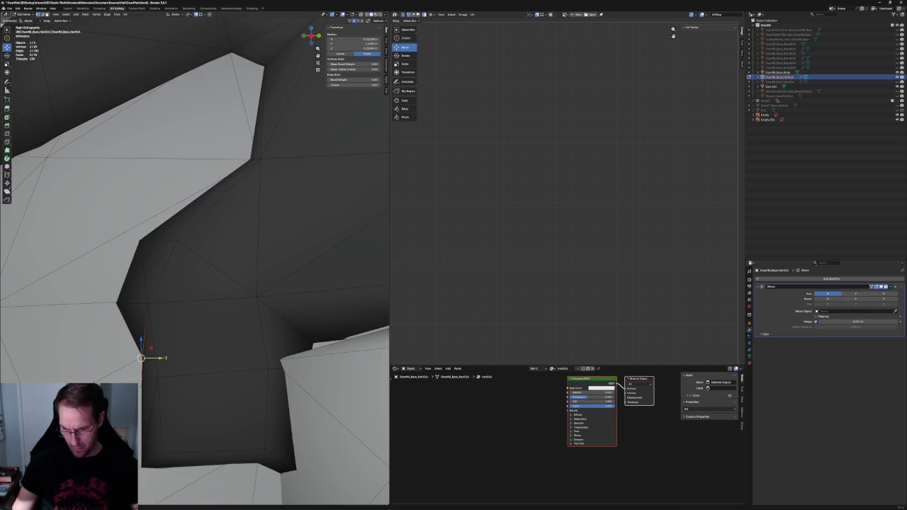
pyautogui.press('g')
pyautogui.press('y')
pyautogui.click(145, 359)
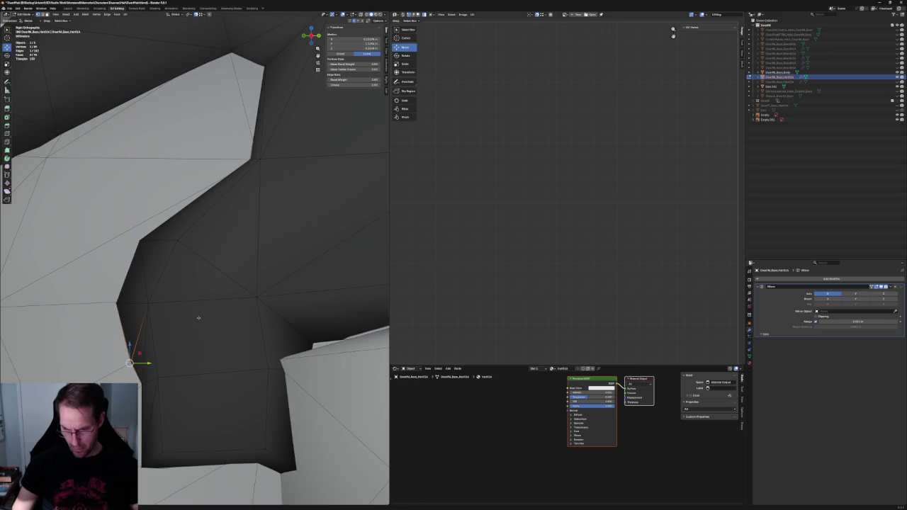
pyautogui.hotkey('alt', 'a')
# Try moving a sideburn vertex beside the ear along X, then cancel and clear the selection
pyautogui.scroll(-4, 199, 319)
pyautogui.hotkey('alt', 'z')
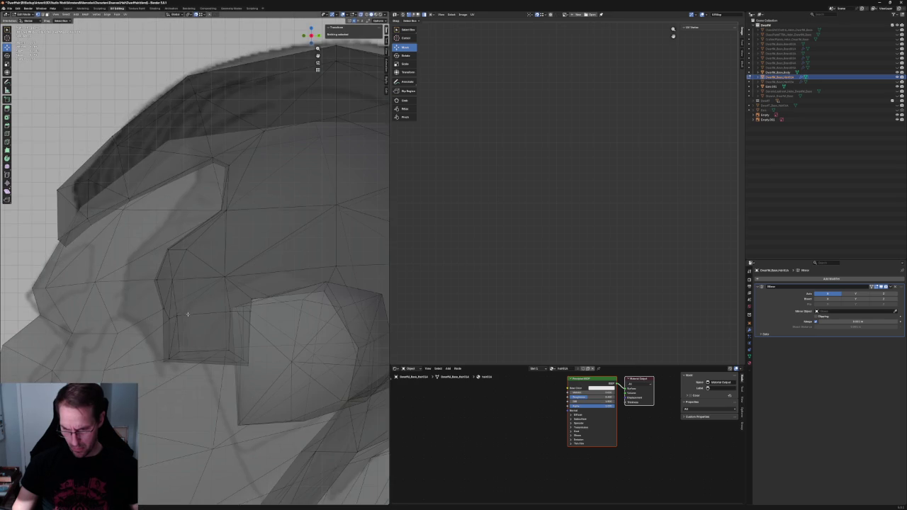
pyautogui.hotkey('alt', 'z')
pyautogui.hotkey('alt', 'z')
pyautogui.scroll(-3, 172, 317)
pyautogui.moveTo(172, 316); pyautogui.dragTo(142, 312, button='middle')
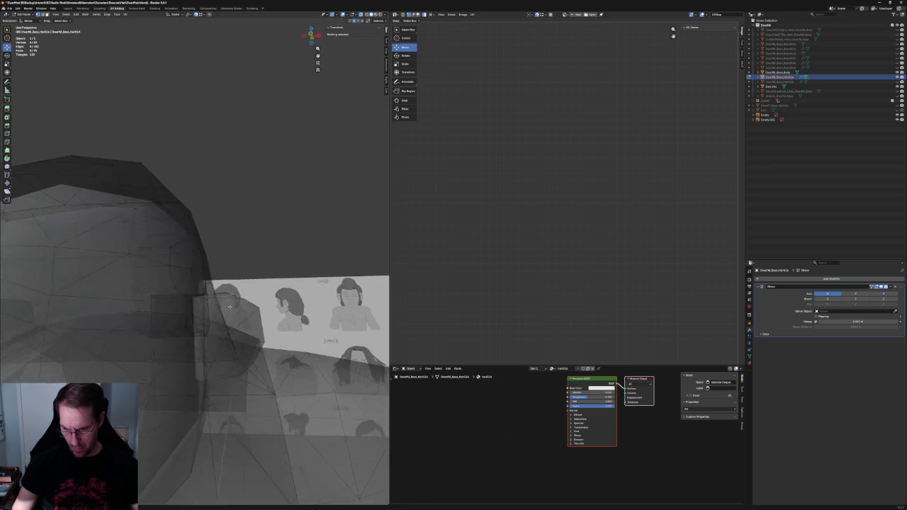
pyautogui.press('KP_3')
pyautogui.hotkey('alt', 'z')
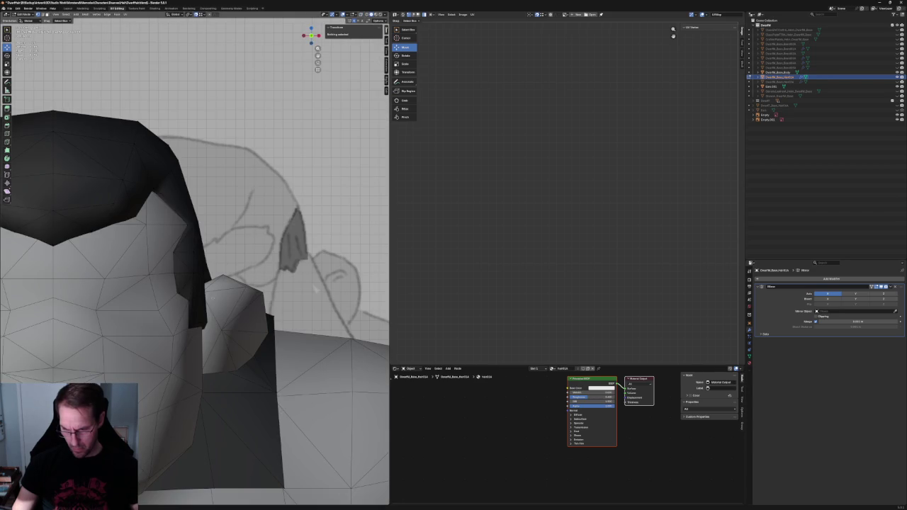
pyautogui.click(180, 292)
pyautogui.press('g')
pyautogui.press('x')
pyautogui.press('Escape')
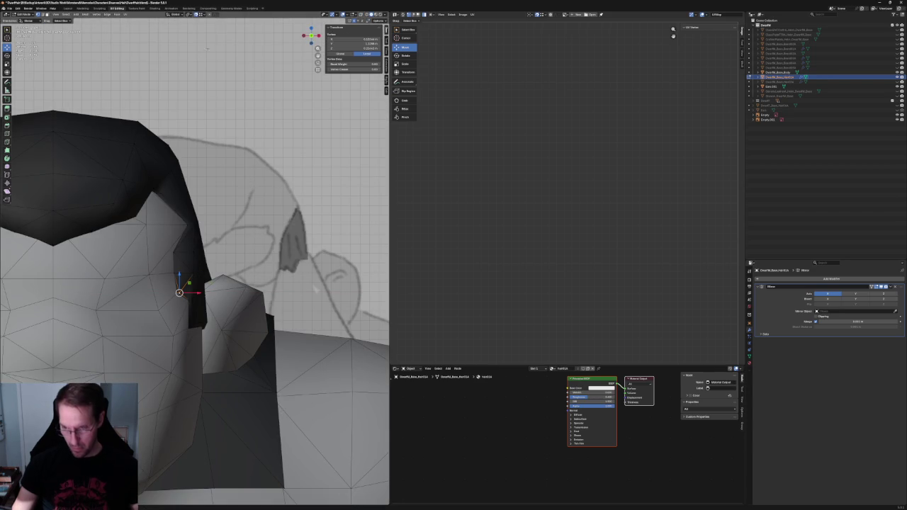
pyautogui.press('KP_1')
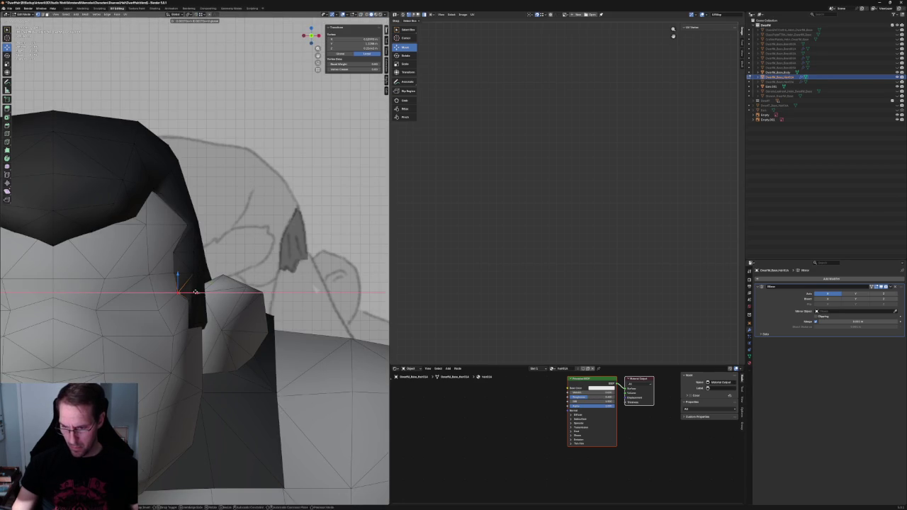
pyautogui.scroll(-4, 87, 271)
pyautogui.click(87, 272)
# Push the box-selected sideburn vertices along Y against the ear, then hide the light-grey body part
pyautogui.moveTo(86, 272); pyautogui.dragTo(208, 280, button='middle')
pyautogui.scroll(3, 208, 281)
pyautogui.press('KP_3')
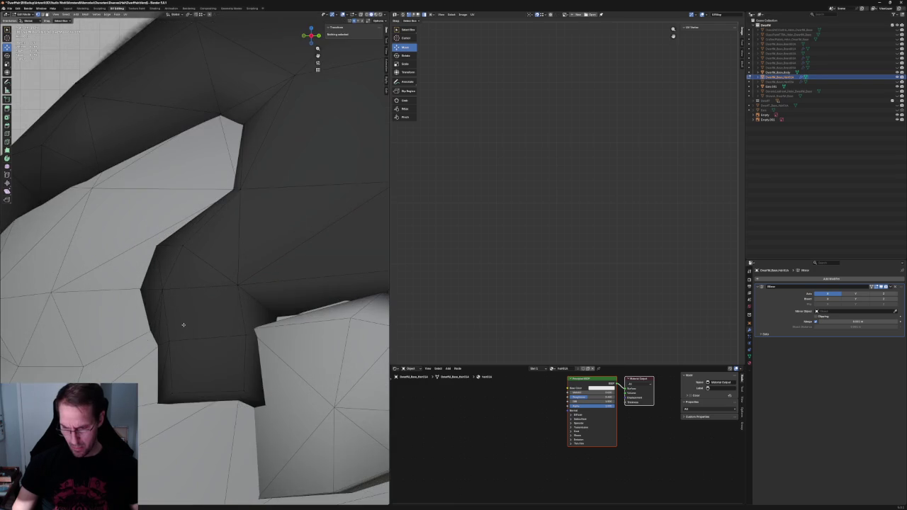
pyautogui.scroll(-3, 184, 328)
pyautogui.scroll(5, 197, 298)
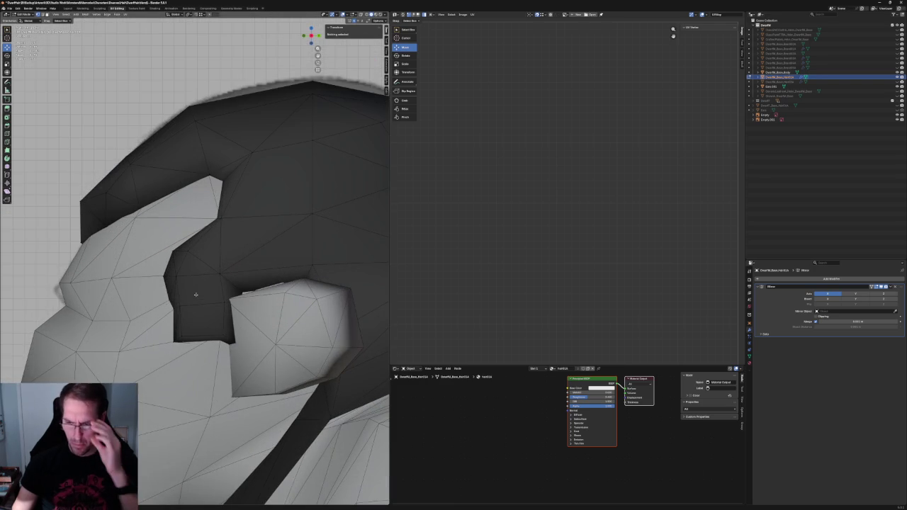
pyautogui.hotkey('alt', 'z')
pyautogui.moveTo(223, 314); pyautogui.dragTo(248, 319, button='middle')
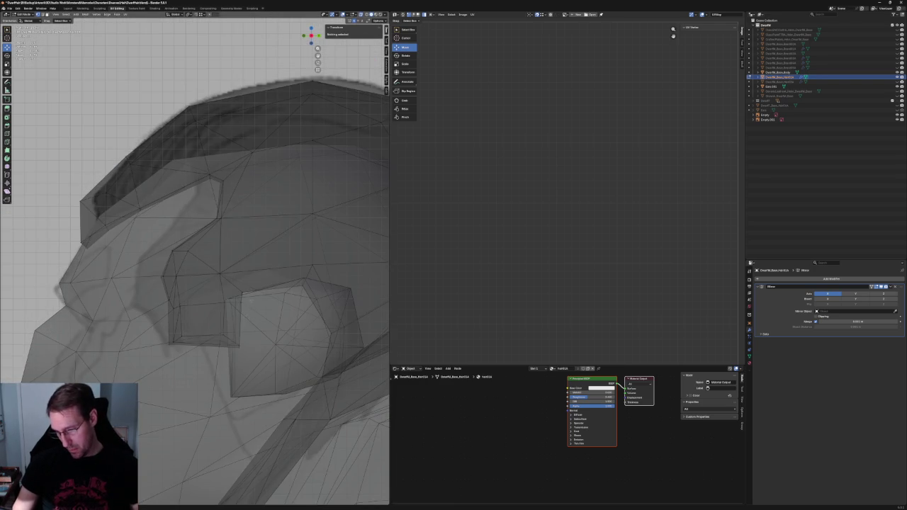
pyautogui.moveTo(217, 301); pyautogui.dragTo(251, 360)
pyautogui.hotkey('alt', 'z')
pyautogui.press('g')
pyautogui.press('y')
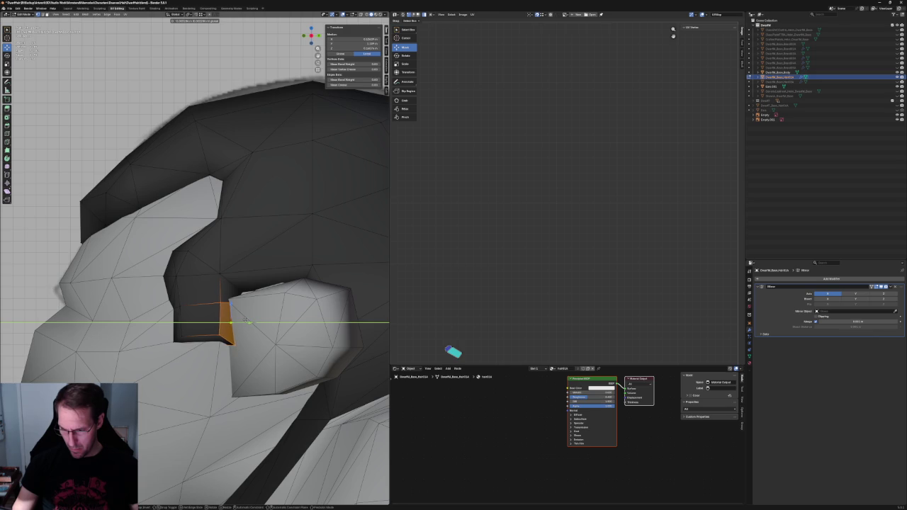
pyautogui.click(246, 321)
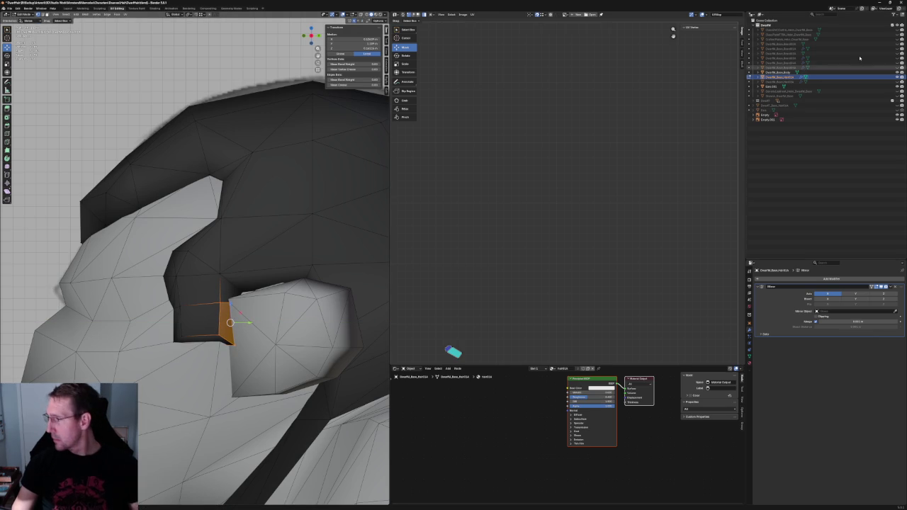
pyautogui.click(898, 53)
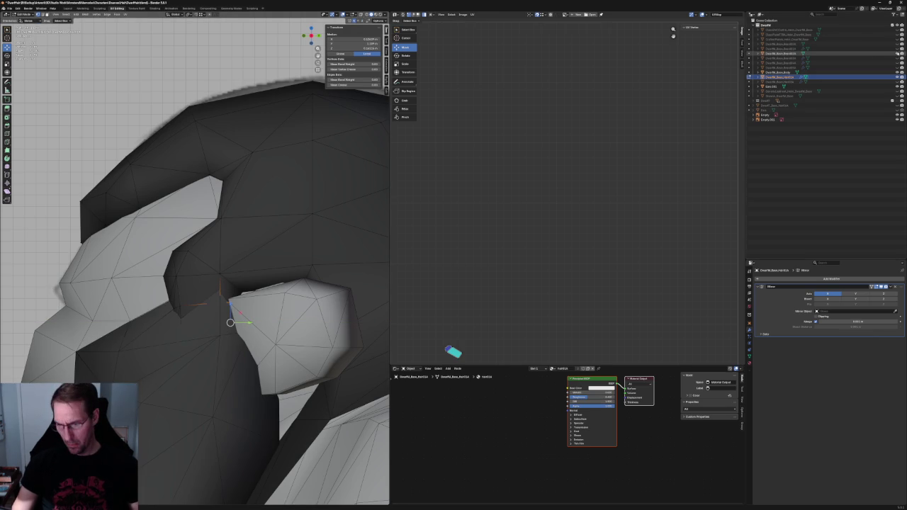
pyautogui.moveTo(263, 258)
pyautogui.mouseDown(button='middle')
pyautogui.moveTo(203, 342)
pyautogui.moveTo(174, 338)
pyautogui.moveTo(170, 348)
pyautogui.mouseUp(button='middle')
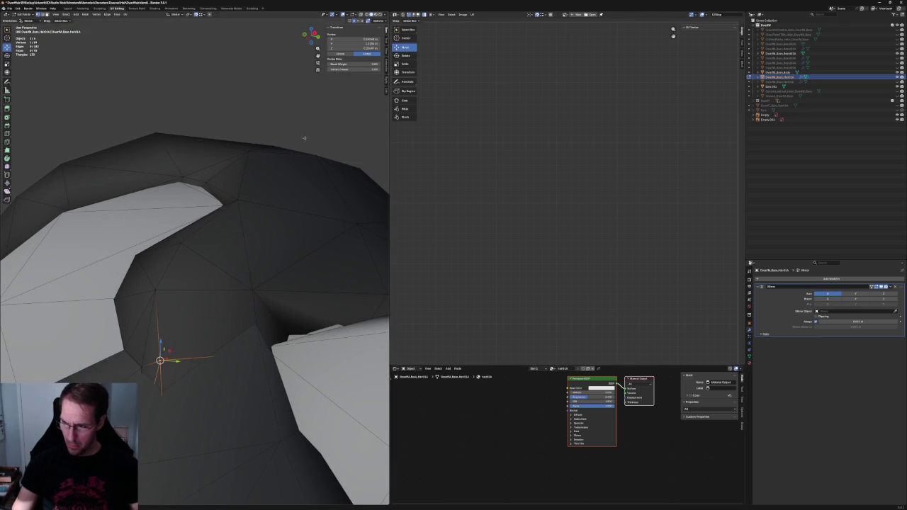
# Shift a sideburn vertex sideways along X
pyautogui.press('g')
pyautogui.hotkey('alt', 'a')
pyautogui.moveTo(202, 340)
pyautogui.mouseDown(button='middle')
pyautogui.moveTo(187, 293)
pyautogui.moveTo(203, 314)
pyautogui.moveTo(188, 293)
pyautogui.moveTo(195, 301)
pyautogui.moveTo(151, 304)
pyautogui.moveTo(189, 306)
pyautogui.moveTo(173, 323)
pyautogui.mouseUp(button='middle')
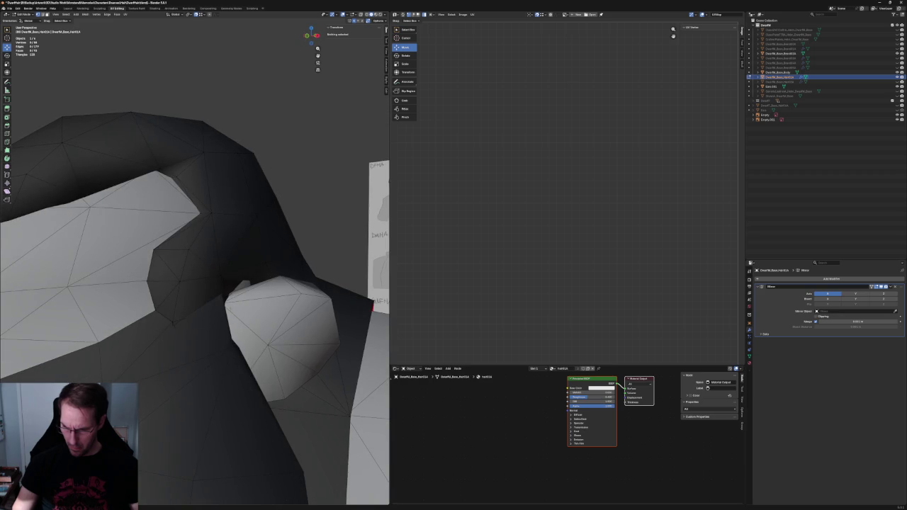
pyautogui.click(223, 304)
pyautogui.moveTo(222, 304); pyautogui.dragTo(228, 313, button='middle')
pyautogui.hotkey('alt', 'z')
pyautogui.hotkey('alt', 'z')
pyautogui.hotkey('alt', 'z')
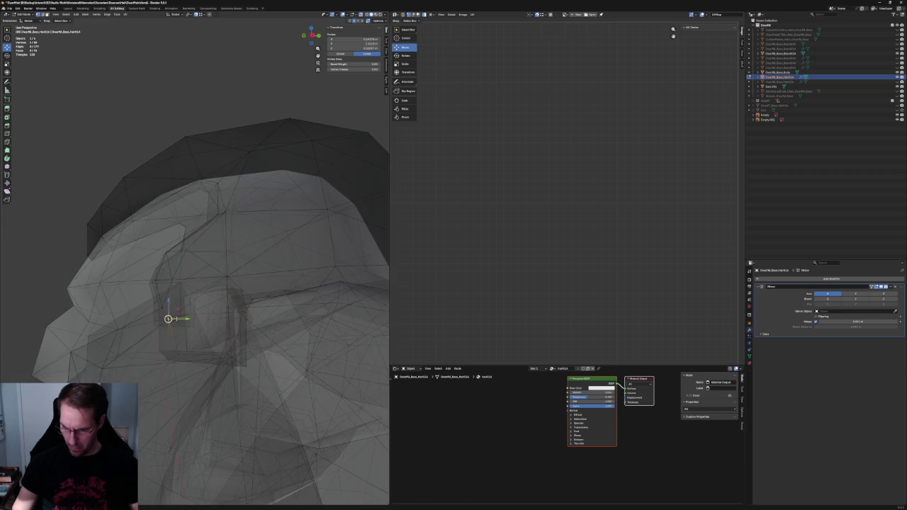
pyautogui.hotkey('alt', 'z')
pyautogui.scroll(3, 230, 275)
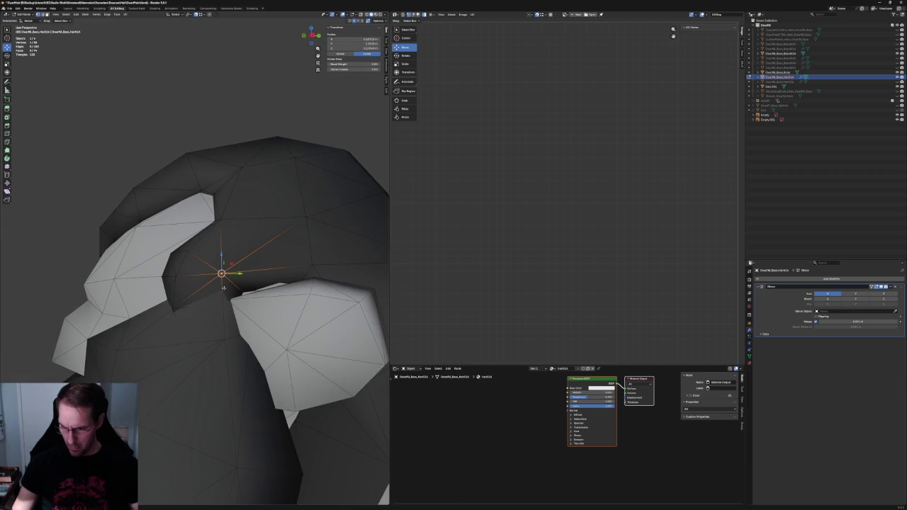
pyautogui.moveTo(222, 273)
pyautogui.mouseDown(button='middle')
pyautogui.moveTo(201, 276)
pyautogui.moveTo(238, 274)
pyautogui.mouseUp(button='middle')
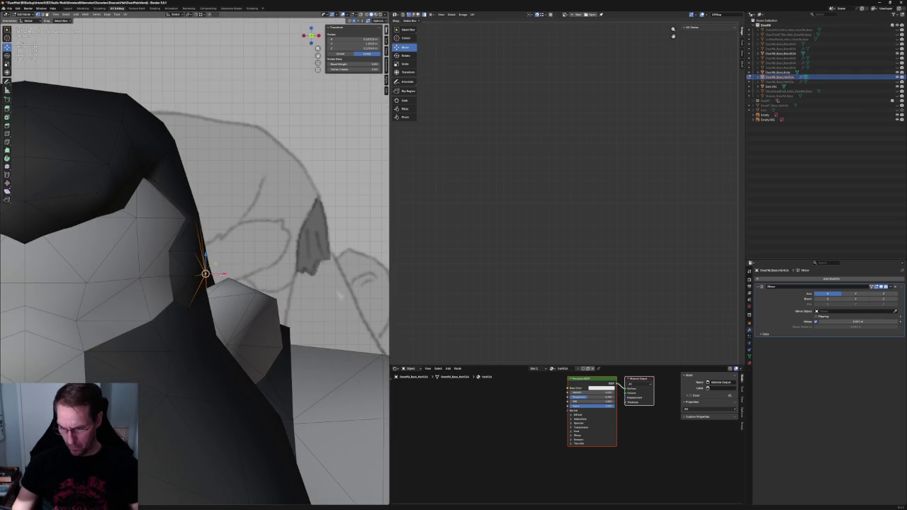
pyautogui.press('g')
pyautogui.press('x')
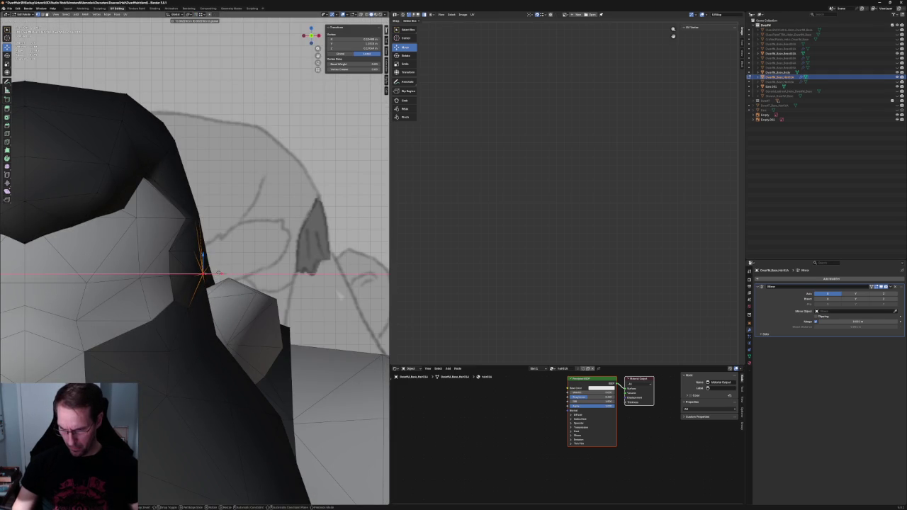
pyautogui.click(218, 272)
# Move another sideburn vertex near the ear along X
pyautogui.scroll(-4, 218, 273)
pyautogui.moveTo(218, 273)
pyautogui.mouseDown(button='middle')
pyautogui.moveTo(105, 280)
pyautogui.moveTo(218, 306)
pyautogui.mouseUp(button='middle')
pyautogui.scroll(5, 219, 306)
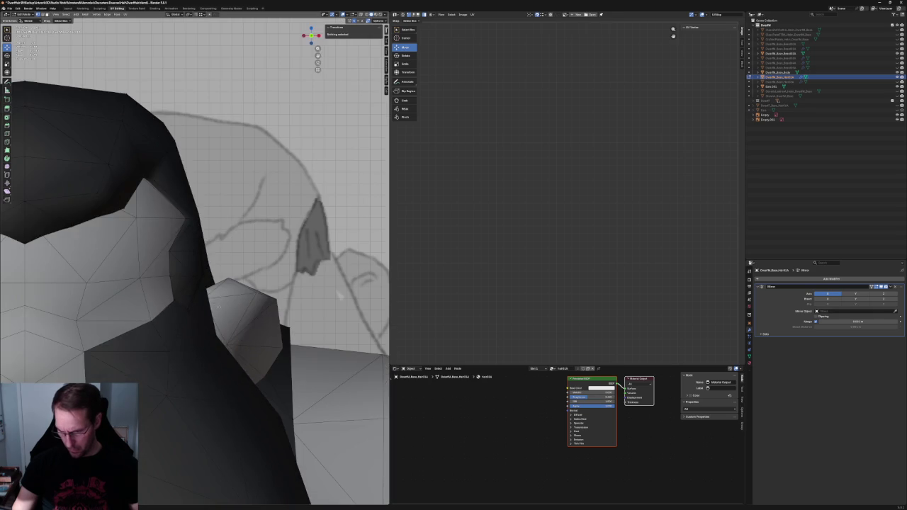
pyautogui.hotkey('alt', 'z')
pyautogui.click(219, 306)
pyautogui.hotkey('alt', 'z')
pyautogui.press('g')
pyautogui.press('x')
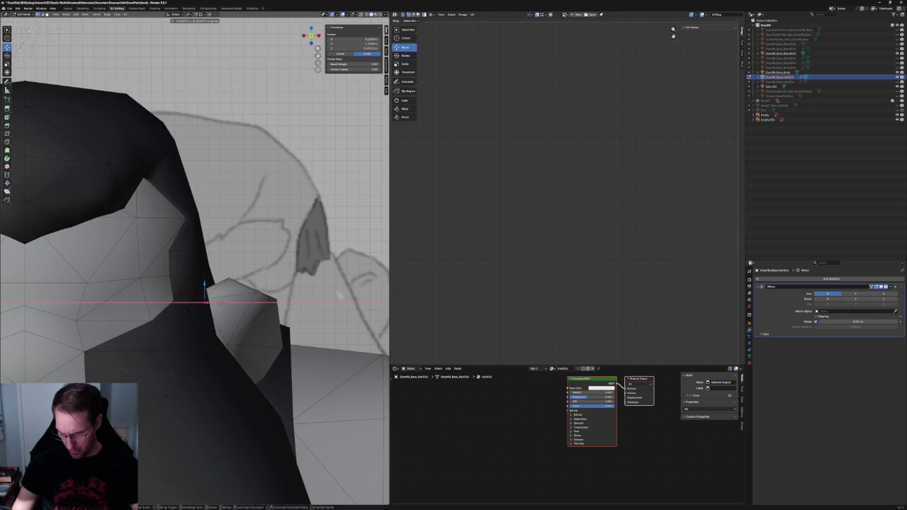
pyautogui.hotkey('alt', 'z')
pyautogui.click(202, 343)
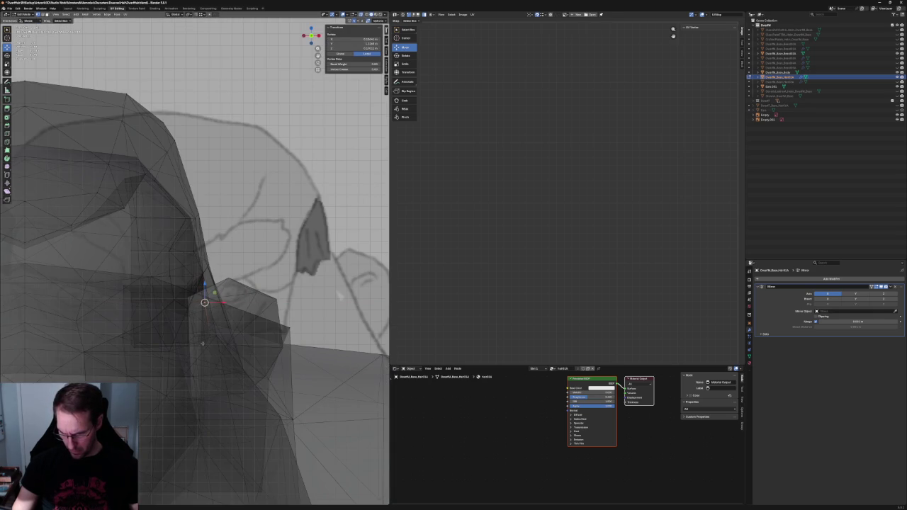
pyautogui.scroll(-2, 222, 341)
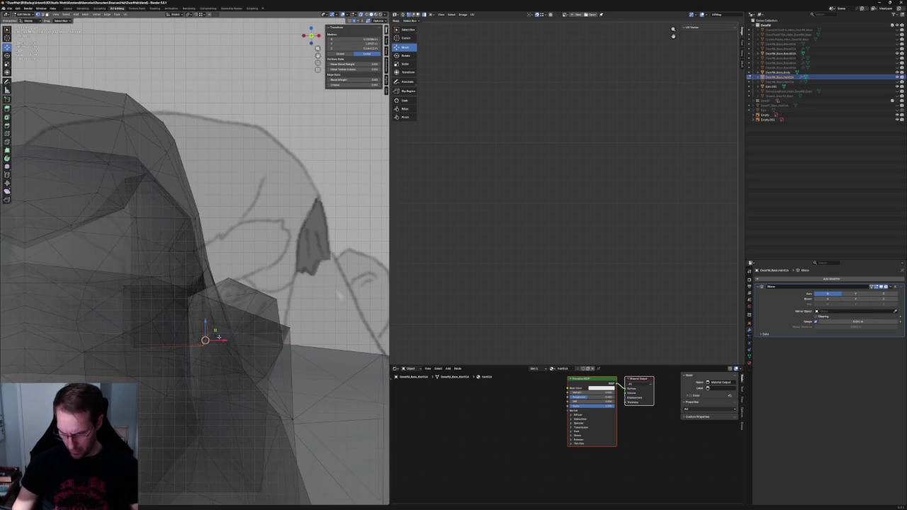
pyautogui.hotkey('alt', 'z')
pyautogui.scroll(-5, 213, 333)
# Select a shoulder hair vertex plus a second vertex, and hide the dark overlapping mesh
pyautogui.moveTo(197, 277)
pyautogui.mouseDown(button='middle')
pyautogui.moveTo(178, 282)
pyautogui.moveTo(192, 293)
pyautogui.moveTo(176, 366)
pyautogui.mouseUp(button='middle')
pyautogui.hotkey('alt', 'a')
pyautogui.scroll(3, 177, 282)
pyautogui.hotkey('alt', 'z')
pyautogui.click(185, 352)
pyautogui.keyDown('shift'); pyautogui.click(220, 278); pyautogui.keyUp('shift')
pyautogui.moveTo(221, 278)
pyautogui.mouseDown(button='middle')
pyautogui.moveTo(263, 356)
pyautogui.moveTo(399, 266)
pyautogui.mouseUp(button='middle')
pyautogui.hotkey('alt', 'z')
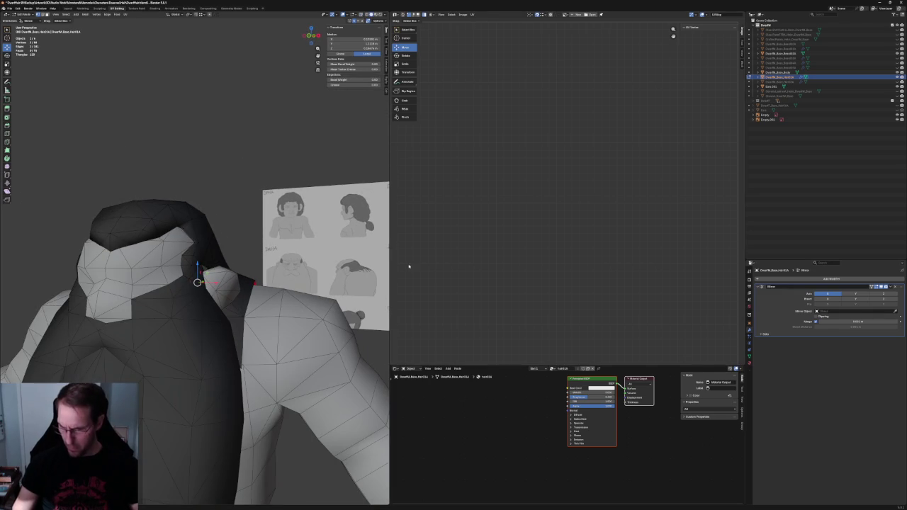
pyautogui.click(897, 53)
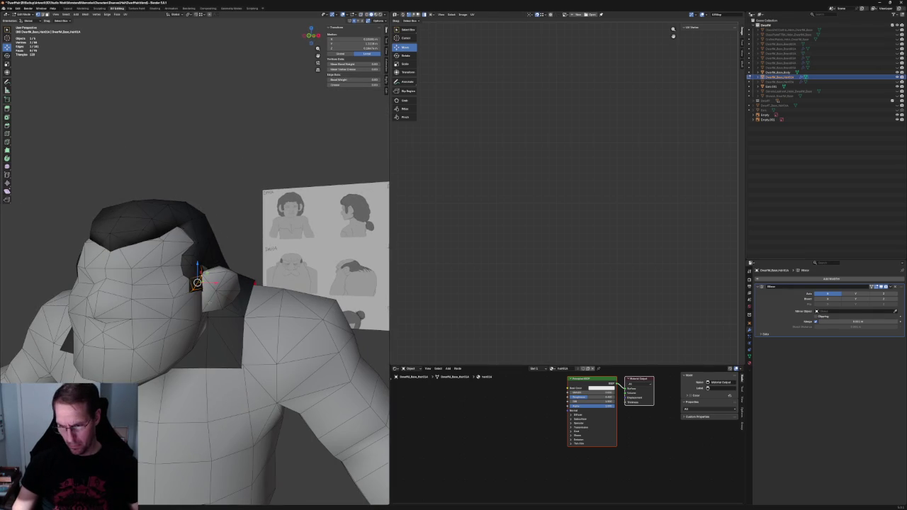
# Merge the two sideburn vertices At Center and move the result in the horizontal plane
pyautogui.press('KP_Decimal')
pyautogui.press('KP_1')
pyautogui.moveTo(212, 298)
pyautogui.mouseDown(button='middle')
pyautogui.moveTo(227, 291)
pyautogui.moveTo(177, 324)
pyautogui.mouseUp(button='middle')
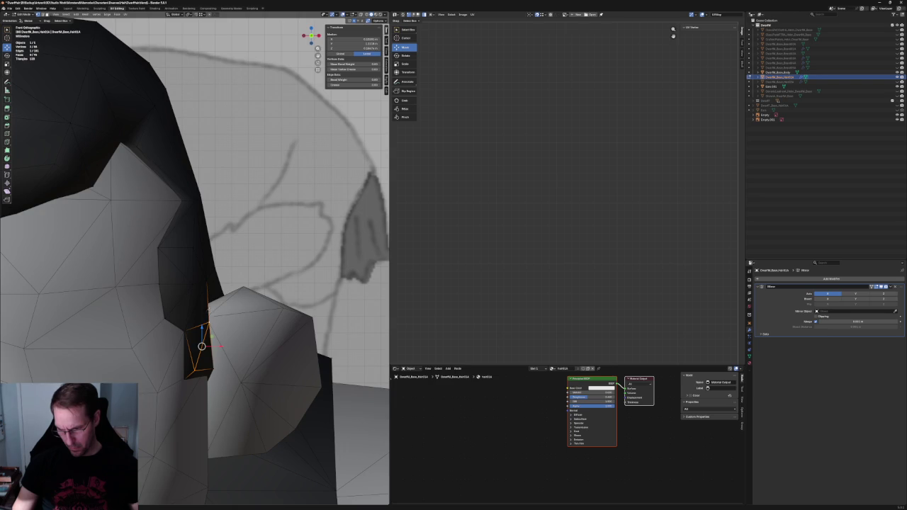
pyautogui.click(170, 275)
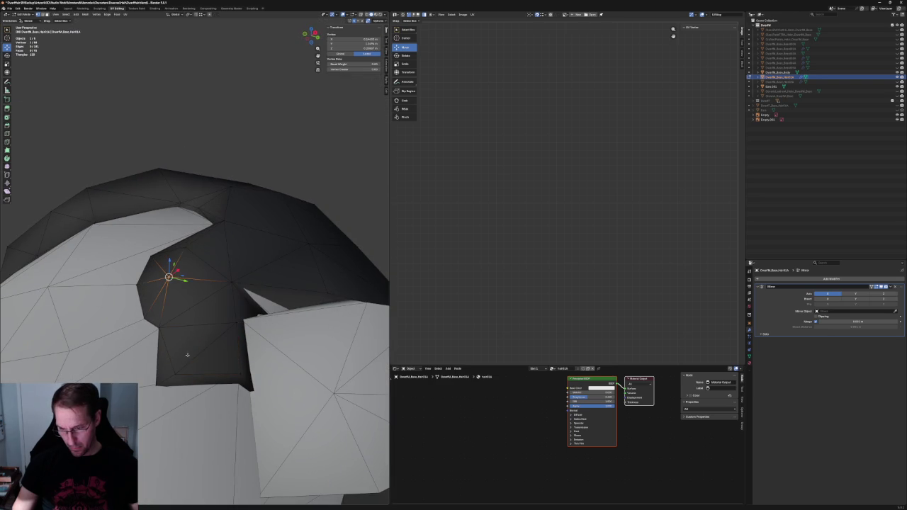
pyautogui.press('m')
pyautogui.click(176, 331)
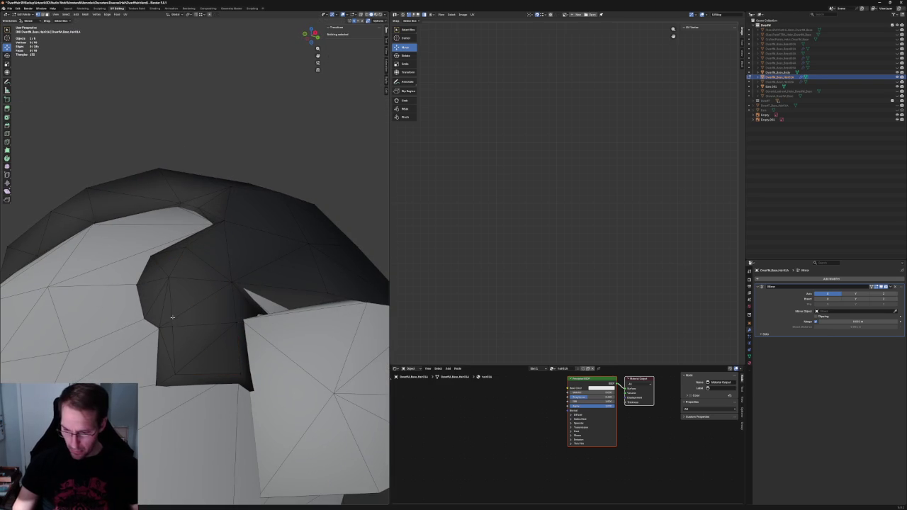
pyautogui.press('g')
pyautogui.hotkey('shift', 'z')
pyautogui.click(183, 323)
# Nudge the merged vertex along Y and then X to fit closer to the ear
pyautogui.scroll(3, 190, 325)
pyautogui.press('g')
pyautogui.press('y')
pyautogui.click(190, 326)
pyautogui.moveTo(190, 325); pyautogui.dragTo(205, 371, button='middle')
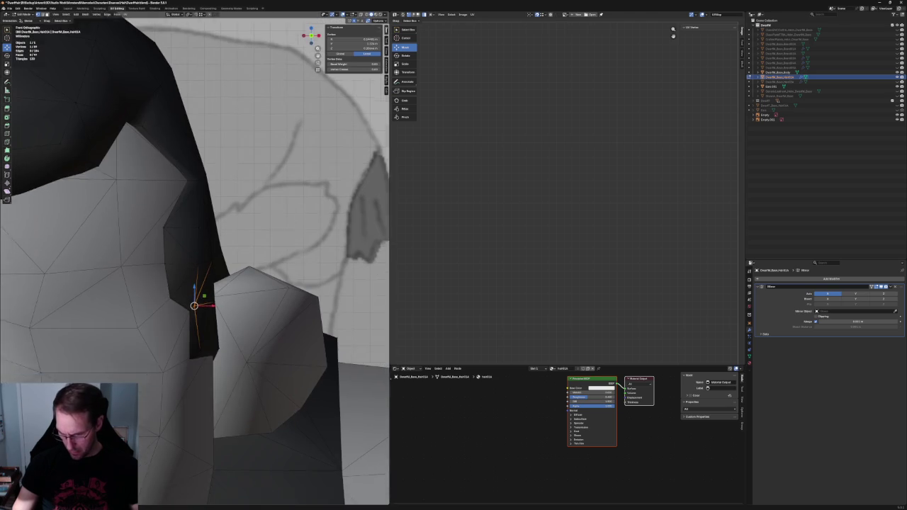
pyautogui.press('g')
pyautogui.press('x')
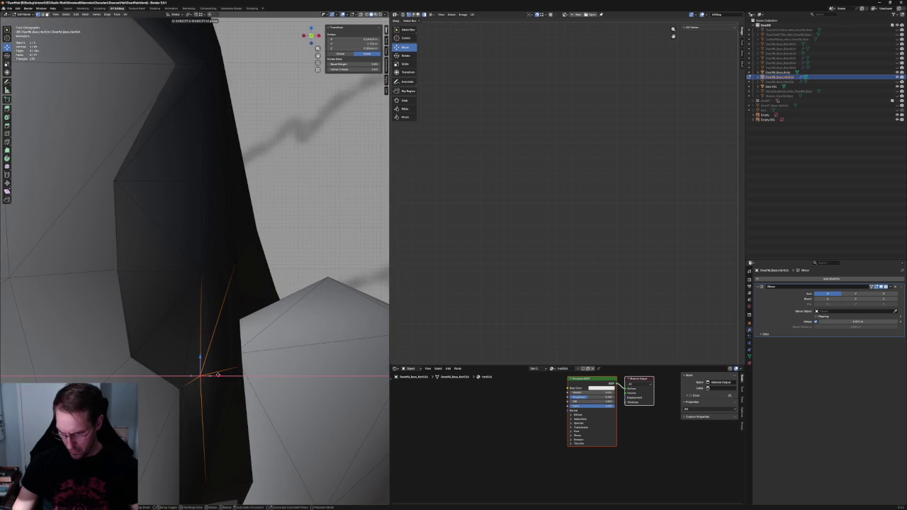
pyautogui.click(218, 374)
pyautogui.scroll(-5, 220, 366)
pyautogui.moveTo(213, 365)
pyautogui.mouseDown(button='middle')
pyautogui.moveTo(192, 324)
pyautogui.moveTo(169, 359)
pyautogui.mouseUp(button='middle')
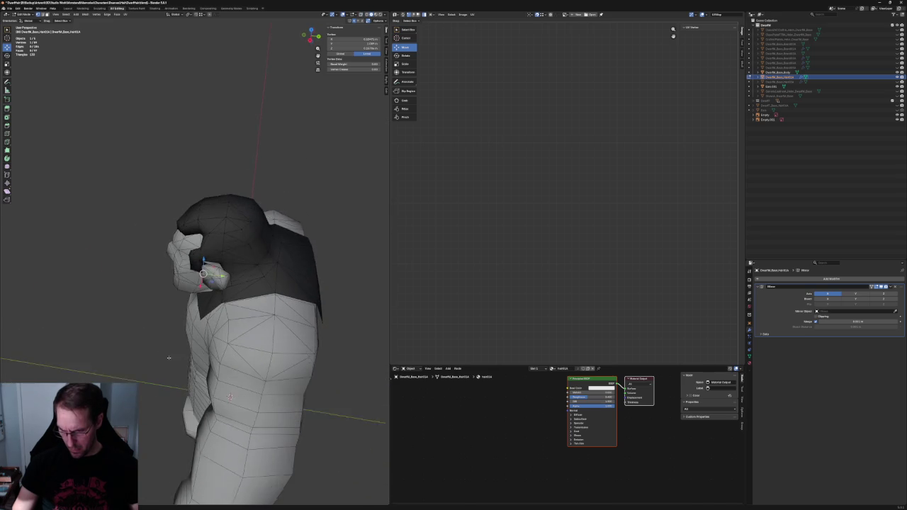
pyautogui.hotkey('alt', 'a')
pyautogui.moveTo(169, 358); pyautogui.dragTo(170, 288, button='middle')
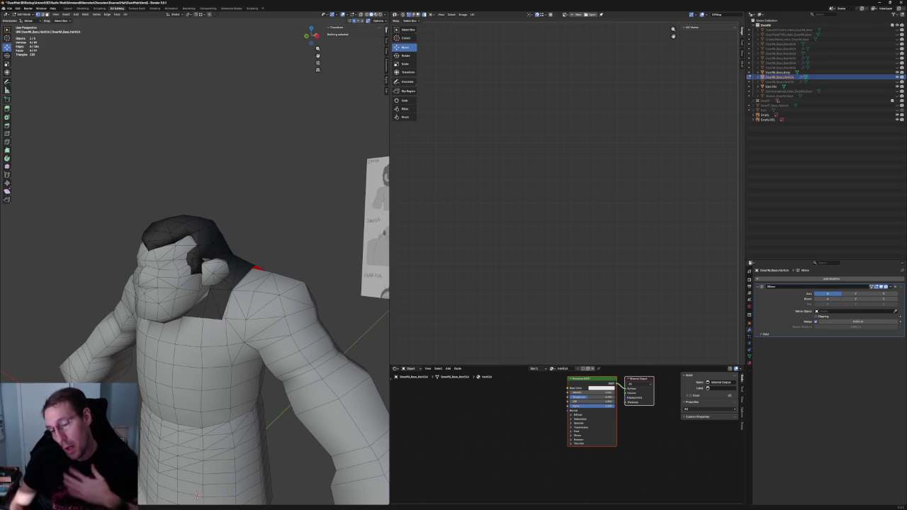
# Make the mesh over the shoulder and torso visible again from the Outliner
pyautogui.scroll(3, 257, 280)
pyautogui.moveTo(257, 280); pyautogui.dragTo(234, 318, button='middle')
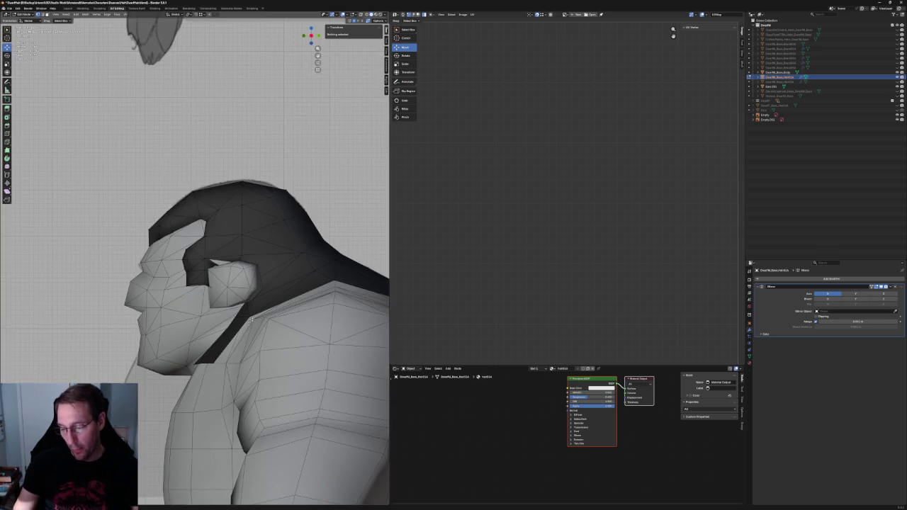
pyautogui.scroll(4, 228, 335)
pyautogui.scroll(-3, 228, 335)
pyautogui.scroll(-3, 229, 334)
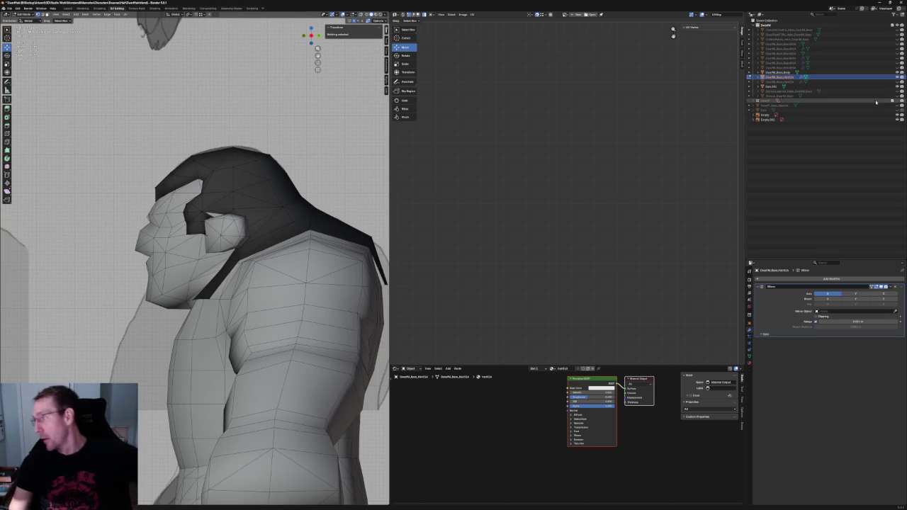
pyautogui.click(897, 97)
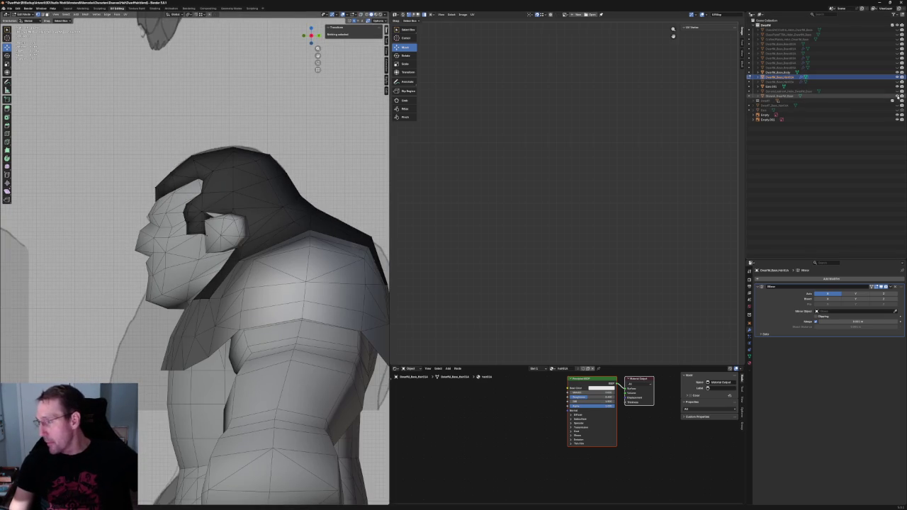
# With X-ray on, box-select the hair vertex where the cap meets the neck
pyautogui.scroll(3, 258, 334)
pyautogui.moveTo(258, 334)
pyautogui.mouseDown(button='middle')
pyautogui.moveTo(280, 321)
pyautogui.moveTo(257, 298)
pyautogui.moveTo(247, 301)
pyautogui.moveTo(246, 261)
pyautogui.mouseUp(button='middle')
pyautogui.hotkey('alt', 'z')
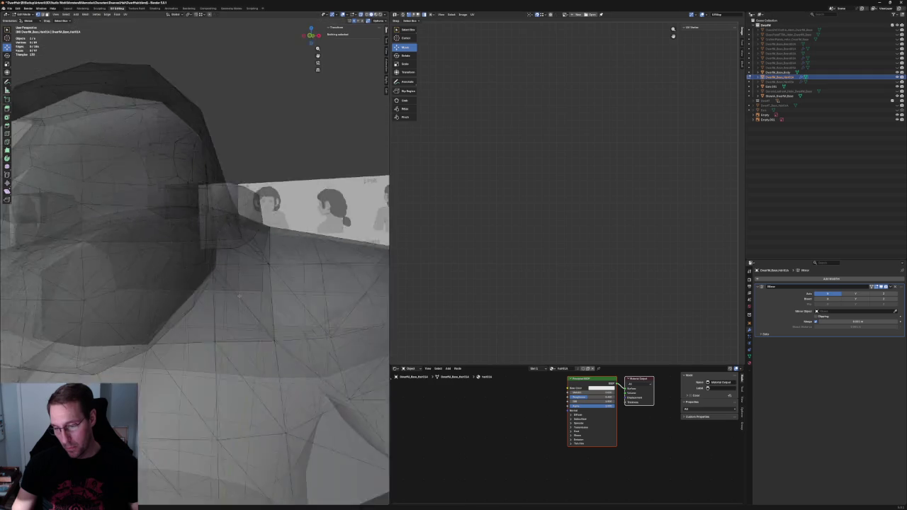
pyautogui.moveTo(250, 245); pyautogui.dragTo(223, 252)
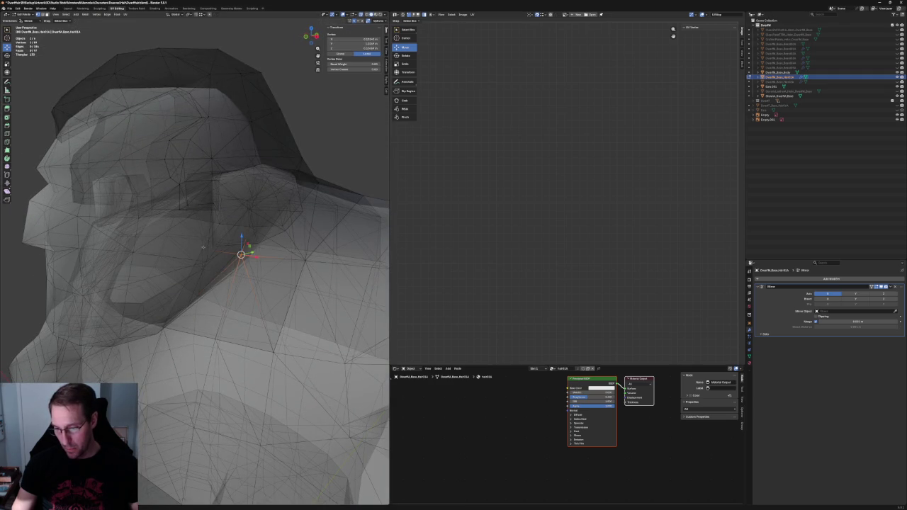
# In front orthographic view, vertex-slide the neck vertex lower to seat the hair closer to the body
pyautogui.press('KP_1')
pyautogui.scroll(3, 203, 303)
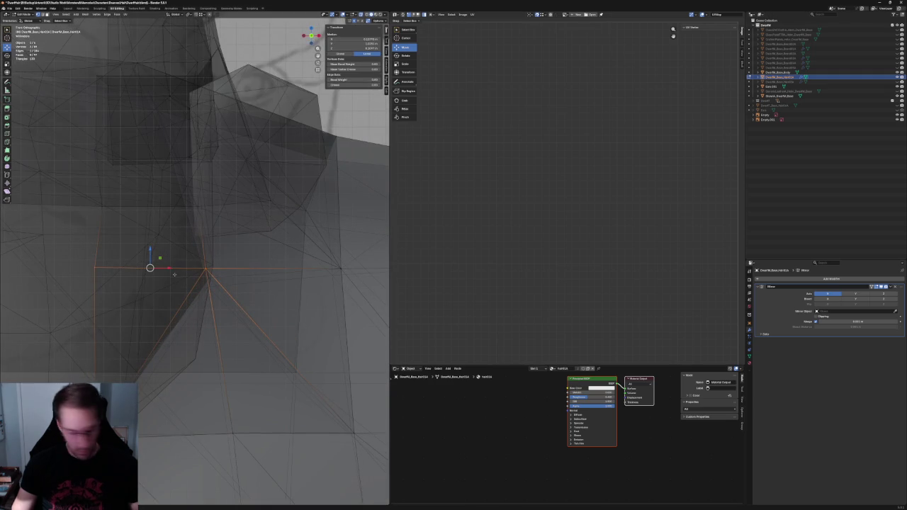
pyautogui.press('g')
pyautogui.press('g')
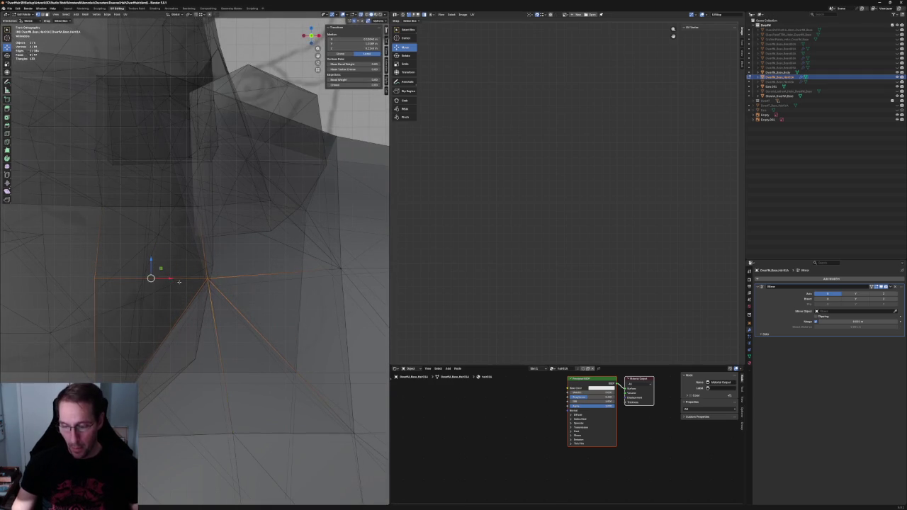
pyautogui.scroll(-5, 178, 281)
pyautogui.scroll(-5, 173, 356)
pyautogui.scroll(5, 192, 259)
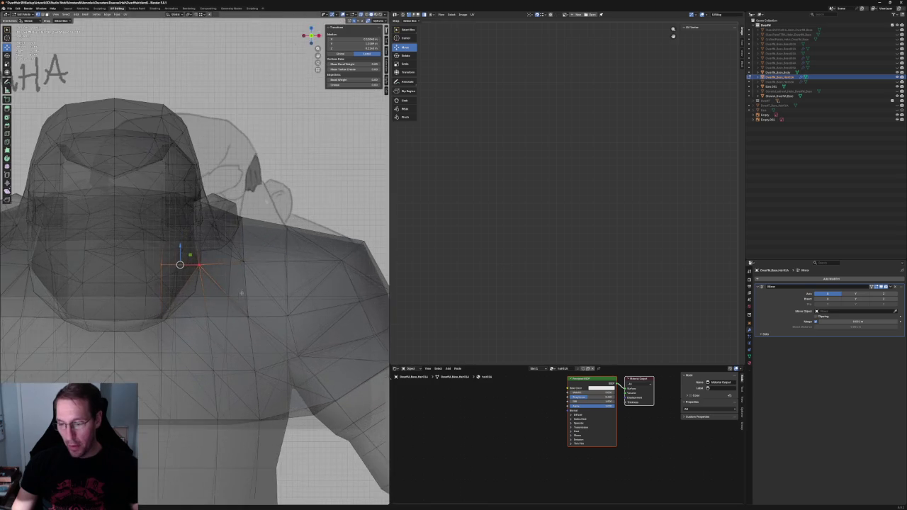
# Check the reseated back hair edge from side, front and rear, clearing the vertex selection
pyautogui.moveTo(212, 283)
pyautogui.mouseDown(button='middle')
pyautogui.moveTo(269, 287)
pyautogui.moveTo(183, 292)
pyautogui.mouseUp(button='middle')
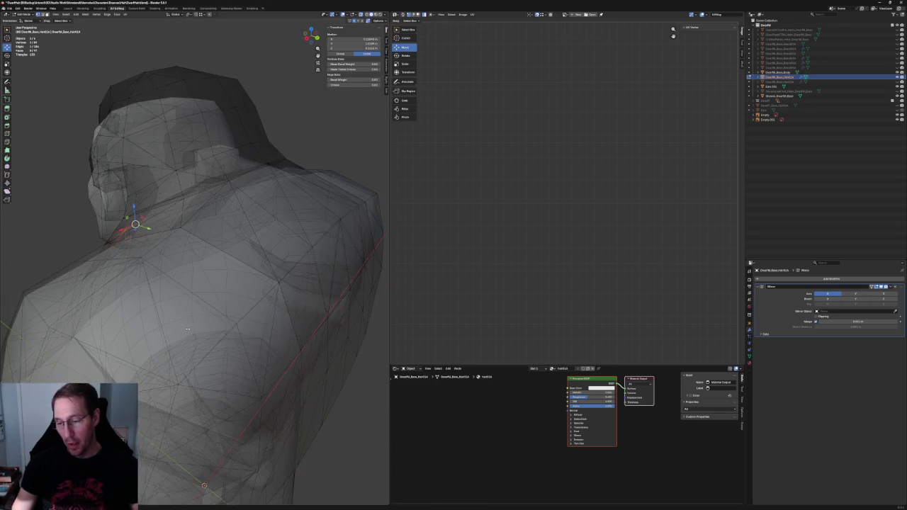
pyautogui.moveTo(184, 292)
pyautogui.mouseDown(button='middle')
pyautogui.moveTo(227, 291)
pyautogui.moveTo(207, 306)
pyautogui.mouseUp(button='middle')
pyautogui.scroll(5, 207, 306)
pyautogui.scroll(-3, 206, 305)
pyautogui.scroll(-3, 207, 306)
pyautogui.scroll(-3, 207, 305)
pyautogui.scroll(-2, 226, 348)
pyautogui.click(242, 381)
pyautogui.scroll(5, 242, 380)
pyautogui.moveTo(242, 381)
pyautogui.mouseDown(button='middle')
pyautogui.moveTo(212, 484)
pyautogui.moveTo(190, 409)
pyautogui.mouseUp(button='middle')
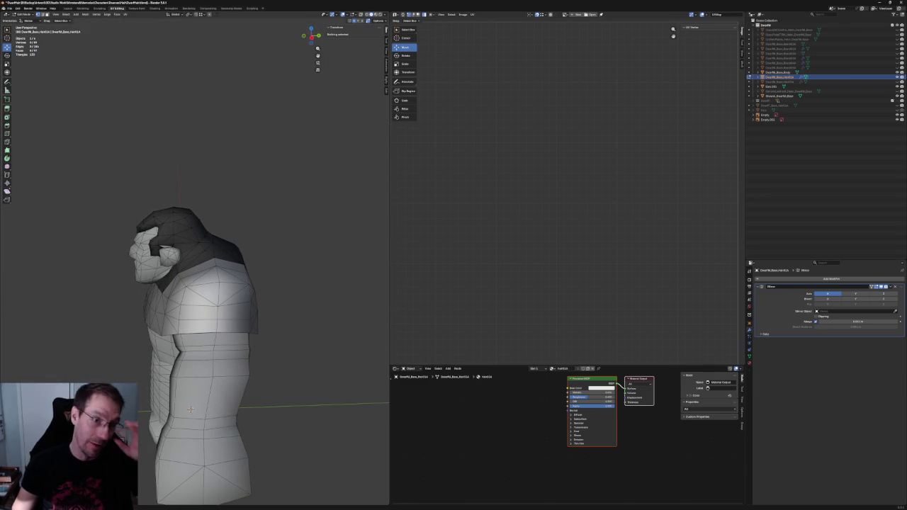
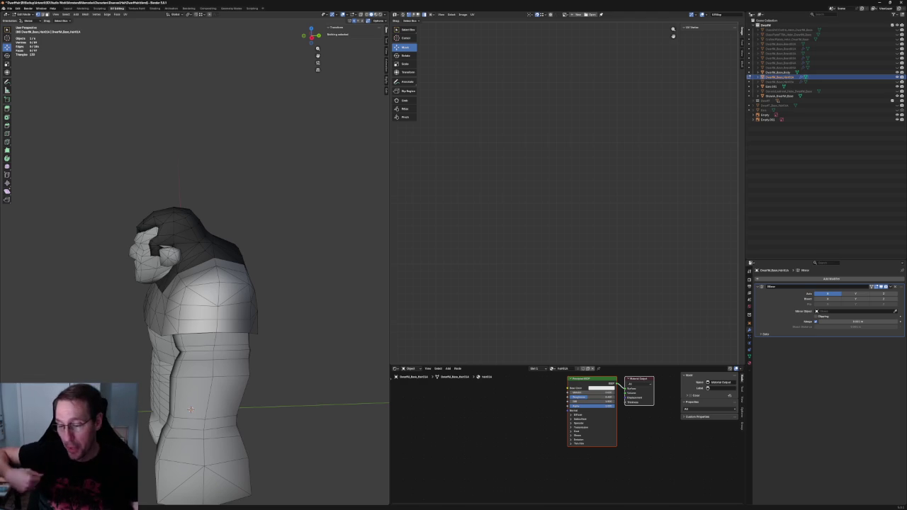
# With X-ray on, select the hair cap vertex beside the dwarf's ear
pyautogui.scroll(2, 206, 341)
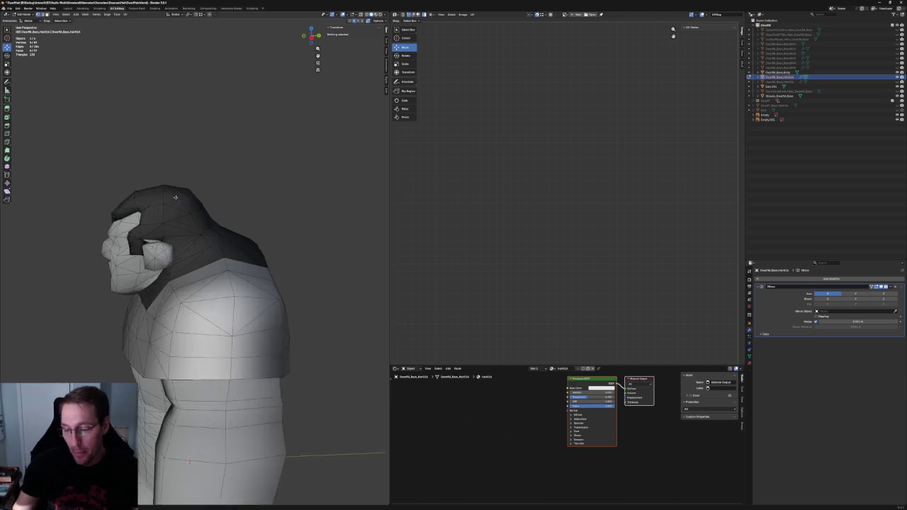
pyautogui.scroll(3, 219, 298)
pyautogui.scroll(2, 225, 280)
pyautogui.hotkey('alt', 'z')
pyautogui.hotkey('alt', 'z')
pyautogui.moveTo(226, 280); pyautogui.dragTo(216, 289, button='middle')
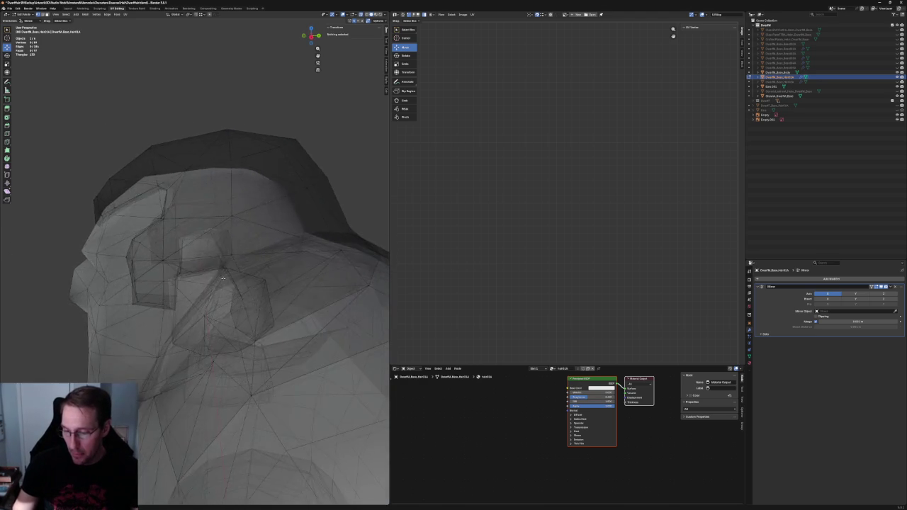
pyautogui.scroll(2, 216, 289)
pyautogui.scroll(3, 184, 308)
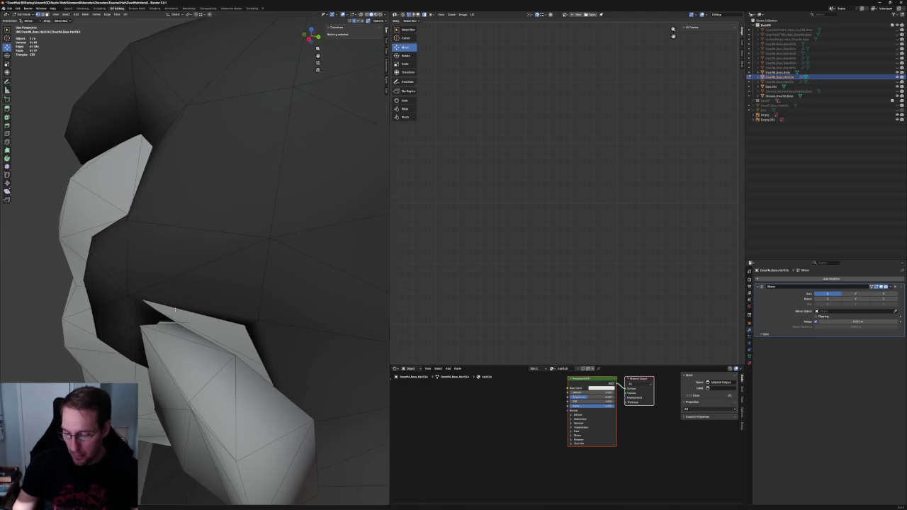
pyautogui.click(159, 321)
pyautogui.moveTo(159, 321)
pyautogui.mouseDown(button='middle')
pyautogui.moveTo(323, 276)
pyautogui.moveTo(240, 294)
pyautogui.mouseUp(button='middle')
pyautogui.hotkey('alt', 'z')
pyautogui.hotkey('alt', 'z')
# Shift the ear-side hair vertex along X in three moves, checking the result in X-ray
pyautogui.press('g')
pyautogui.press('x')
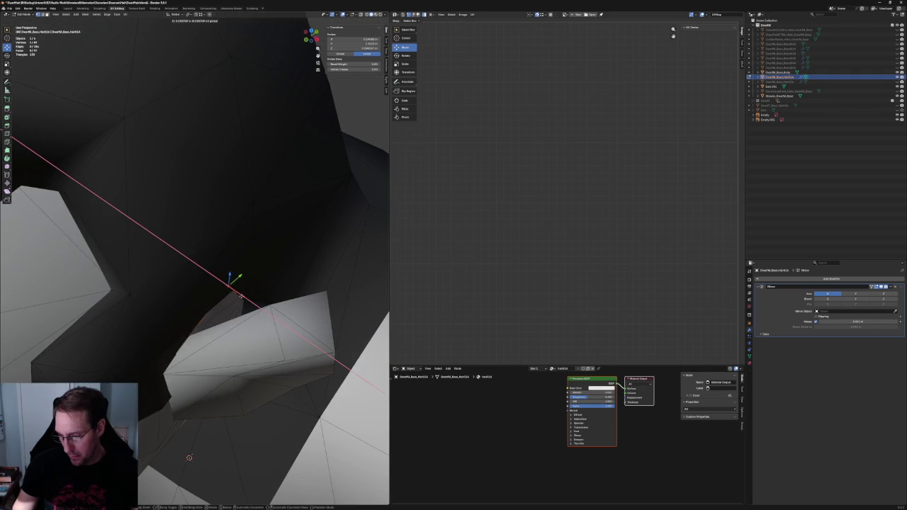
pyautogui.click(243, 297)
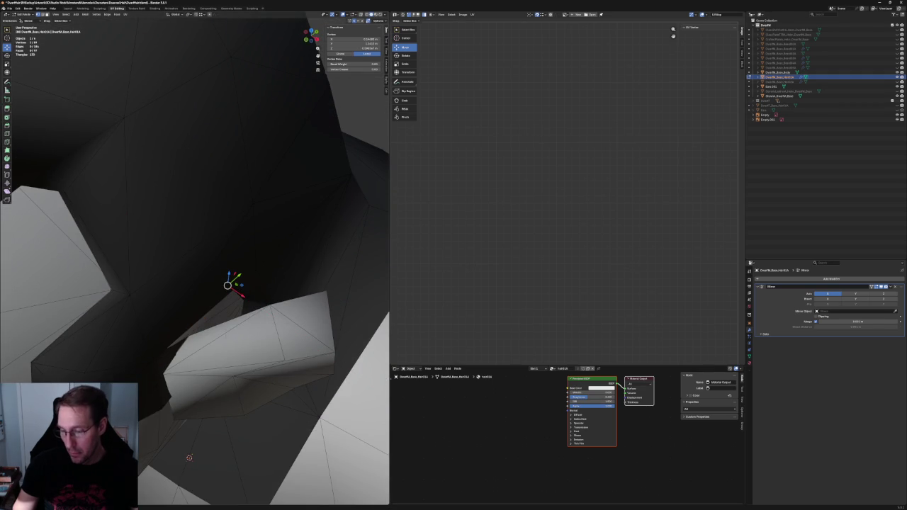
pyautogui.press('g')
pyautogui.press('x')
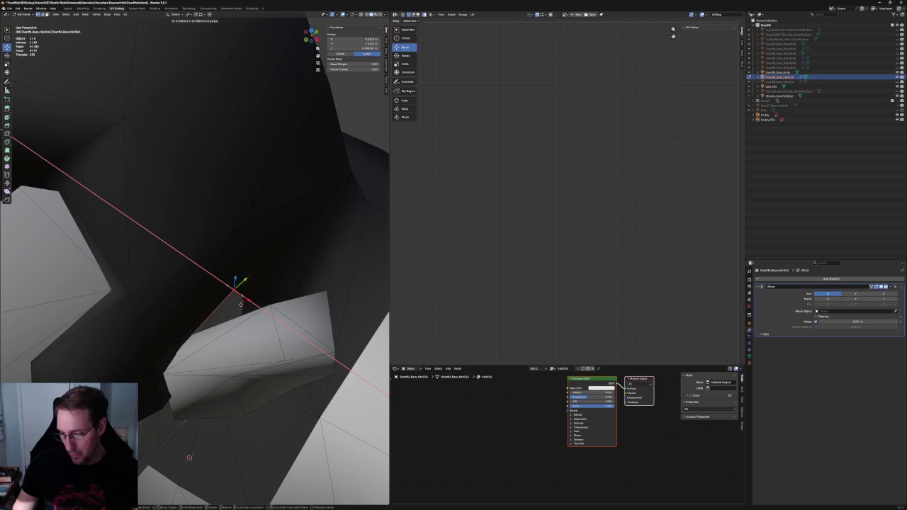
pyautogui.click(240, 305)
pyautogui.moveTo(241, 305); pyautogui.dragTo(246, 272, button='middle')
pyautogui.press('g')
pyautogui.press('x')
pyautogui.click(266, 261)
pyautogui.moveTo(267, 261)
pyautogui.mouseDown(button='middle')
pyautogui.moveTo(213, 288)
pyautogui.moveTo(221, 282)
pyautogui.mouseUp(button='middle')
pyautogui.moveTo(126, 259)
pyautogui.mouseDown(button='middle')
pyautogui.moveTo(167, 263)
pyautogui.moveTo(153, 269)
pyautogui.moveTo(141, 260)
pyautogui.moveTo(202, 256)
pyautogui.moveTo(192, 251)
pyautogui.moveTo(189, 269)
pyautogui.moveTo(238, 302)
pyautogui.mouseUp(button='middle')
pyautogui.hotkey('alt', 'z')
pyautogui.hotkey('alt', 'z')
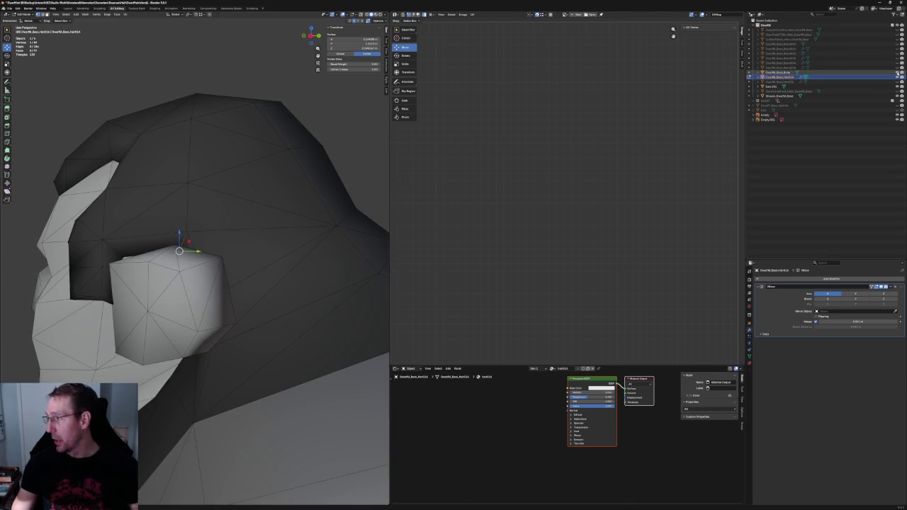
# Raise the selected sideburn vertex along Z and inspect it in X-ray
pyautogui.moveTo(213, 297)
pyautogui.mouseDown(button='middle')
pyautogui.moveTo(175, 283)
pyautogui.moveTo(176, 301)
pyautogui.moveTo(137, 276)
pyautogui.moveTo(192, 280)
pyautogui.moveTo(191, 261)
pyautogui.mouseUp(button='middle')
pyautogui.hotkey('alt', 'z')
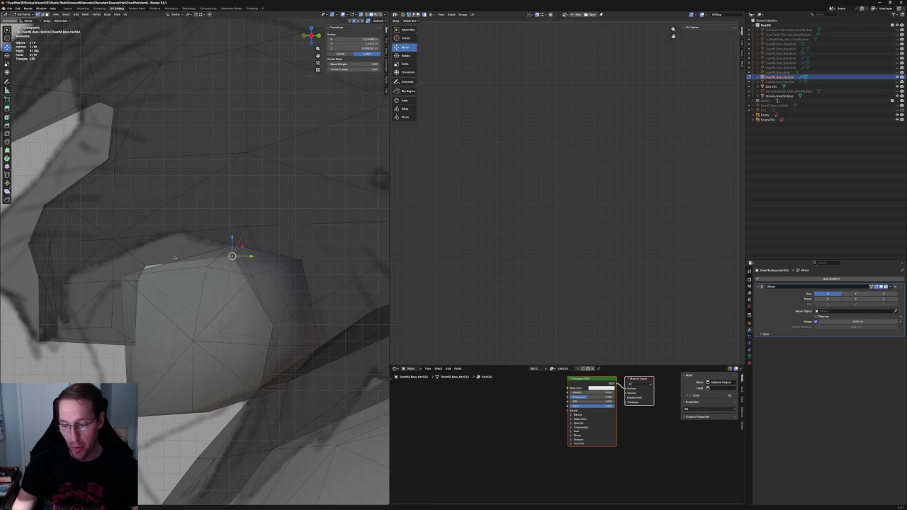
pyautogui.hotkey('alt', 'z')
pyautogui.hotkey('alt', 'z')
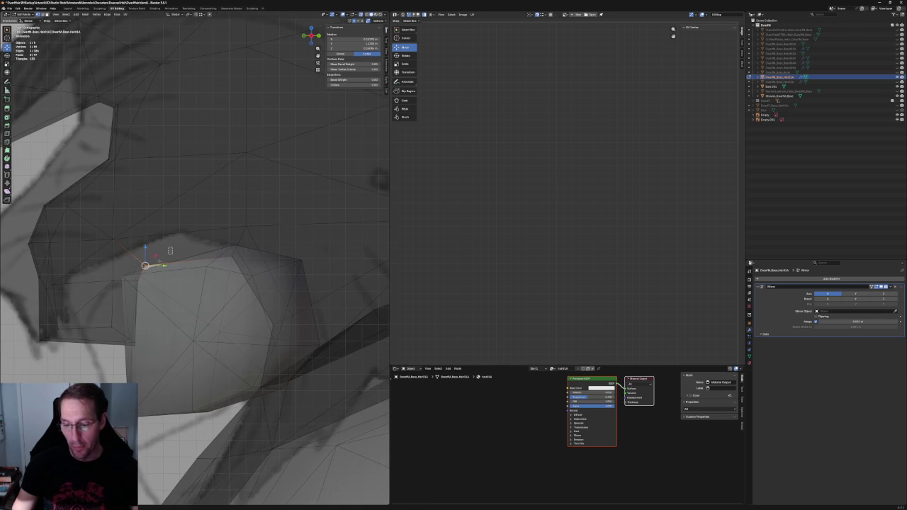
pyautogui.hotkey('alt', 'z')
pyautogui.press('g')
pyautogui.press('z')
pyautogui.click(145, 253)
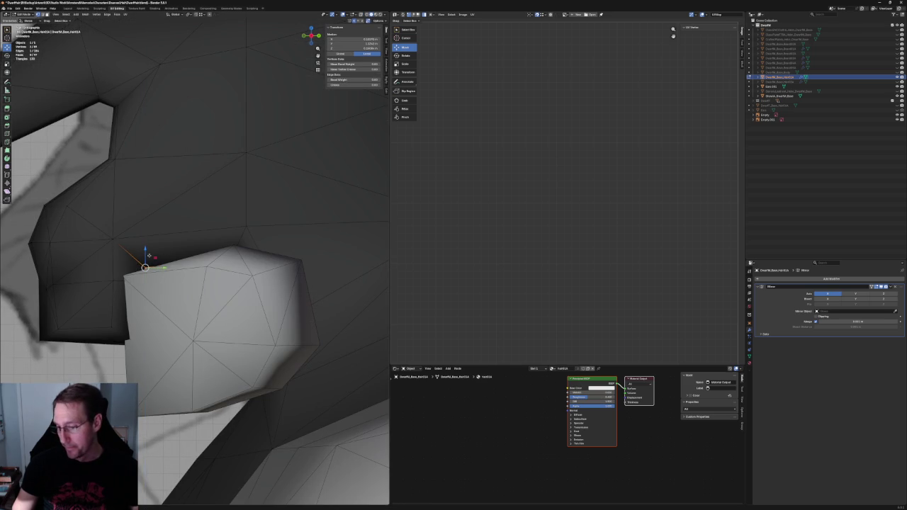
pyautogui.hotkey('alt', 'z')
pyautogui.moveTo(146, 253)
pyautogui.mouseDown(button='middle')
pyautogui.moveTo(202, 274)
pyautogui.moveTo(234, 255)
pyautogui.mouseUp(button='middle')
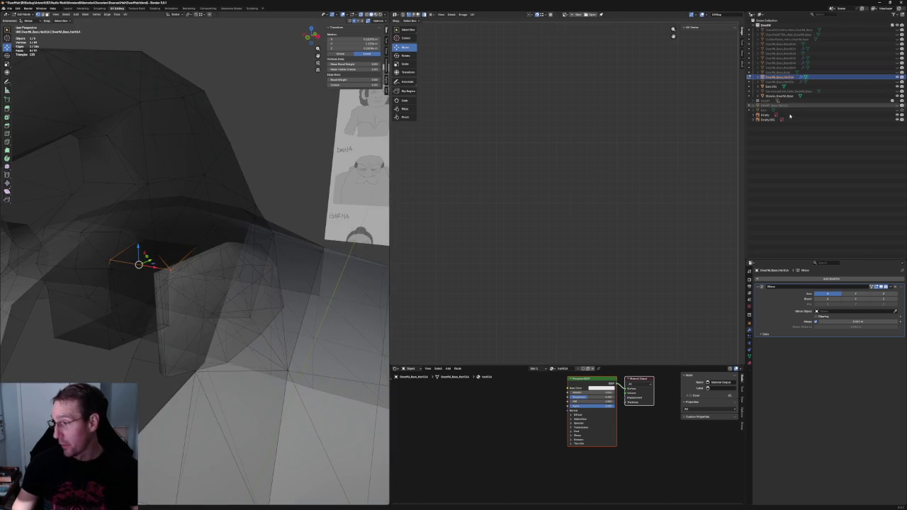
pyautogui.moveTo(213, 270)
pyautogui.mouseDown(button='middle')
pyautogui.moveTo(157, 240)
pyautogui.moveTo(232, 262)
pyautogui.moveTo(196, 227)
pyautogui.moveTo(226, 248)
pyautogui.mouseUp(button='middle')
pyautogui.hotkey('alt', 'z')
pyautogui.hotkey('alt', 'z')
# Shift the vertex along X, then nudge it along Y in Right Orthographic view
pyautogui.scroll(4, 223, 255)
pyautogui.scroll(3, 202, 253)
pyautogui.press('g')
pyautogui.press('x')
pyautogui.click(213, 240)
pyautogui.press('KP_3')
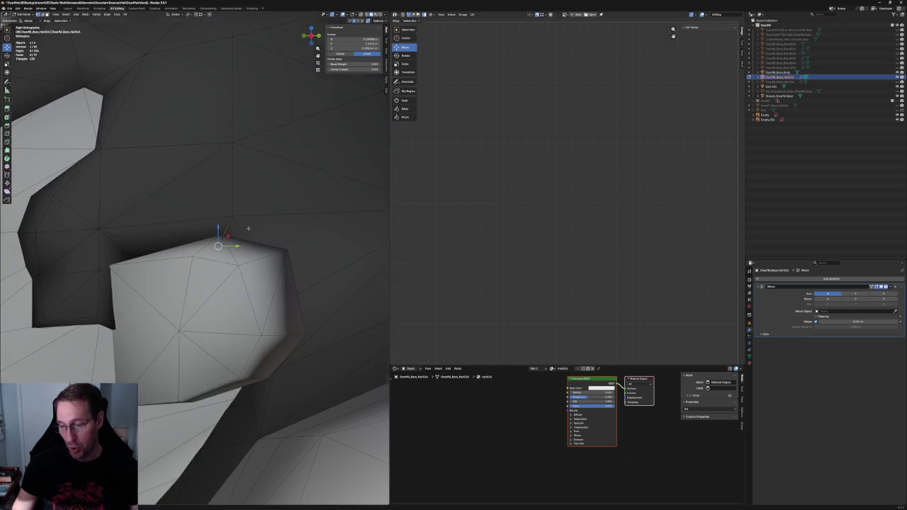
pyautogui.hotkey('alt', 'z')
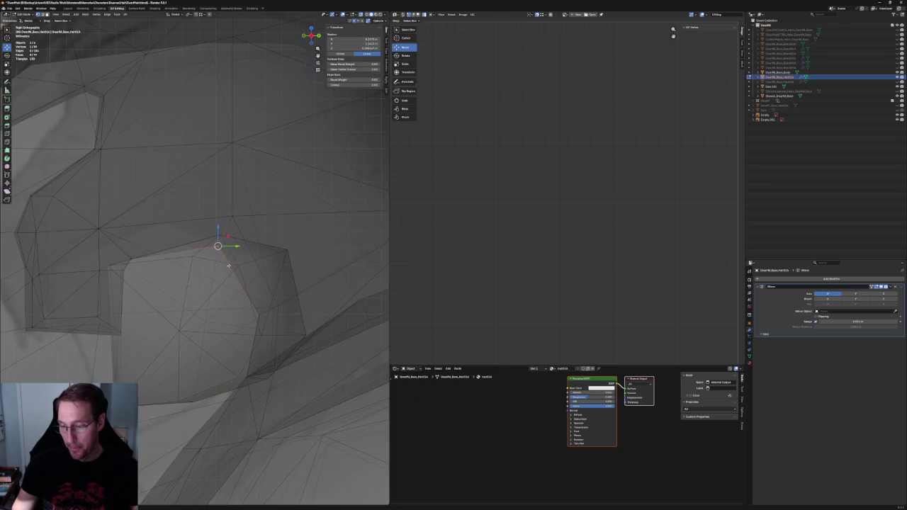
pyautogui.press('g')
pyautogui.press('z')
pyautogui.press('y')
pyautogui.click(223, 248)
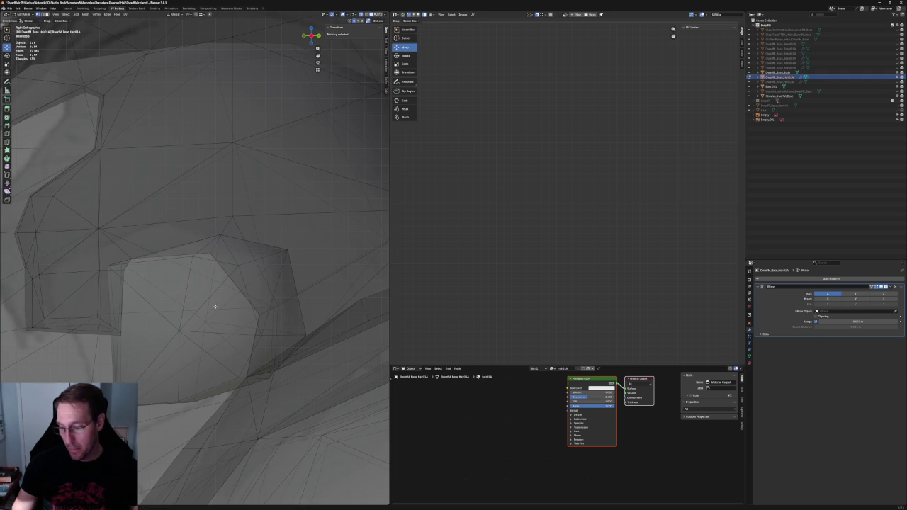
# Return to a perspective view and select the next sideburn vertex of the hair cap
pyautogui.hotkey('alt', 'z')
pyautogui.scroll(-3, 238, 273)
pyautogui.scroll(-2, 238, 272)
pyautogui.moveTo(239, 273)
pyautogui.mouseDown(button='middle')
pyautogui.moveTo(219, 281)
pyautogui.moveTo(223, 269)
pyautogui.moveTo(245, 273)
pyautogui.moveTo(171, 265)
pyautogui.mouseUp(button='middle')
pyautogui.scroll(3, 246, 284)
pyautogui.hotkey('alt', 'z')
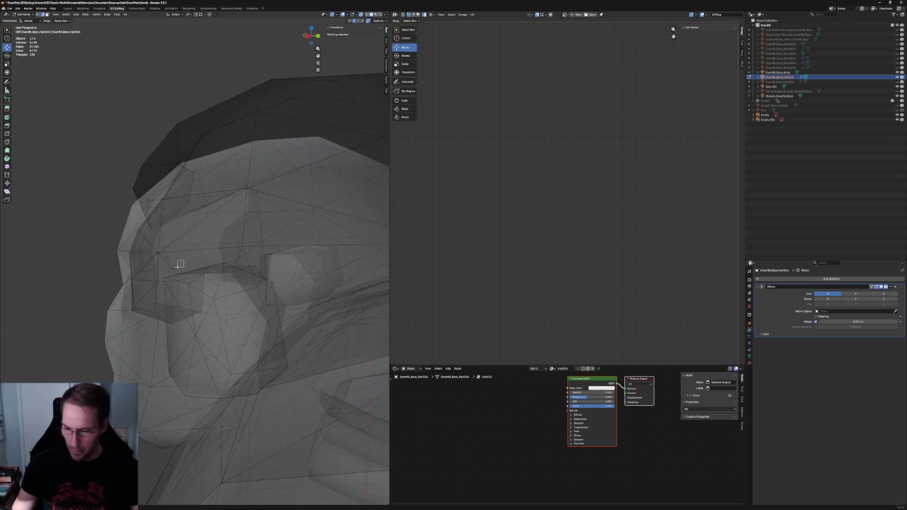
pyautogui.moveTo(180, 268); pyautogui.dragTo(233, 260, button='middle')
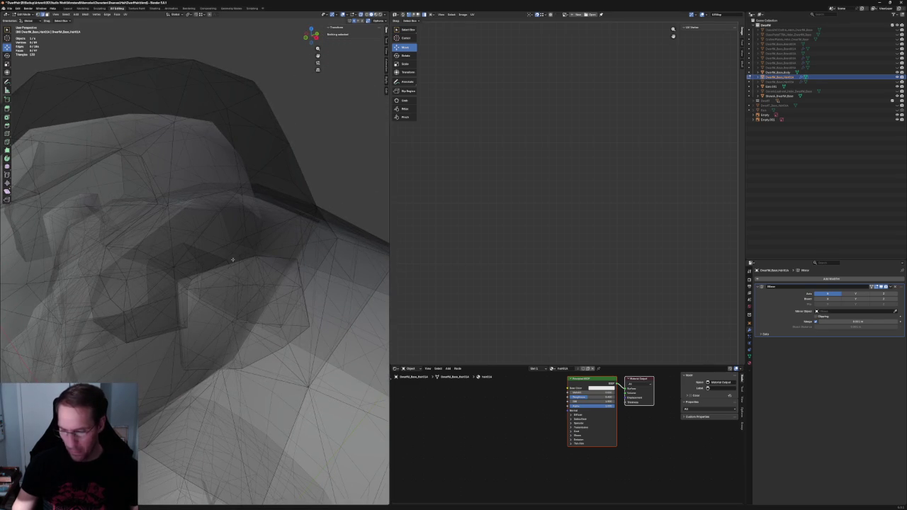
pyautogui.click(228, 258)
# Dismiss the vertex context menu, turn off X-ray, and orbit toward the reference sheet
pyautogui.rightClick(171, 269)
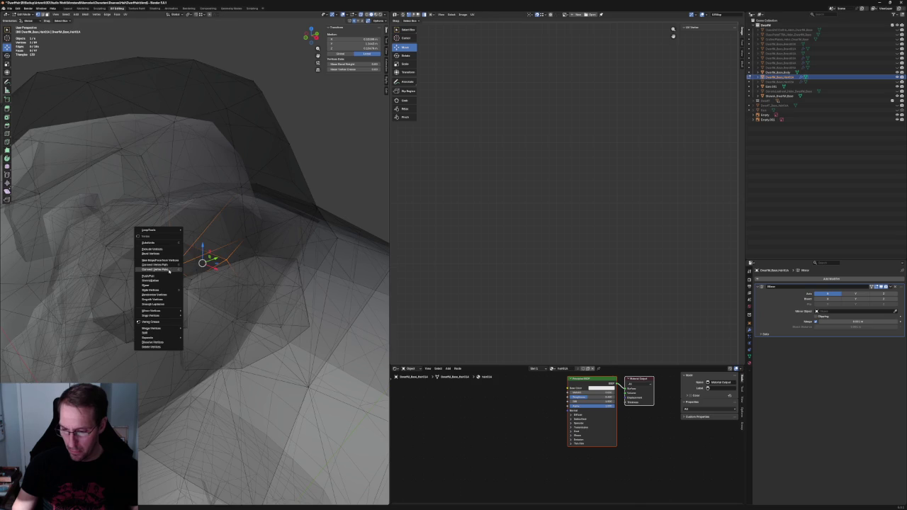
pyautogui.press('Escape')
pyautogui.hotkey('alt', 'z')
pyautogui.scroll(-4, 212, 255)
pyautogui.scroll(5, 260, 247)
pyautogui.moveTo(259, 247)
pyautogui.mouseDown(button='middle')
pyautogui.moveTo(275, 232)
pyautogui.moveTo(213, 270)
pyautogui.mouseUp(button='middle')
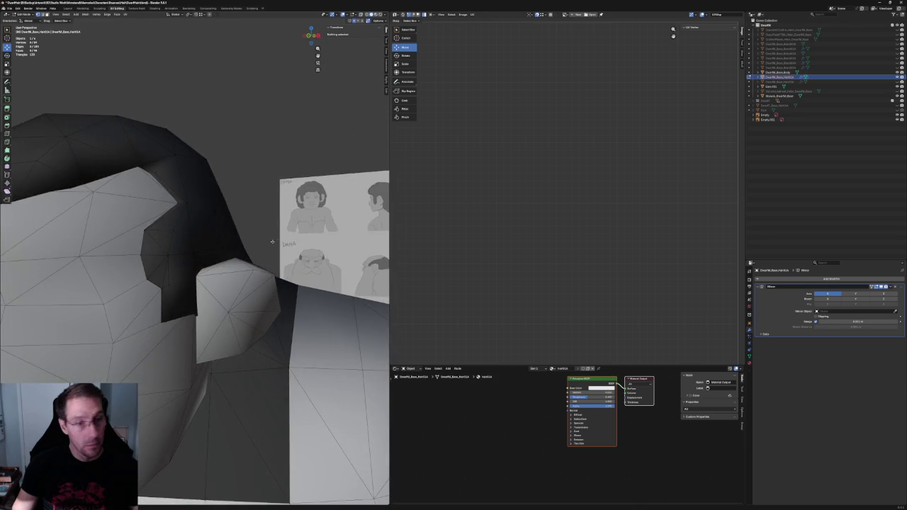
# Switch to Front Orthographic, zoom out, and save DwarfHair.blend
pyautogui.press('KP_1')
pyautogui.scroll(-3, 194, 285)
pyautogui.scroll(-4, 168, 272)
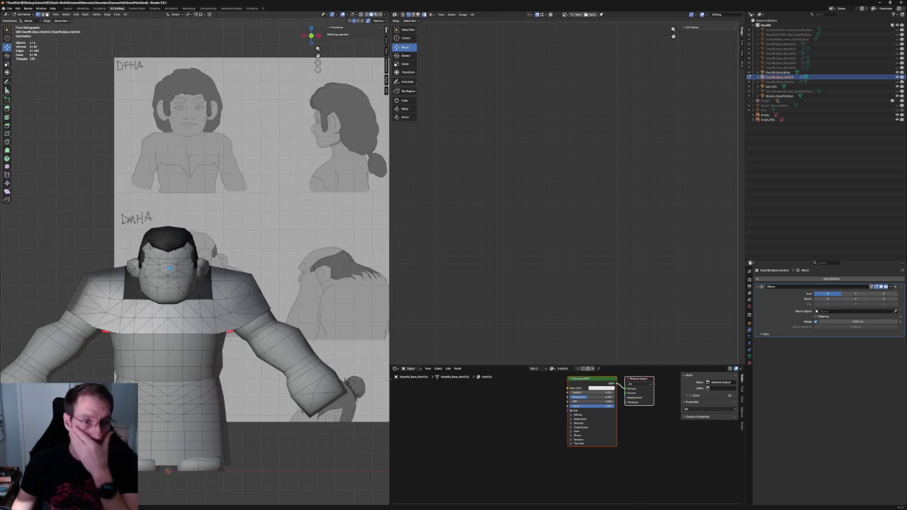
pyautogui.hotkey('ctrl', 's')
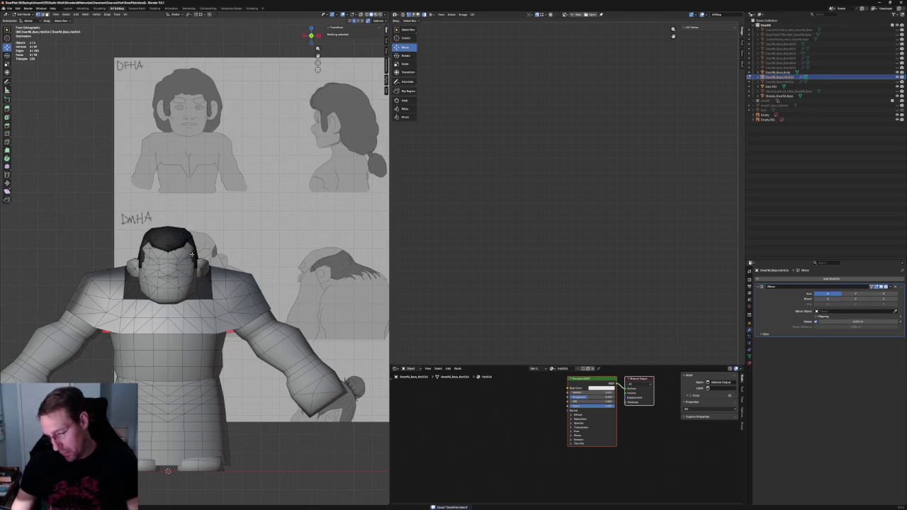
pyautogui.scroll(-5, 333, 303)
# In Object Mode, slide the reference sheet sideways along X
pyautogui.scroll(5, 334, 303)
pyautogui.scroll(-5, 333, 303)
pyautogui.scroll(-3, 334, 303)
pyautogui.scroll(4, 234, 249)
pyautogui.keyDown('shift'); pyautogui.moveTo(331, 376); pyautogui.dragTo(248, 376, button='middle'); pyautogui.keyUp('shift')
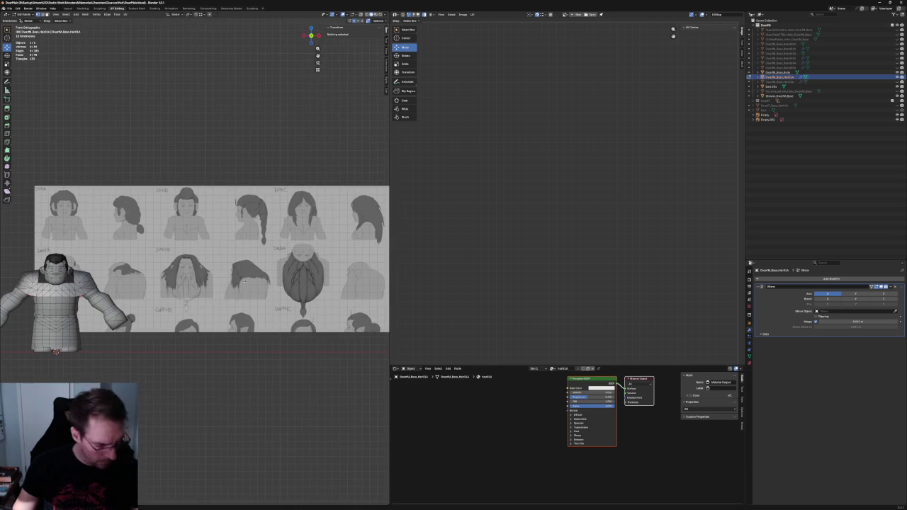
pyautogui.press('Tab')
pyautogui.scroll(-3, 247, 377)
pyautogui.click(213, 262)
pyautogui.press('g')
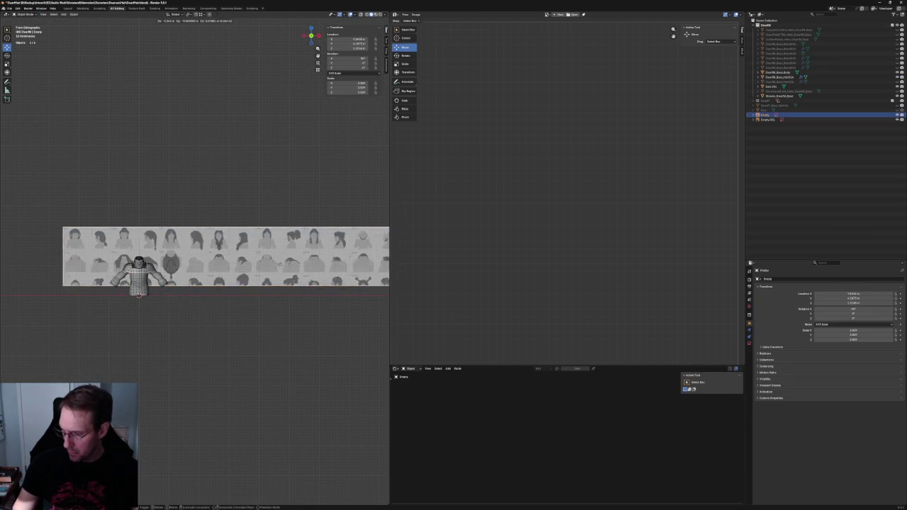
pyautogui.click(207, 264)
# Select the hair cap and enter Edit Mode on it
pyautogui.scroll(3, 212, 273)
pyautogui.scroll(3, 220, 280)
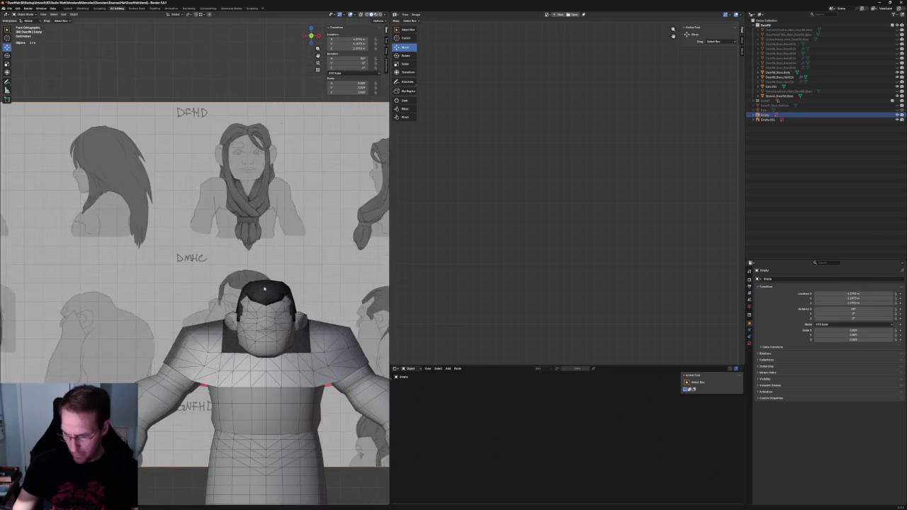
pyautogui.scroll(3, 226, 285)
pyautogui.scroll(1, 226, 285)
pyautogui.click(226, 283)
pyautogui.scroll(3, 225, 280)
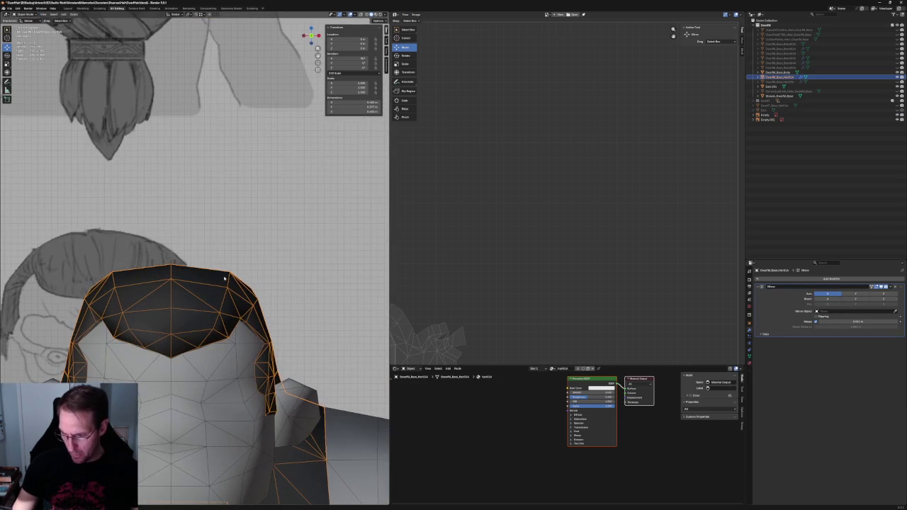
pyautogui.moveTo(204, 276); pyautogui.dragTo(202, 272, button='middle')
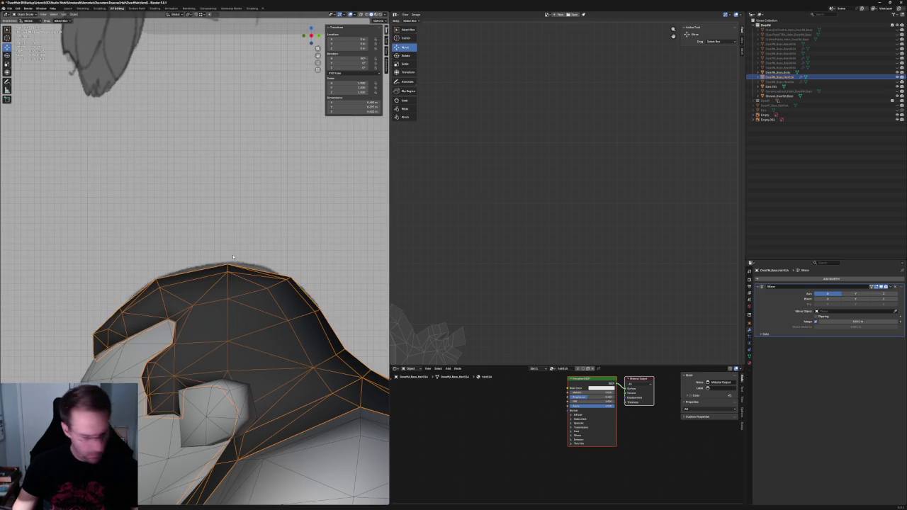
pyautogui.press('Tab')
# Select the hair's top ridge, then the single vertex at its peak
pyautogui.click(287, 278)
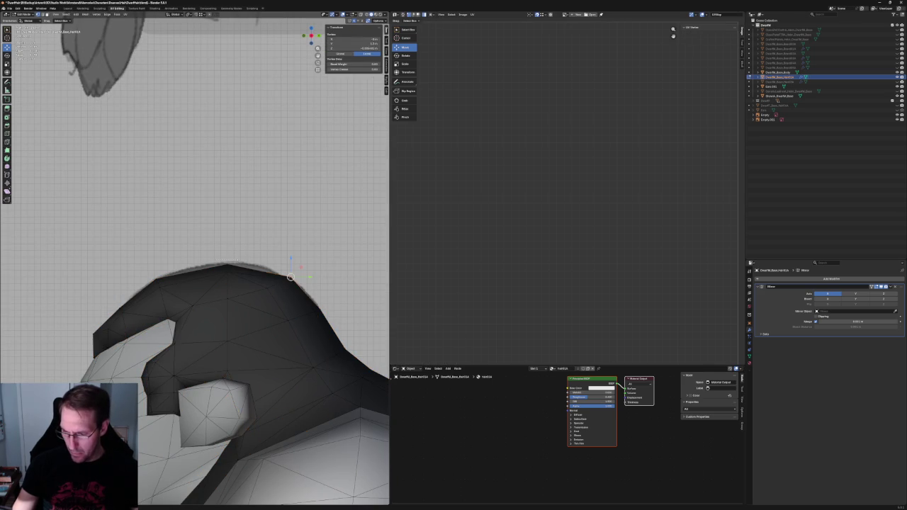
pyautogui.keyDown('ctrl'); pyautogui.click(188, 261); pyautogui.keyUp('ctrl')
pyautogui.click(227, 261)
pyautogui.scroll(-10, 227, 261)
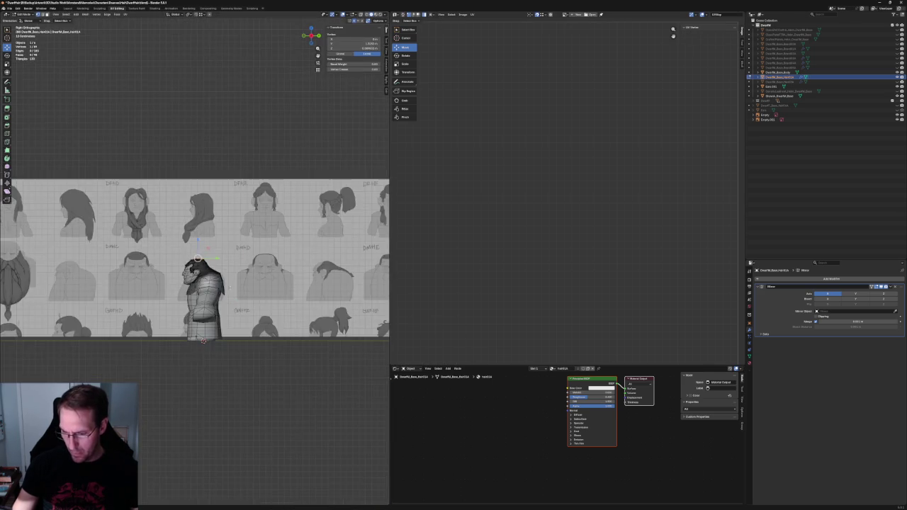
pyautogui.scroll(1, 212, 283)
pyautogui.scroll(3, 212, 284)
pyautogui.scroll(3, 213, 284)
pyautogui.scroll(2, 210, 306)
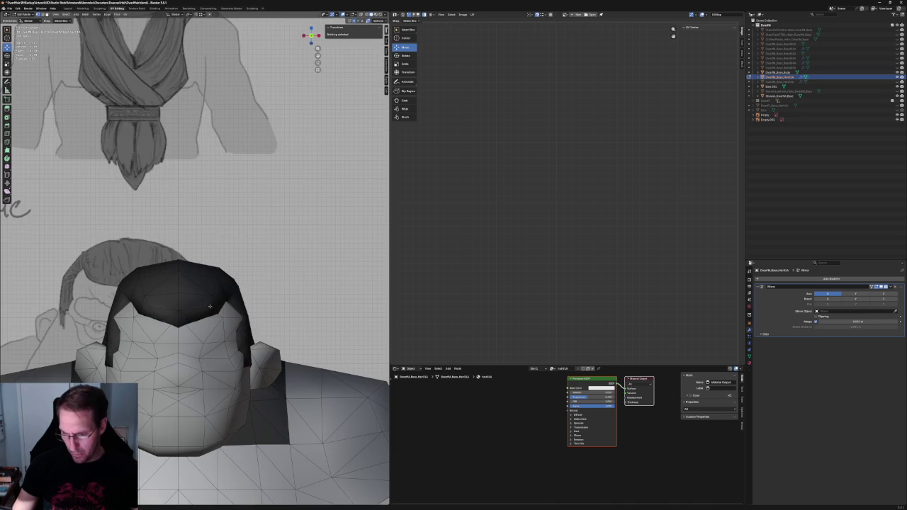
# Slide the vertex on the hair's front edge slightly sideways along X
pyautogui.click(206, 306)
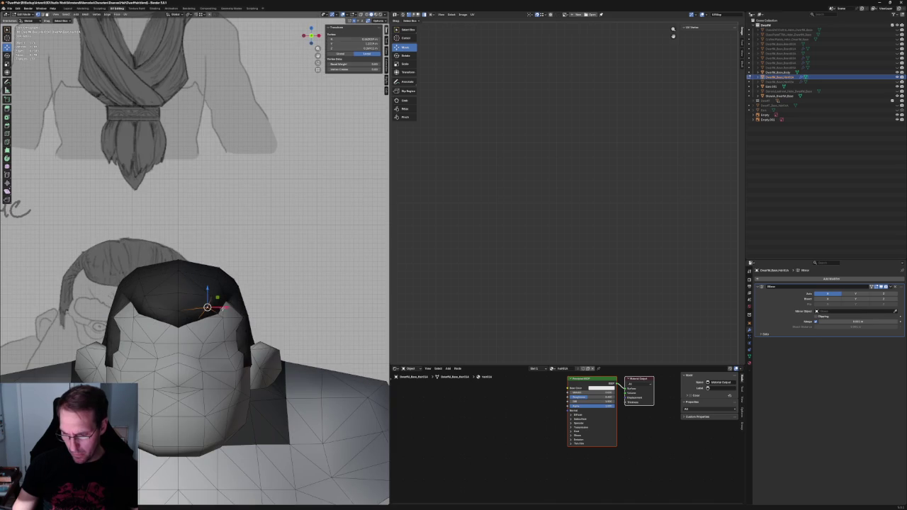
pyautogui.moveTo(225, 295); pyautogui.dragTo(221, 294)
pyautogui.press('KP_3')
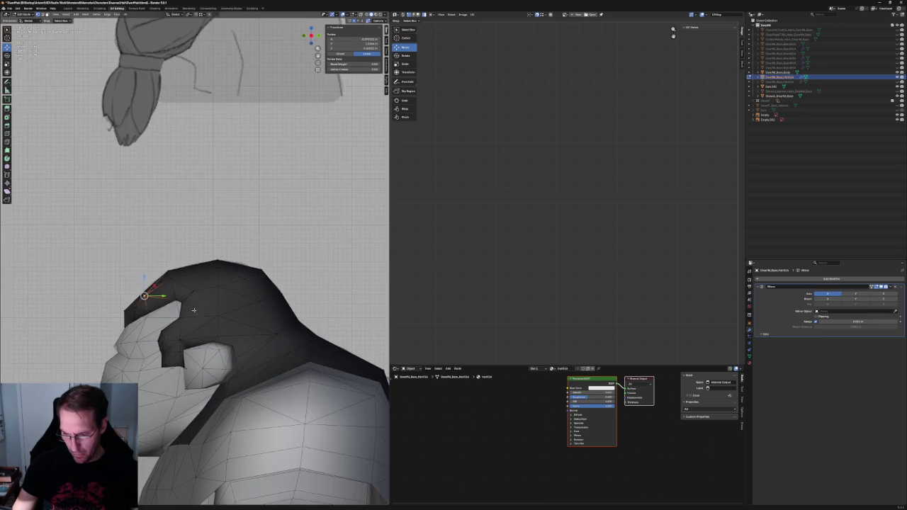
pyautogui.scroll(2, 186, 284)
pyautogui.scroll(2, 160, 311)
# With X-ray on, move the two sideburn edge vertices along Y, then deselect
pyautogui.hotkey('alt', 'z')
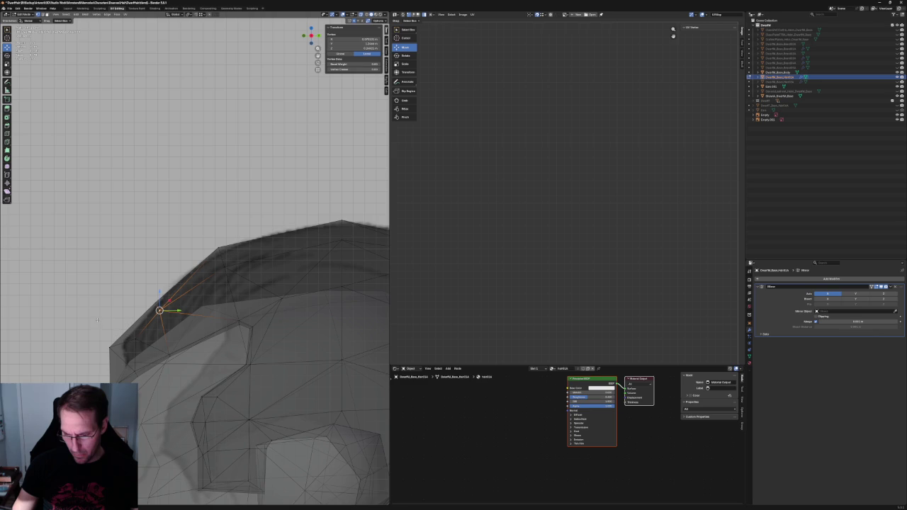
pyautogui.keyDown('shift'); pyautogui.click(111, 347); pyautogui.keyUp('shift')
pyautogui.press('g')
pyautogui.press('y')
pyautogui.press('Return')
pyautogui.hotkey('alt', 'a')
# Move the brow vertex of the hair cap along the Y axis
pyautogui.scroll(-4, 195, 284)
pyautogui.scroll(-4, 146, 308)
pyautogui.scroll(4, 186, 298)
pyautogui.hotkey('alt', 'z')
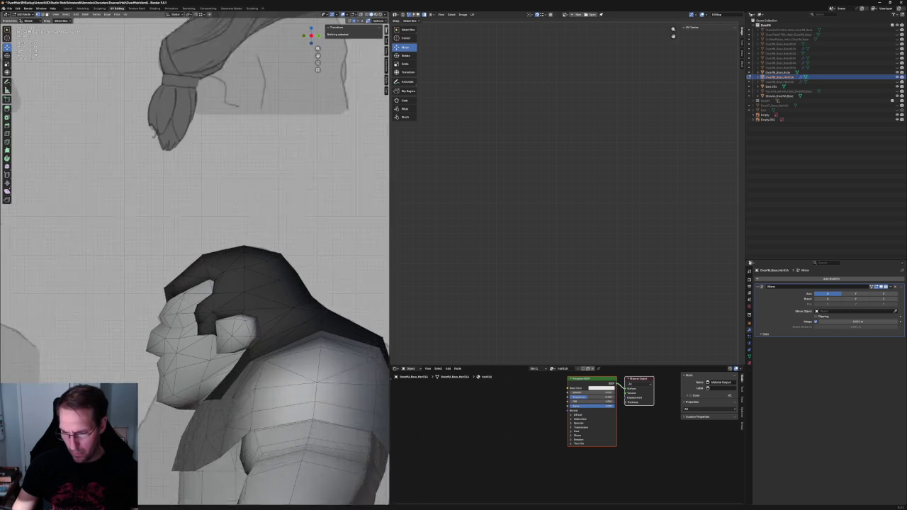
pyautogui.scroll(1, 185, 297)
pyautogui.click(163, 292)
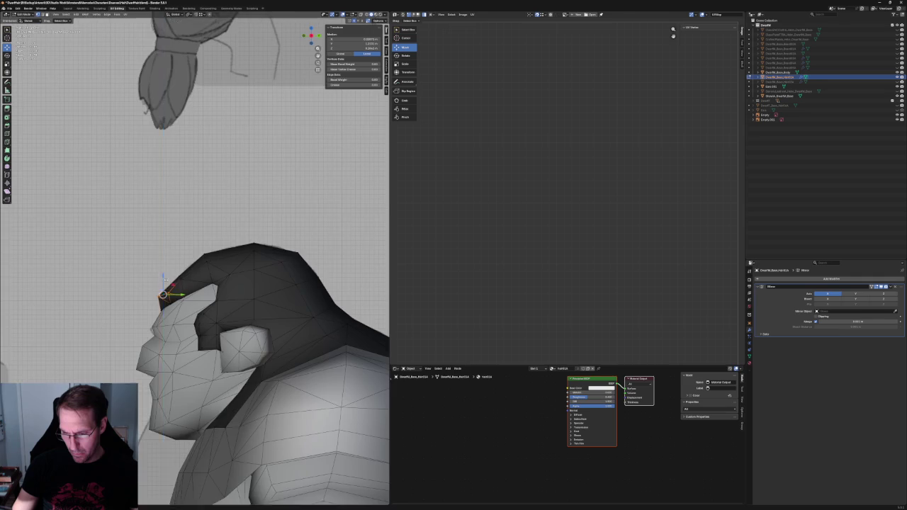
pyautogui.scroll(-3, 163, 292)
pyautogui.scroll(4, 163, 292)
pyautogui.press('g')
pyautogui.press('y')
pyautogui.click(175, 303)
pyautogui.scroll(-4, 175, 302)
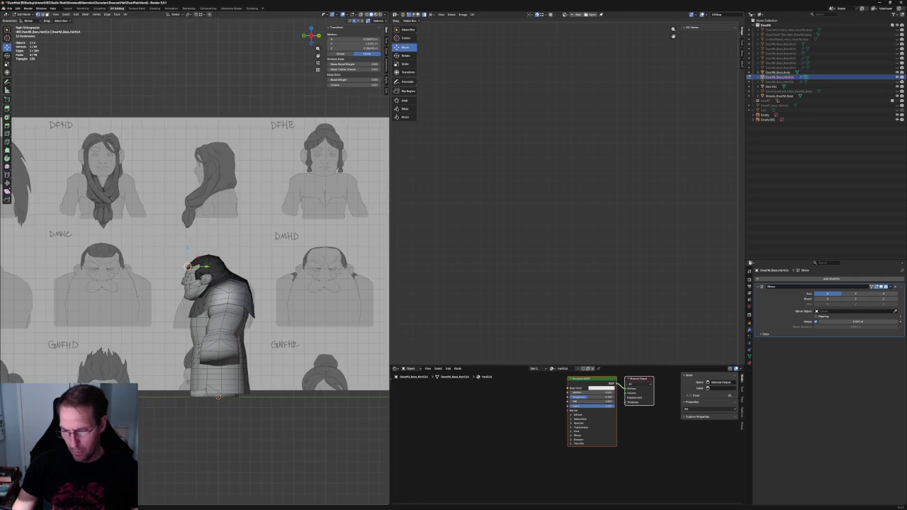
pyautogui.hotkey('alt', 'a')
# In front view, shift the sideburn vertex along the X axis
pyautogui.moveTo(175, 302); pyautogui.dragTo(191, 270, button='middle')
pyautogui.press('KP_1')
pyautogui.scroll(2, 191, 269)
pyautogui.scroll(4, 214, 284)
pyautogui.scroll(1, 214, 284)
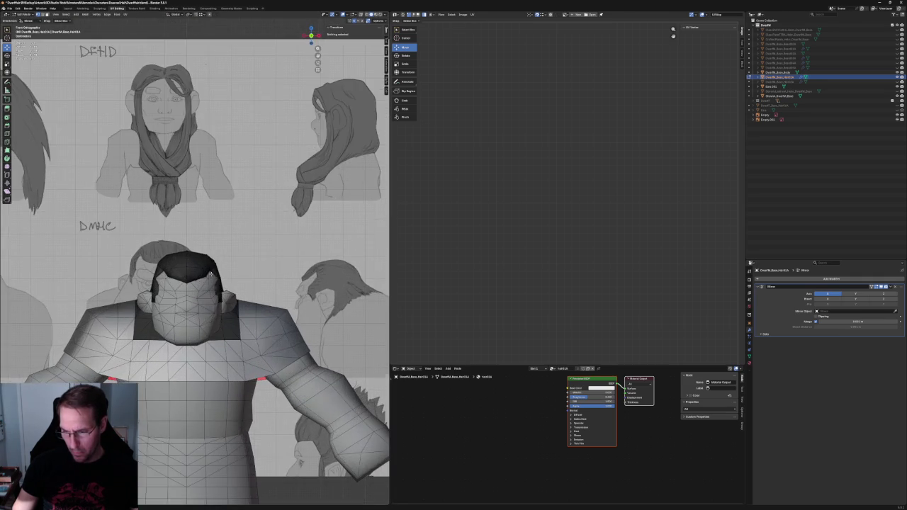
pyautogui.scroll(2, 214, 284)
pyautogui.scroll(2, 227, 289)
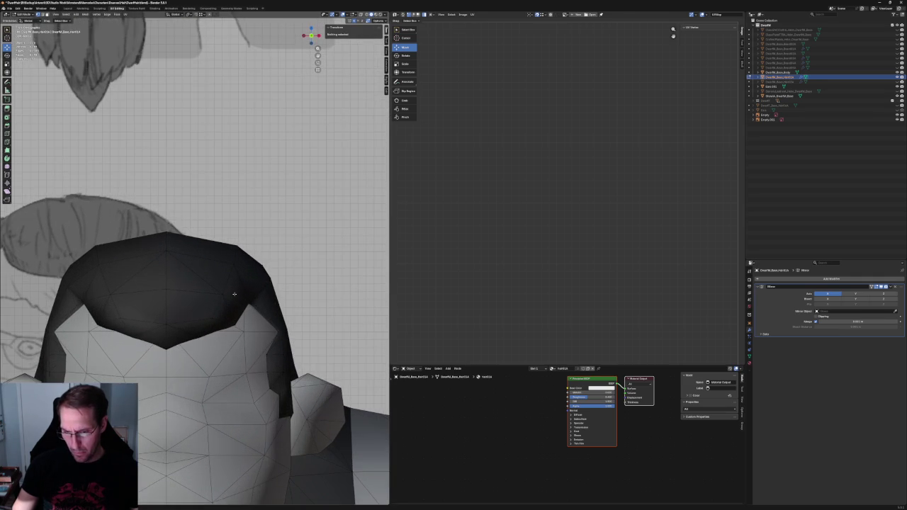
pyautogui.scroll(1, 225, 294)
pyautogui.scroll(3, 221, 312)
pyautogui.hotkey('alt', 'z')
pyautogui.click(218, 321)
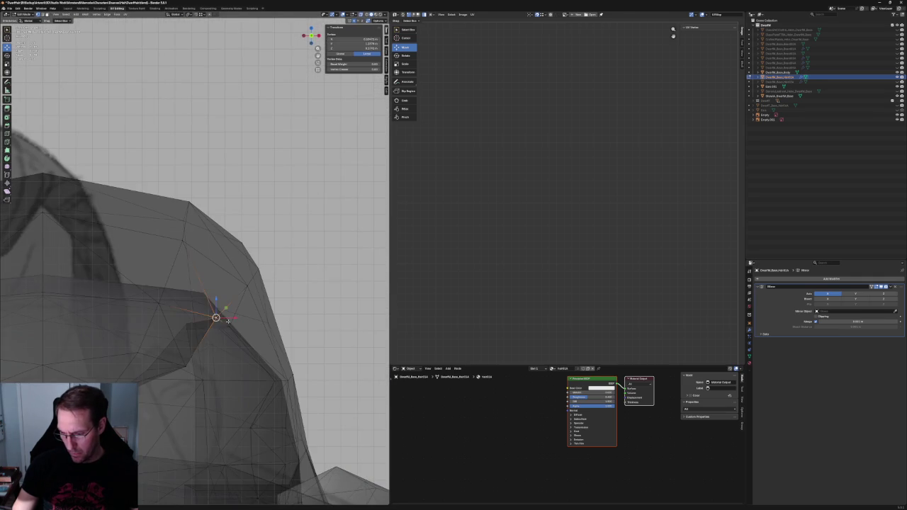
pyautogui.hotkey('alt', 'z')
pyautogui.press('g')
pyautogui.press('x')
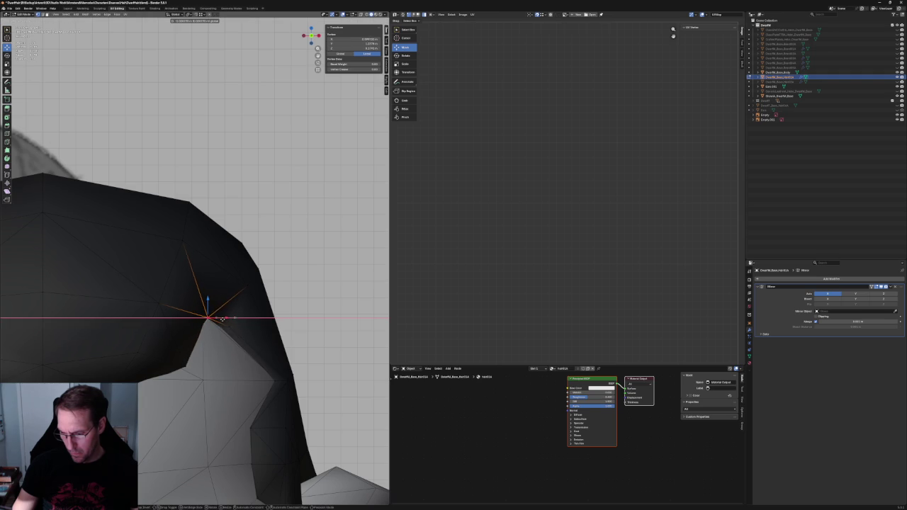
pyautogui.click(221, 319)
# Add the neighbouring vertex and move both sideburn vertices along Y
pyautogui.moveTo(221, 319); pyautogui.dragTo(230, 300, button='middle')
pyautogui.hotkey('alt', 'z')
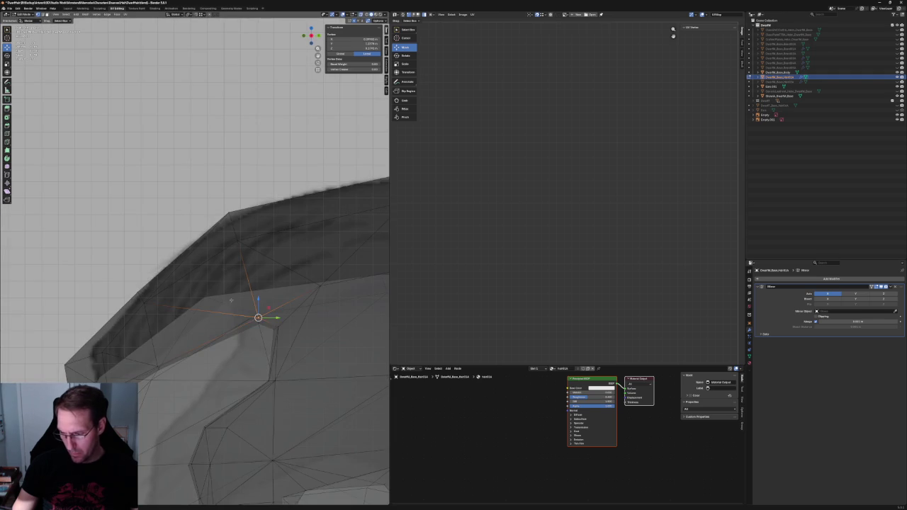
pyautogui.keyDown('shift'); pyautogui.click(258, 317); pyautogui.keyUp('shift')
pyautogui.hotkey('alt', 'z')
pyautogui.press('g')
pyautogui.press('y')
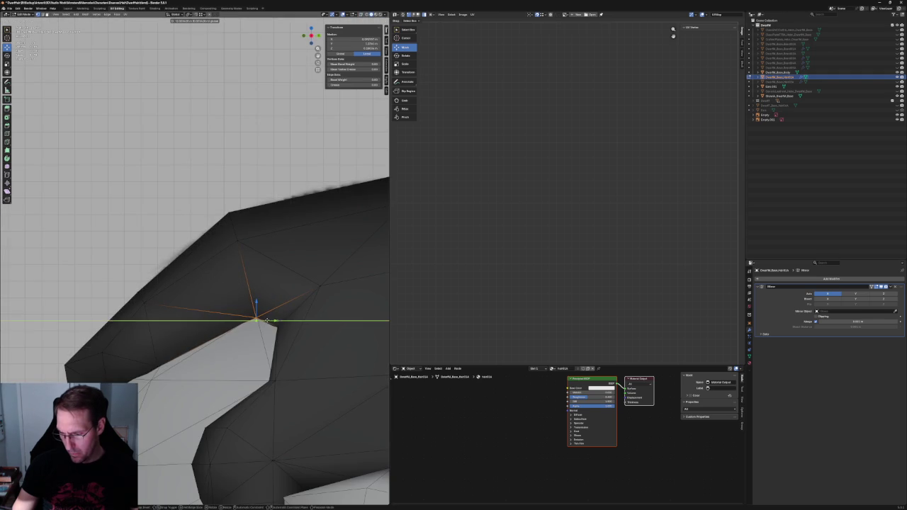
pyautogui.click(268, 321)
# Adjust the sideburn edge vertically along the Z axis
pyautogui.press('g')
pyautogui.press('z')
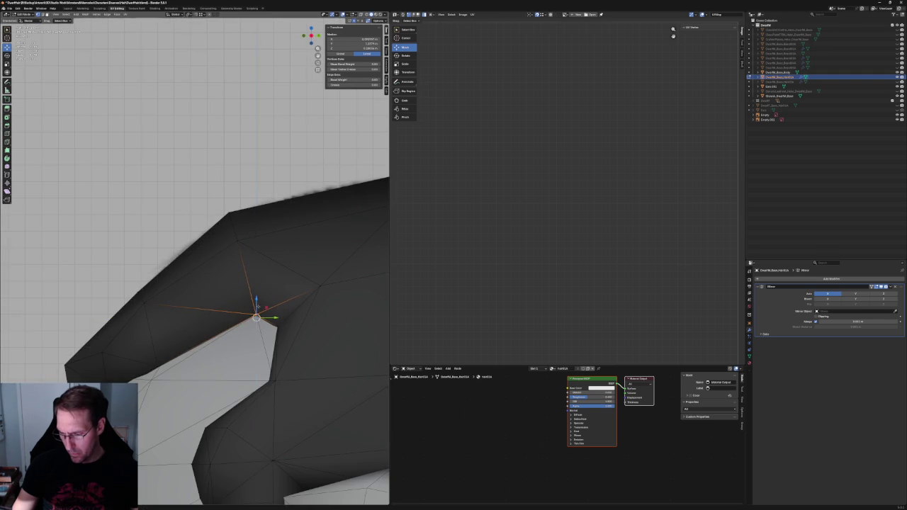
pyautogui.click(257, 306)
pyautogui.scroll(-2, 257, 306)
pyautogui.scroll(-2, 258, 312)
pyautogui.scroll(-3, 258, 316)
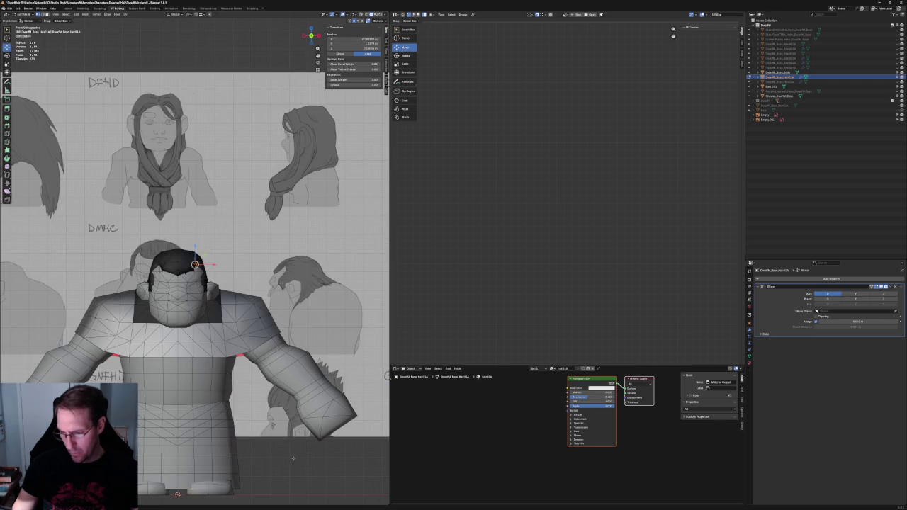
# Reduce the selection to one sideburn vertex and move it along X
pyautogui.press('1')
pyautogui.scroll(4, 244, 328)
pyautogui.scroll(2, 244, 328)
pyautogui.hotkey('alt', 'z')
pyautogui.hotkey('alt', 'z')
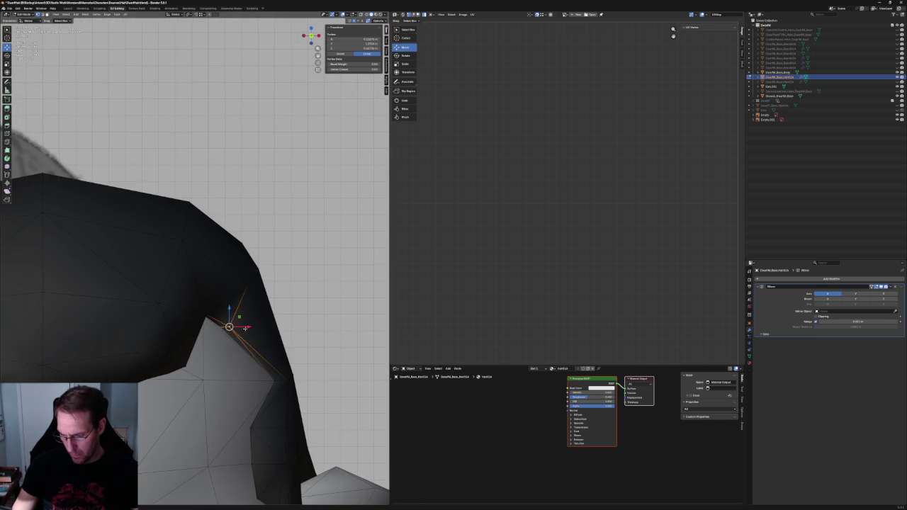
pyautogui.press('g')
pyautogui.press('x')
pyautogui.click(239, 326)
pyautogui.moveTo(239, 326); pyautogui.dragTo(291, 323, button='middle')
# Select a two-vertex sideburn edge and shift it along the X axis
pyautogui.hotkey('alt', 'z')
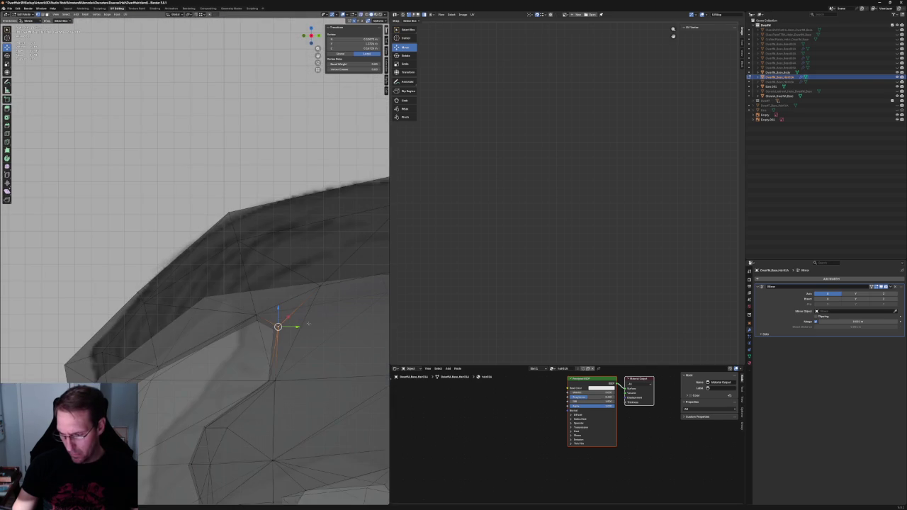
pyautogui.moveTo(322, 337); pyautogui.dragTo(277, 317)
pyautogui.hotkey('alt', 'z')
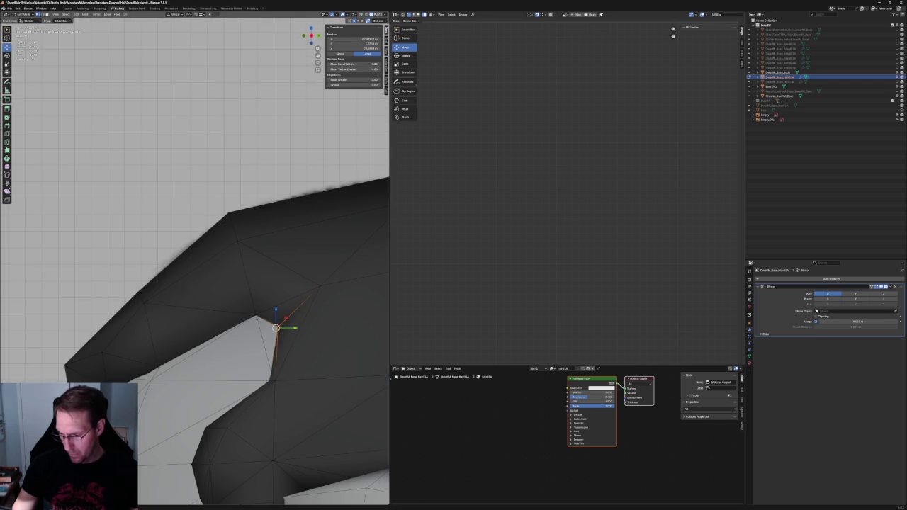
pyautogui.scroll(-5, 256, 319)
pyautogui.click(236, 296)
pyautogui.scroll(3, 237, 297)
pyautogui.moveTo(236, 296)
pyautogui.mouseDown(button='middle')
pyautogui.moveTo(286, 315)
pyautogui.moveTo(284, 347)
pyautogui.mouseUp(button='middle')
pyautogui.hotkey('alt', 'z')
pyautogui.hotkey('alt', 'z')
pyautogui.hotkey('alt', 'z')
pyautogui.keyDown('shift'); pyautogui.click(261, 360); pyautogui.keyUp('shift')
pyautogui.hotkey('alt', 'z')
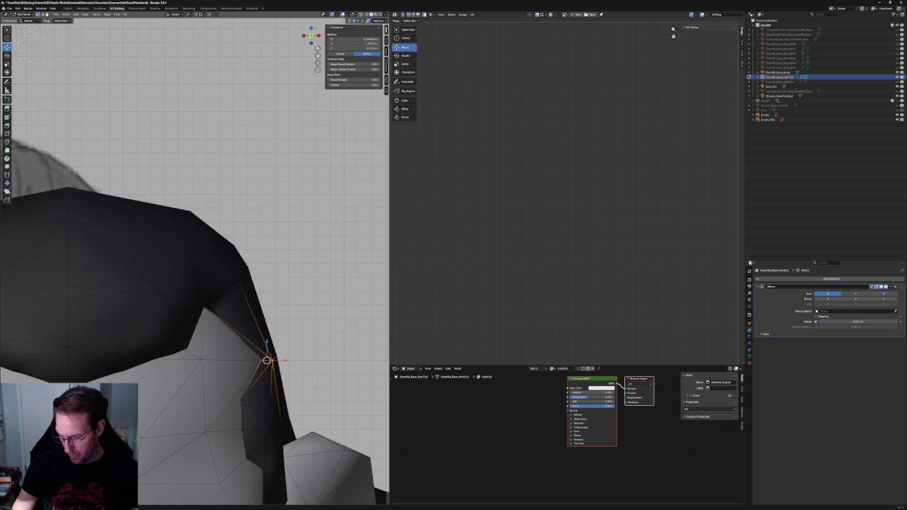
pyautogui.press('g')
pyautogui.press('x')
pyautogui.click(278, 360)
pyautogui.moveTo(279, 360)
pyautogui.mouseDown(button='middle')
pyautogui.moveTo(241, 332)
pyautogui.moveTo(281, 362)
pyautogui.mouseUp(button='middle')
pyautogui.hotkey('alt', 'z')
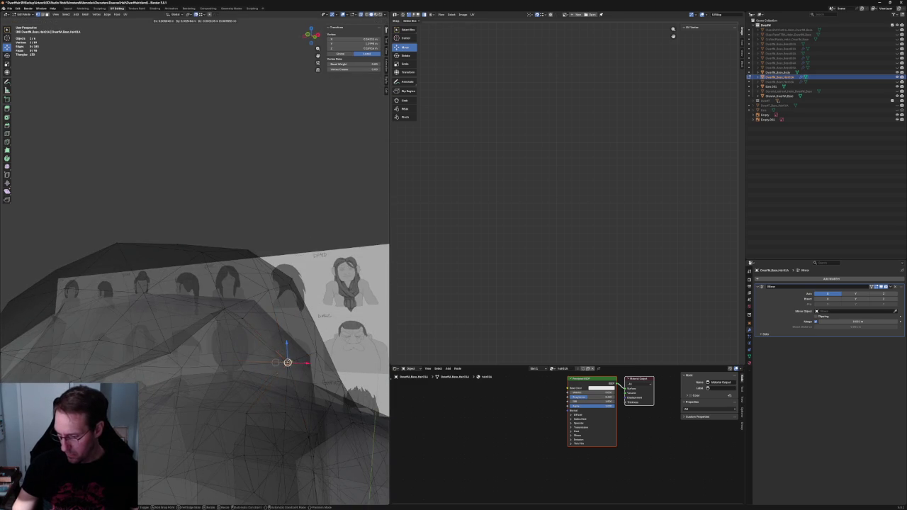
# Box-select the vertices along the hair cap's lower edge
pyautogui.moveTo(275, 363)
pyautogui.mouseDown(button='middle')
pyautogui.moveTo(281, 366)
pyautogui.moveTo(257, 386)
pyautogui.mouseUp(button='middle')
pyautogui.moveTo(257, 386); pyautogui.dragTo(180, 422)
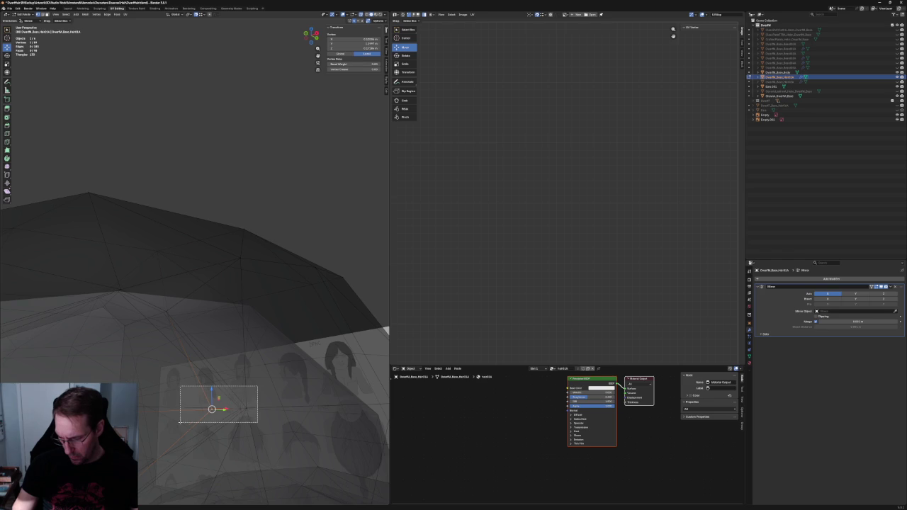
pyautogui.moveTo(180, 421); pyautogui.dragTo(235, 256, button='middle')
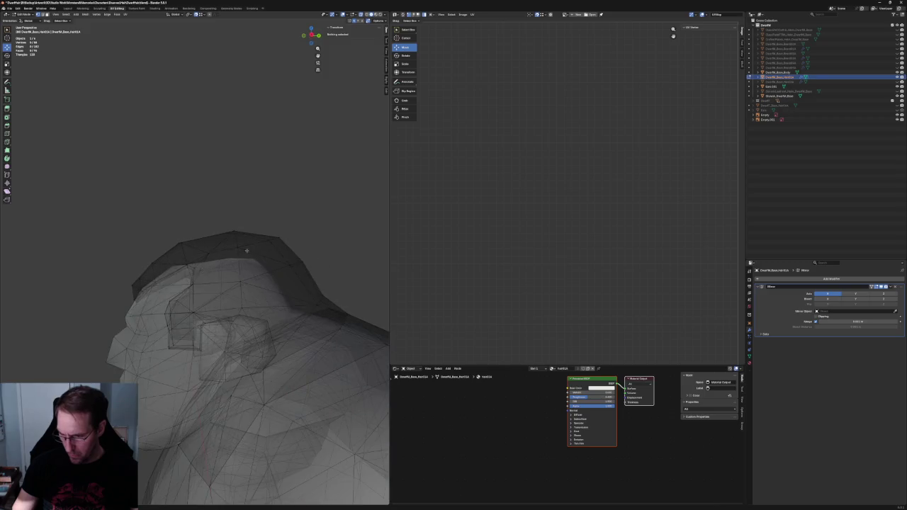
# Deselect the hair vertices and check the hair cap in front orthographic view
pyautogui.hotkey('alt', 'z')
pyautogui.click(237, 248)
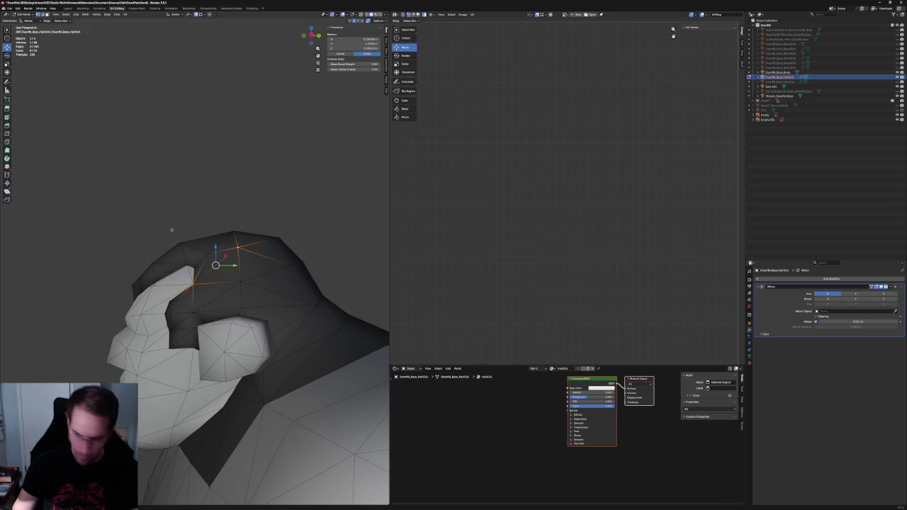
pyautogui.click(157, 244)
pyautogui.scroll(-5, 157, 244)
pyautogui.moveTo(158, 243); pyautogui.dragTo(279, 335, button='middle')
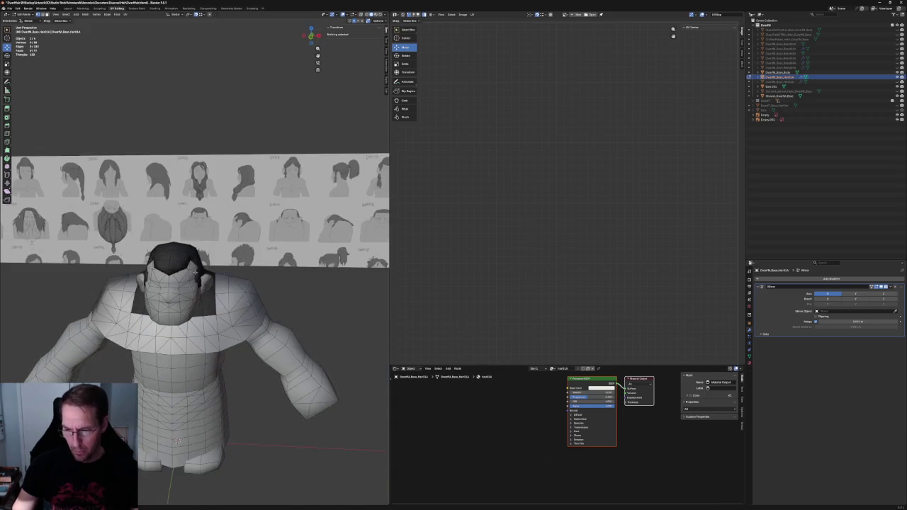
pyautogui.scroll(-2, 279, 335)
pyautogui.press('KP_1')
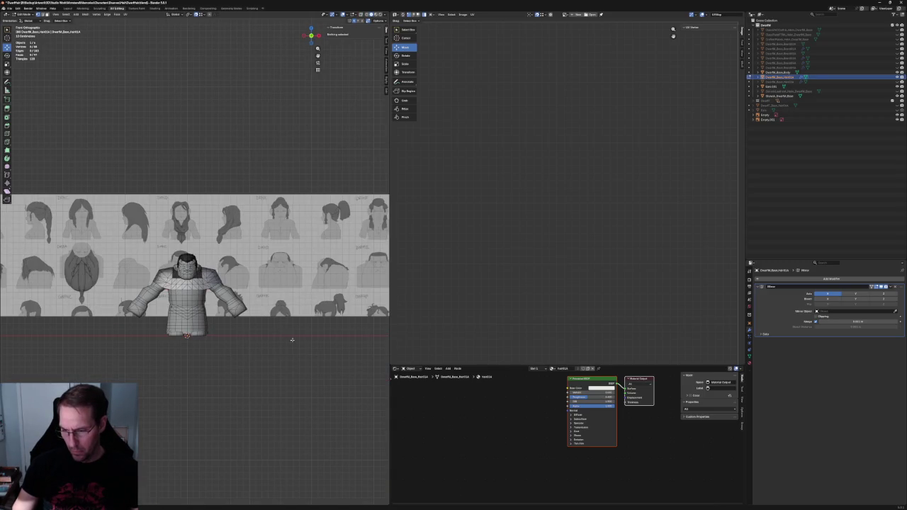
pyautogui.scroll(5, 205, 303)
pyautogui.scroll(-3, 215, 303)
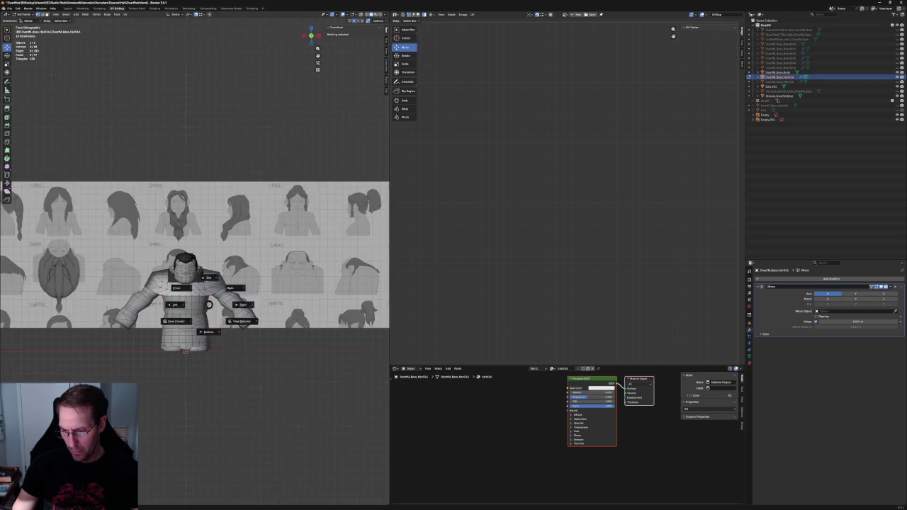
# Check the hair from the right side with X-ray, then return to front view
pyautogui.press('KP_3')
pyautogui.scroll(8, 168, 296)
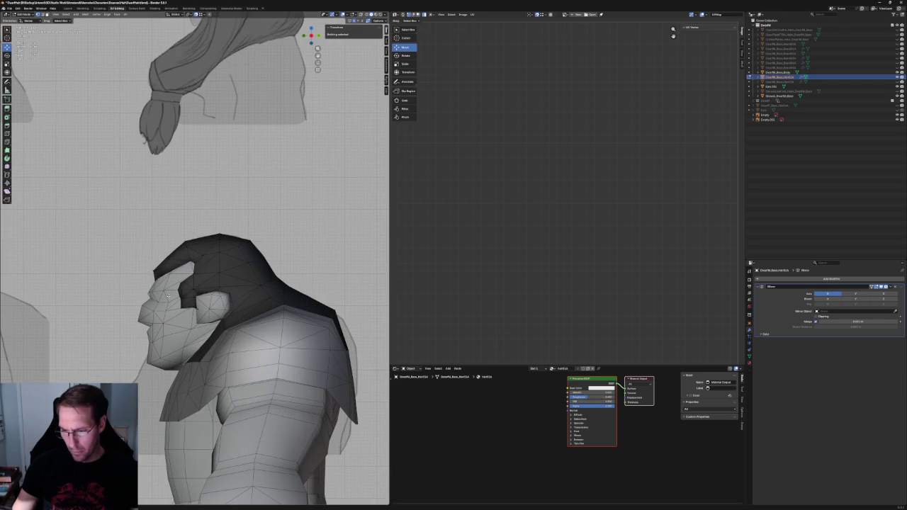
pyautogui.hotkey('alt', 'z')
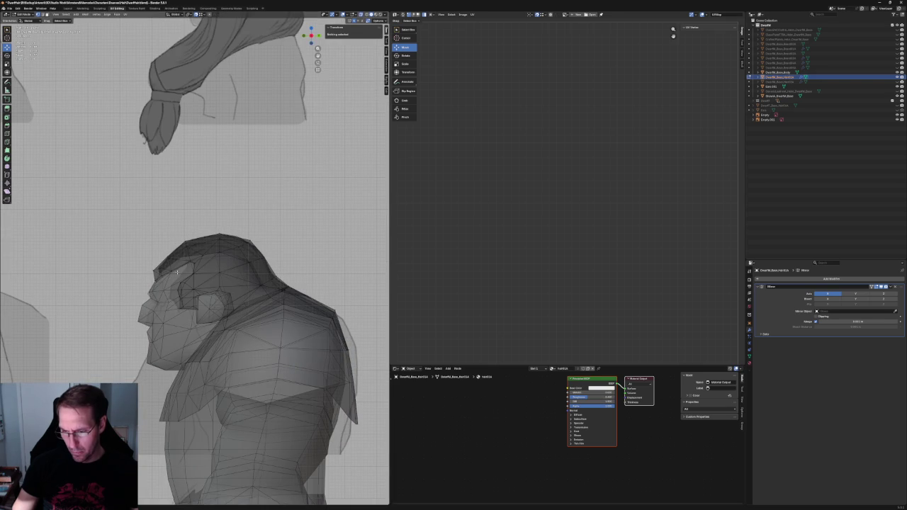
pyautogui.hotkey('alt', 'z')
pyautogui.press('KP_1')
pyautogui.moveTo(177, 271); pyautogui.dragTo(277, 370, button='middle')
pyautogui.press('KP_1')
pyautogui.scroll(-4, 312, 379)
pyautogui.scroll(-1, 276, 375)
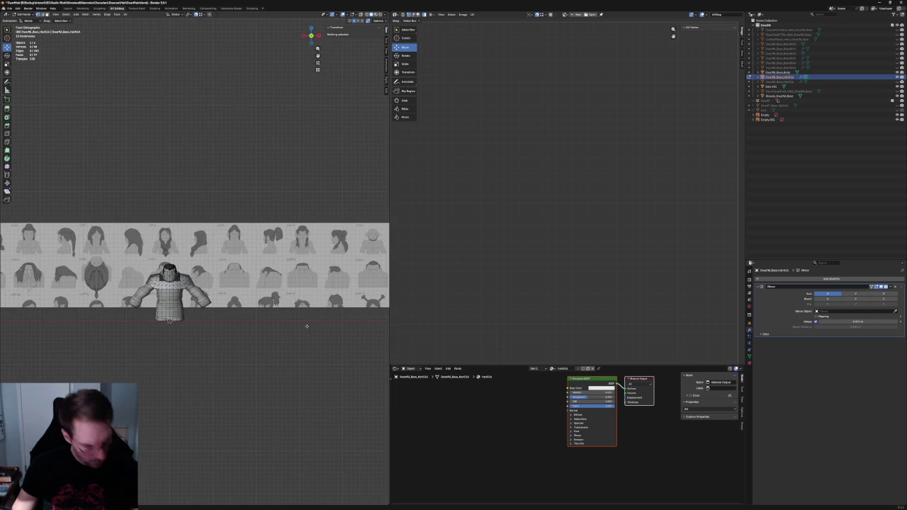
# Switch to Object Mode, select the reference Empty and zoom onto the sheet
pyautogui.press('Tab')
pyautogui.moveTo(133, 321)
pyautogui.keyDown('shift'); pyautogui.mouseDown(button='middle')
pyautogui.moveTo(268, 320)
pyautogui.moveTo(134, 308)
pyautogui.mouseUp(button='middle'); pyautogui.keyUp('shift')
pyautogui.click(172, 287)
pyautogui.scroll(1, 177, 302)
pyautogui.scroll(3, 205, 296)
pyautogui.scroll(4, 222, 293)
pyautogui.scroll(-2, 223, 293)
pyautogui.scroll(-1, 223, 292)
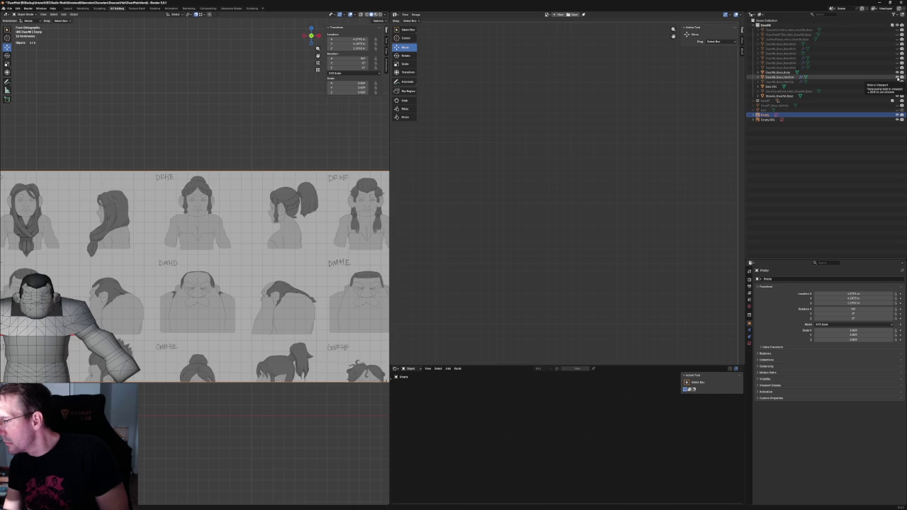
# Toggle hair and body visibility in the Outliner, leaving the hair cap shown
pyautogui.click(897, 77)
pyautogui.click(898, 76)
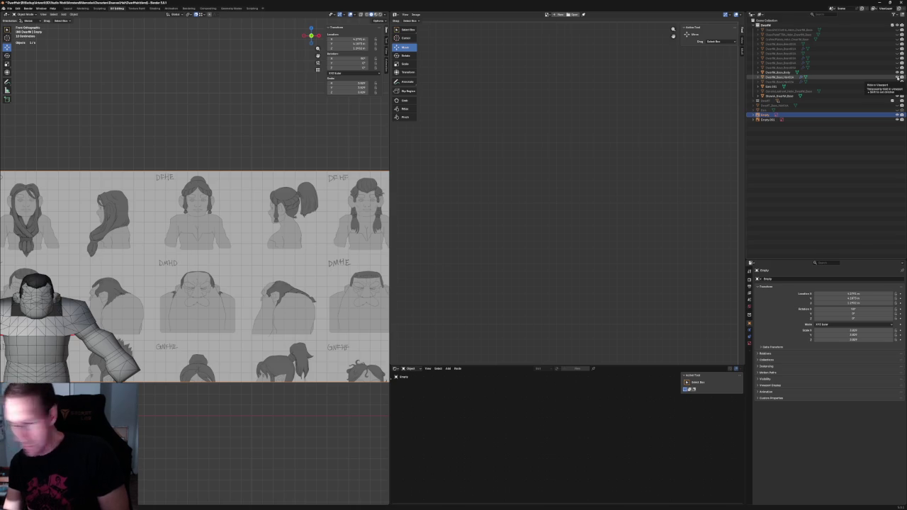
pyautogui.click(897, 73)
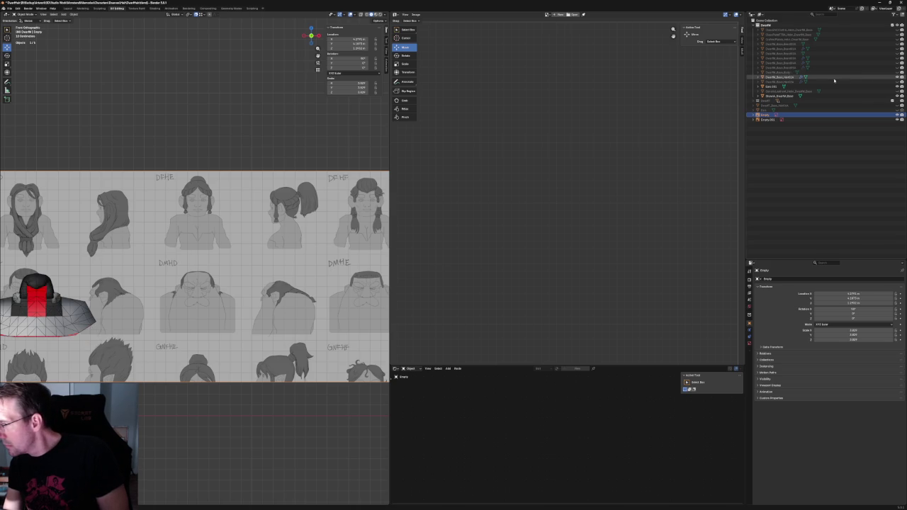
pyautogui.click(897, 77)
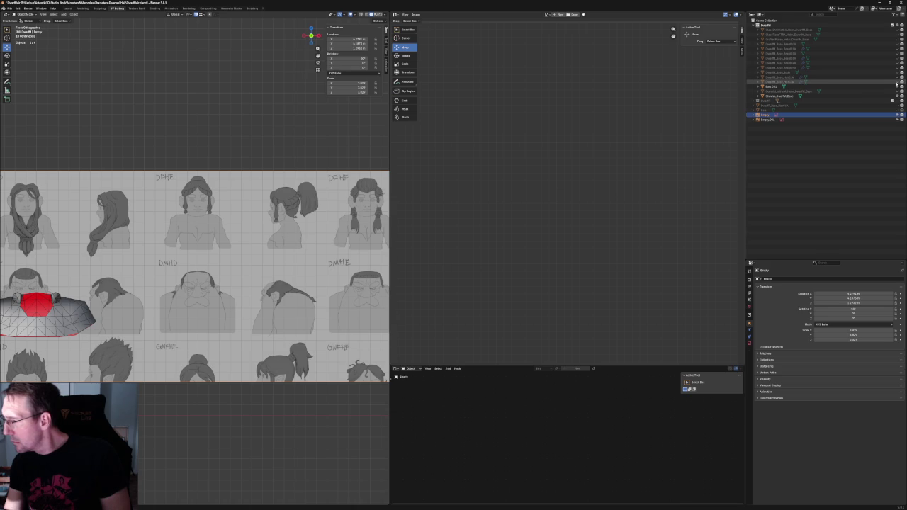
pyautogui.click(898, 81)
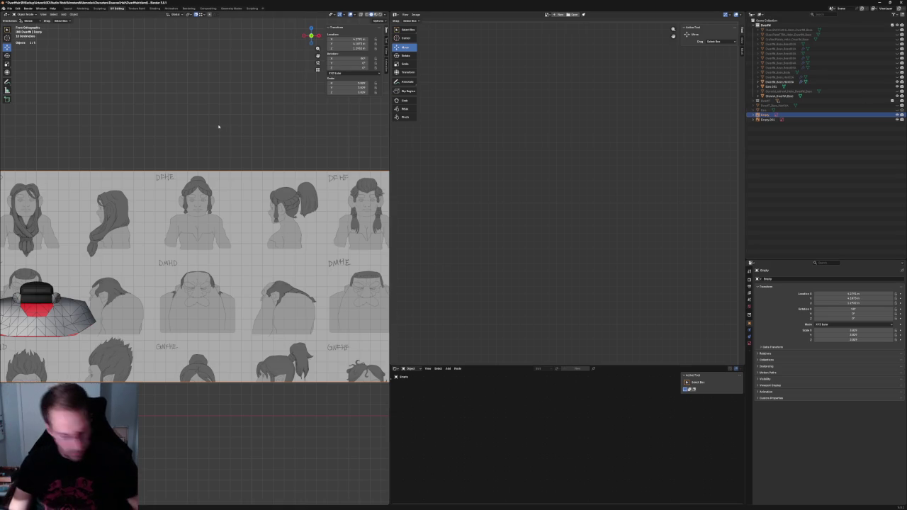
# Frame and select the hair cap, then give the hair object a new name
pyautogui.click(39, 298)
pyautogui.press('KP_Decimal')
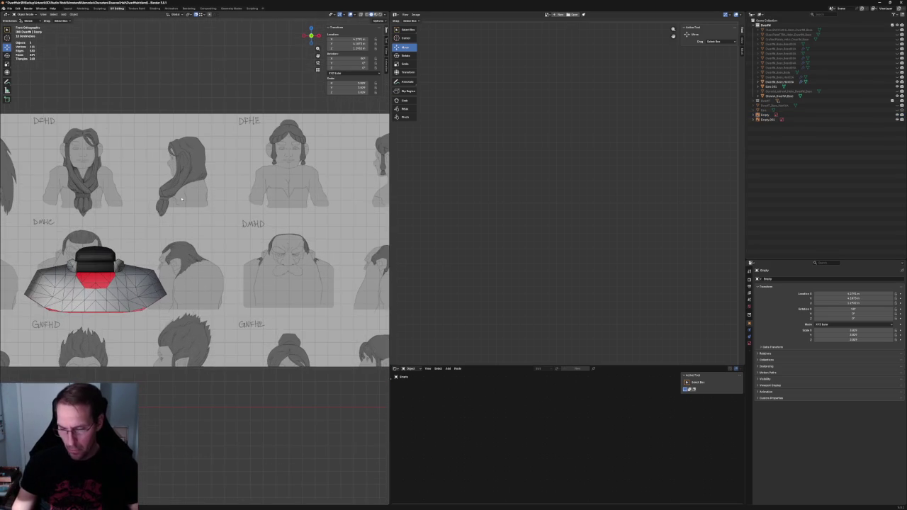
pyautogui.click(100, 253)
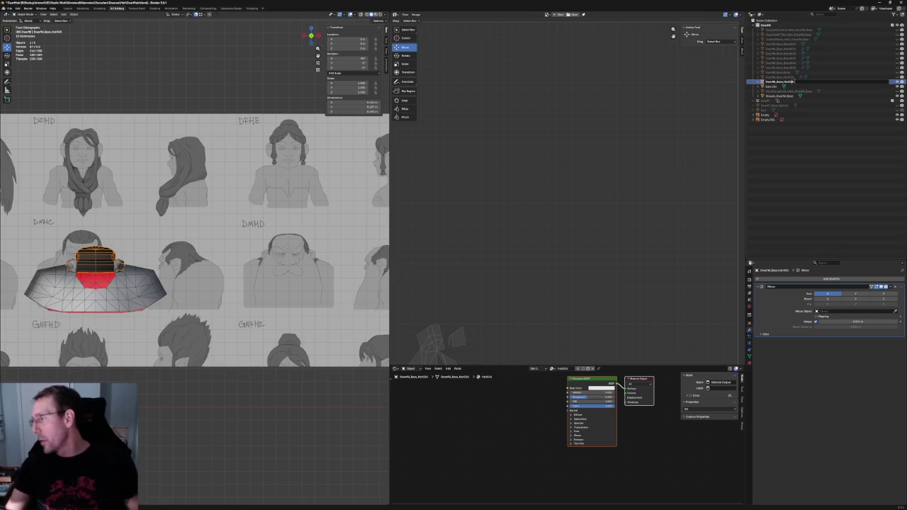
pyautogui.press('Return')
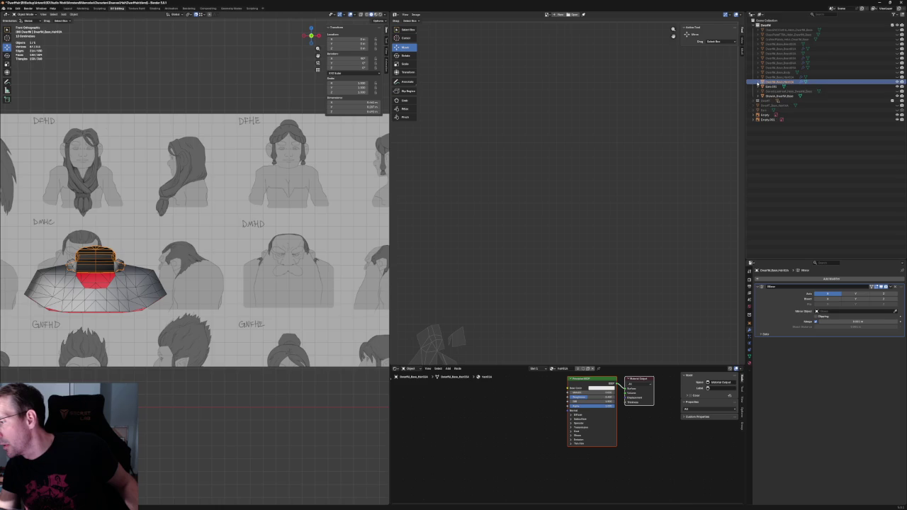
# Rename the hair's mesh data to match the object name
pyautogui.click(759, 83)
pyautogui.doubleClick(792, 86)
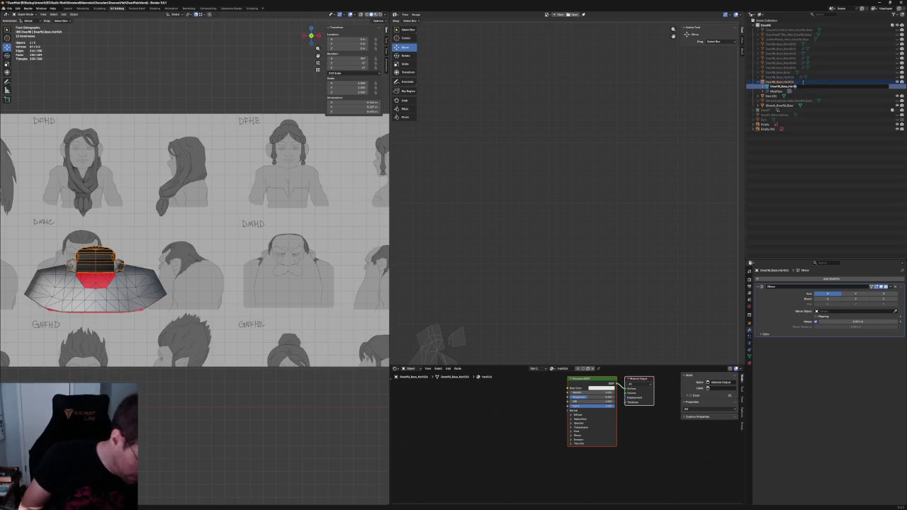
pyautogui.press('Return')
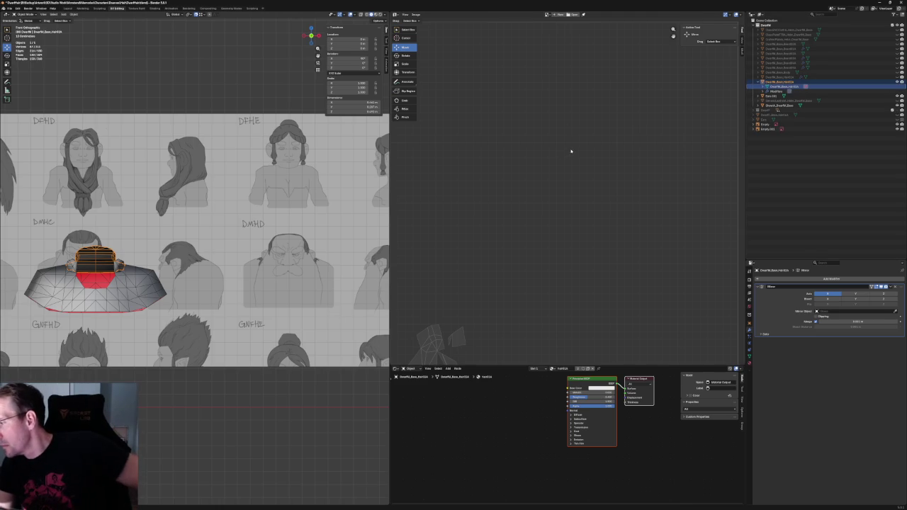
pyautogui.scroll(-5, 192, 205)
# Duplicate the hair cap in place, cancelling the move
pyautogui.moveTo(192, 205)
pyautogui.mouseDown(button='middle')
pyautogui.moveTo(90, 245)
pyautogui.moveTo(242, 207)
pyautogui.mouseUp(button='middle')
pyautogui.scroll(4, 242, 207)
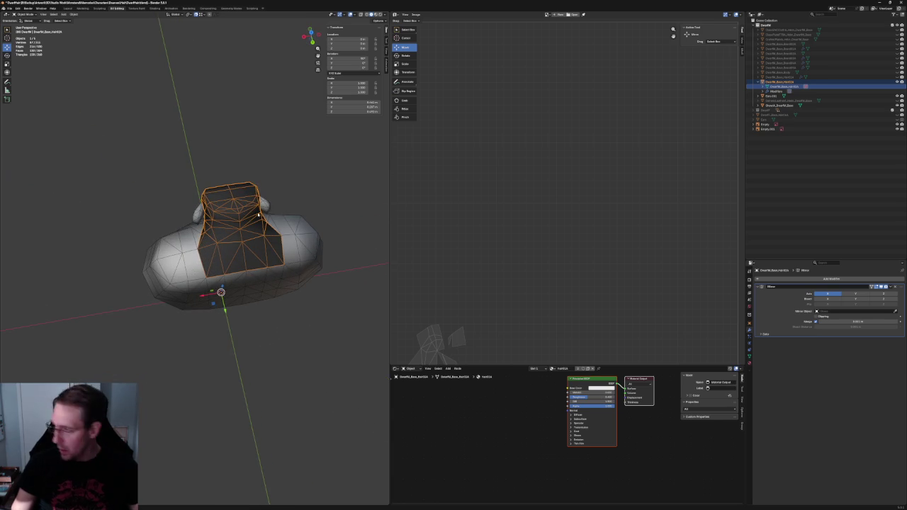
pyautogui.hotkey('shift', 'd')
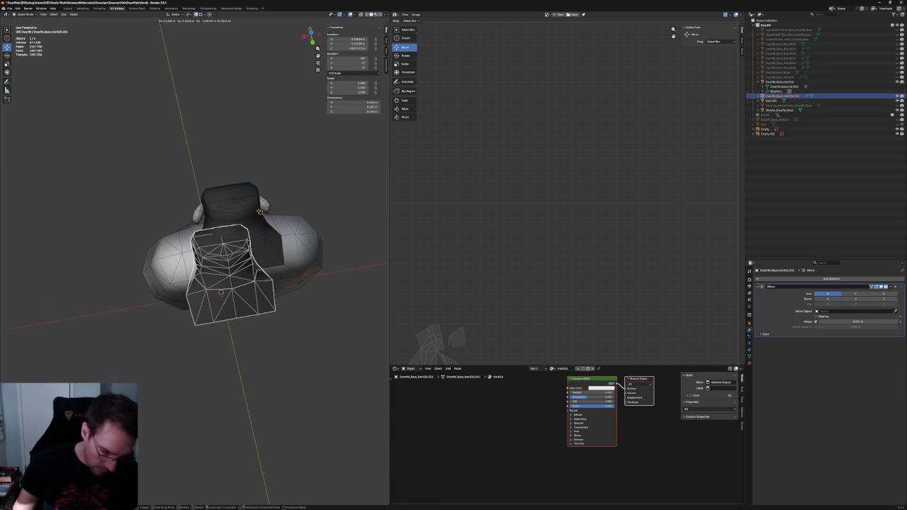
pyautogui.rightClick(311, 206)
# Add a second in-place hair duplicate from front view and save the file
pyautogui.press('KP_1')
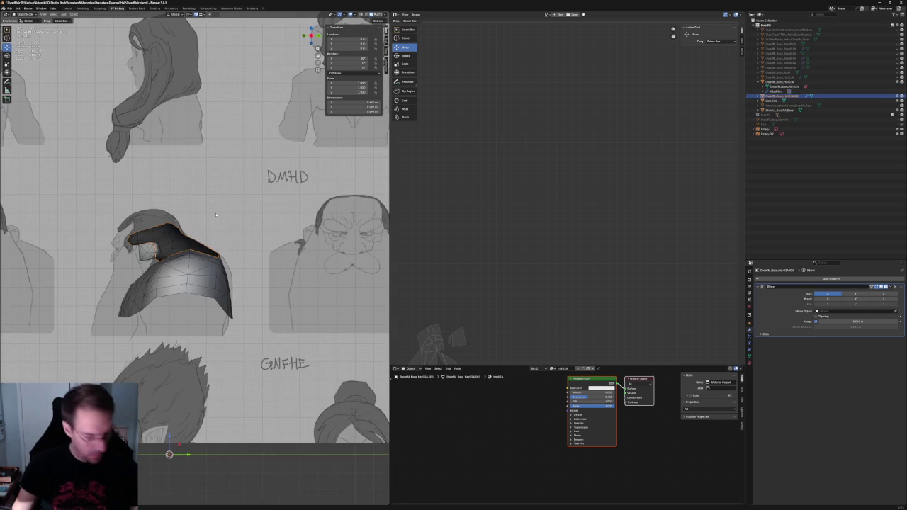
pyautogui.hotkey('shift', 'd')
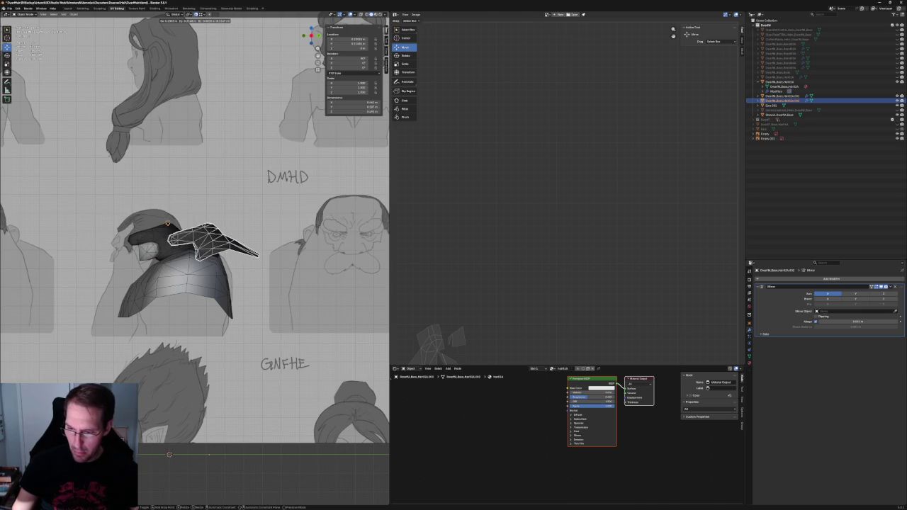
pyautogui.press('Escape')
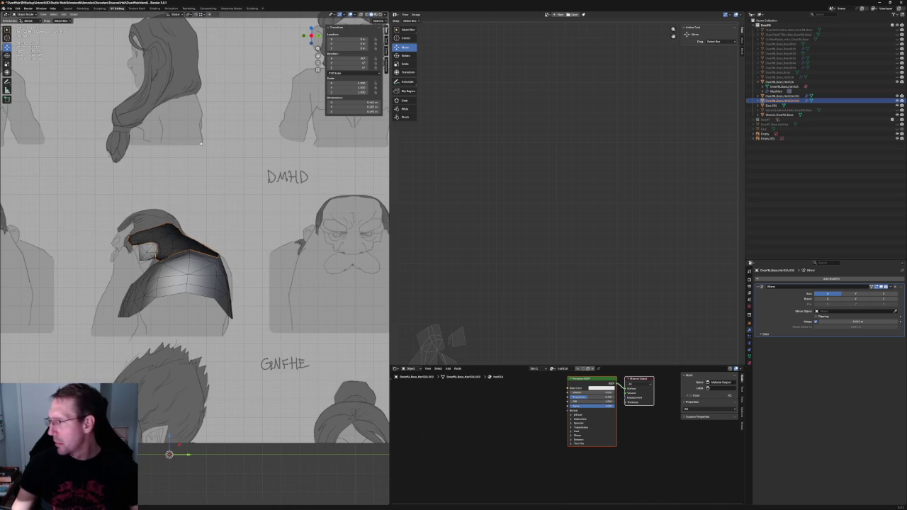
pyautogui.keyDown('shift'); pyautogui.moveTo(254, 150); pyautogui.dragTo(309, 151, button='middle'); pyautogui.keyUp('shift')
pyautogui.hotkey('ctrl', 's')
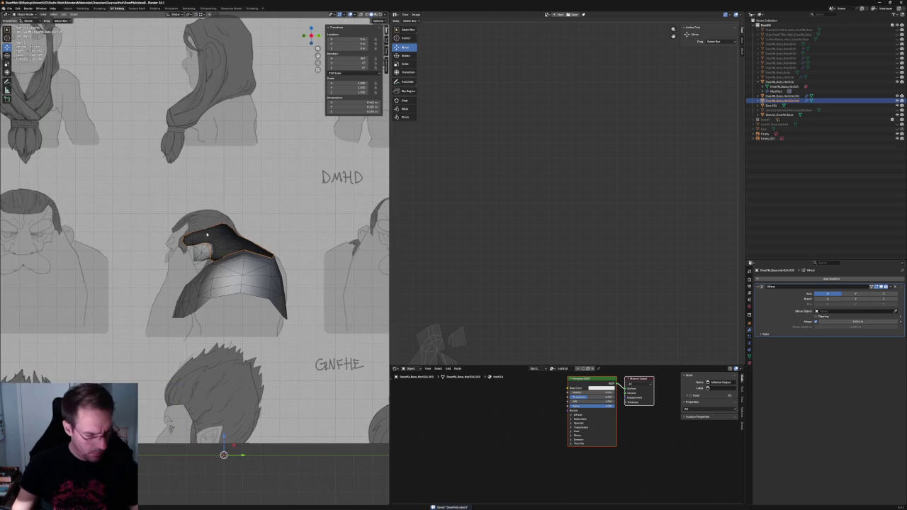
# Select the upper hair piece and make a third duplicate in place
pyautogui.click(288, 477)
pyautogui.click(219, 239)
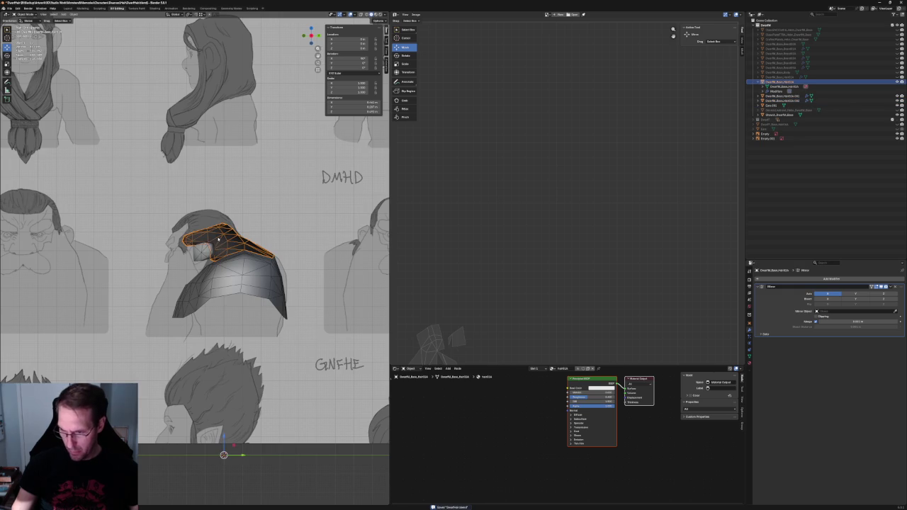
pyautogui.hotkey('shift', 'd')
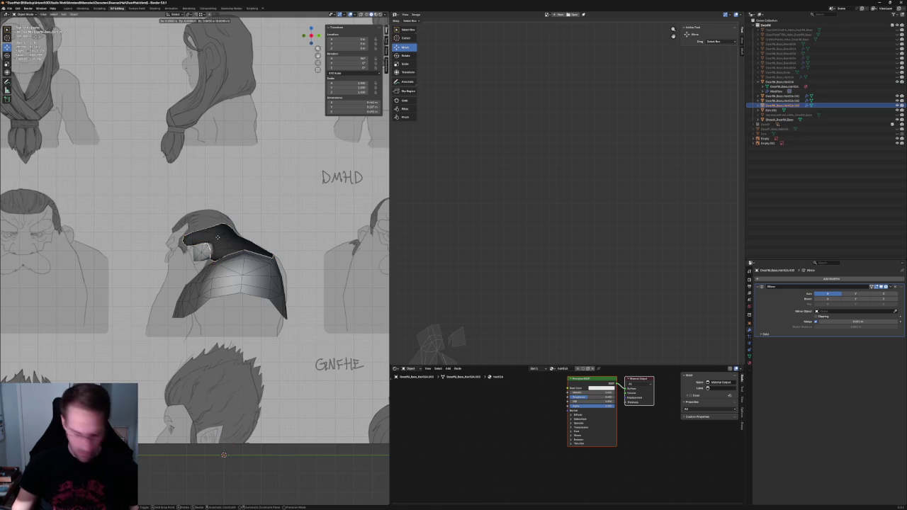
pyautogui.rightClick(209, 239)
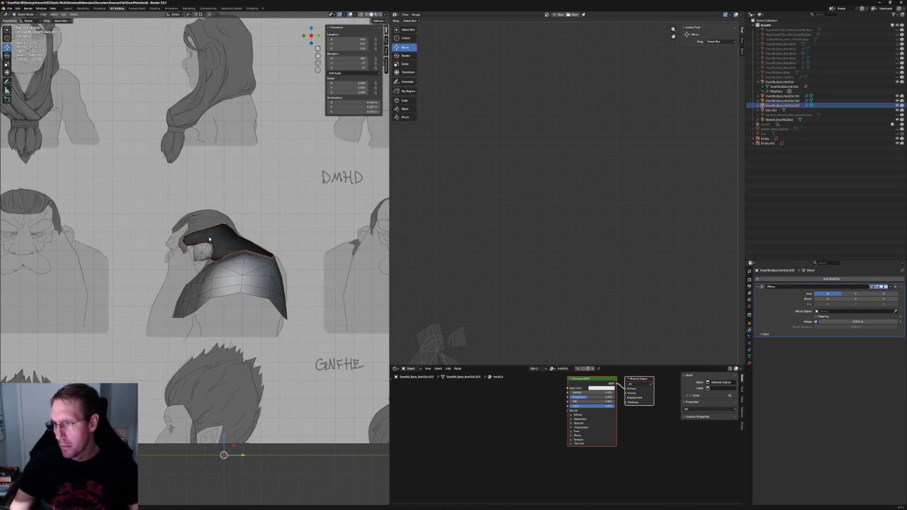
pyautogui.moveTo(219, 244); pyautogui.dragTo(255, 227, button='middle')
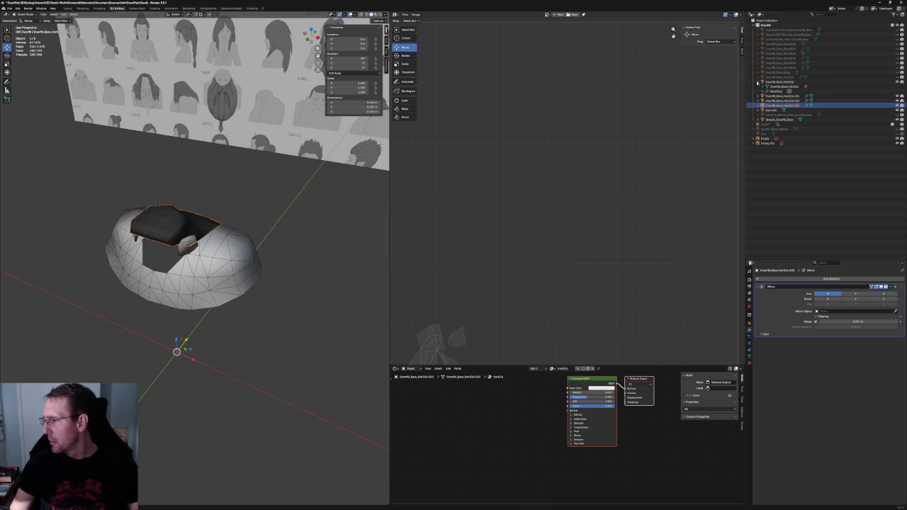
# Delete the .001 and .002 hair duplicates from the Outliner
pyautogui.doubleClick(783, 105)
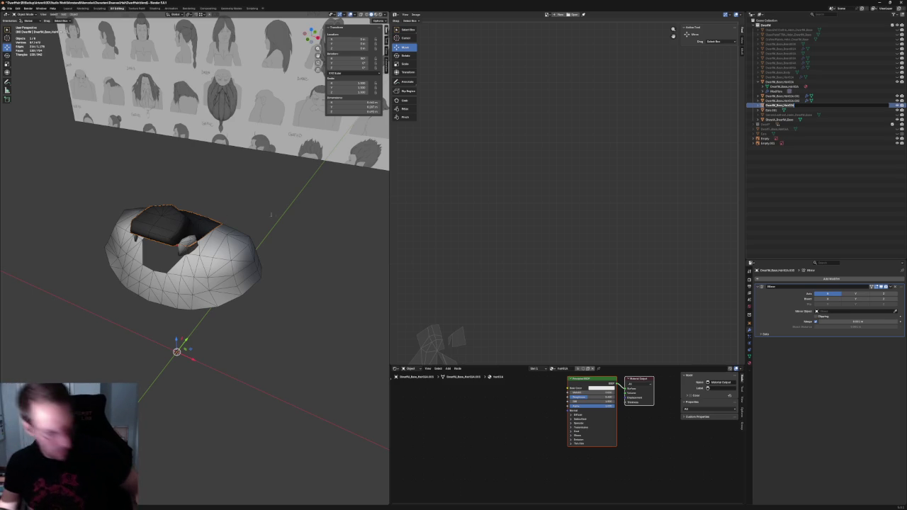
pyautogui.press('BackSpace')
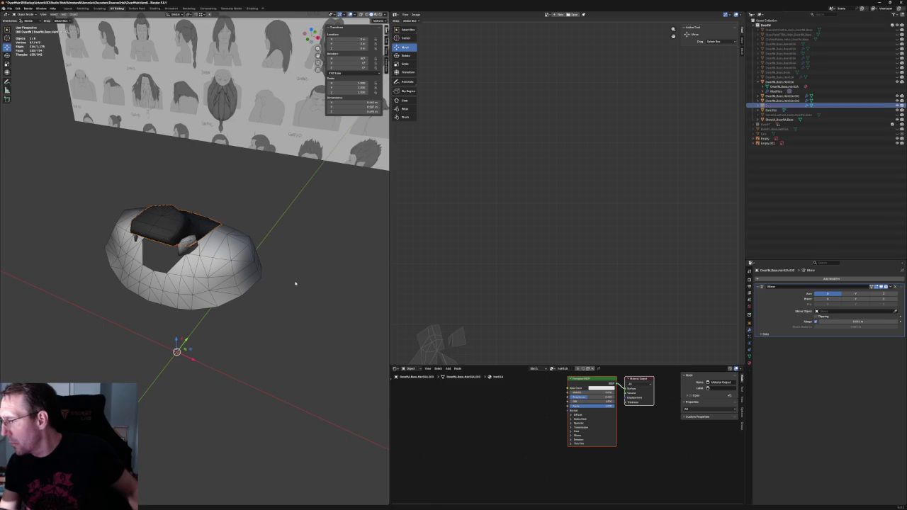
pyautogui.click(280, 284)
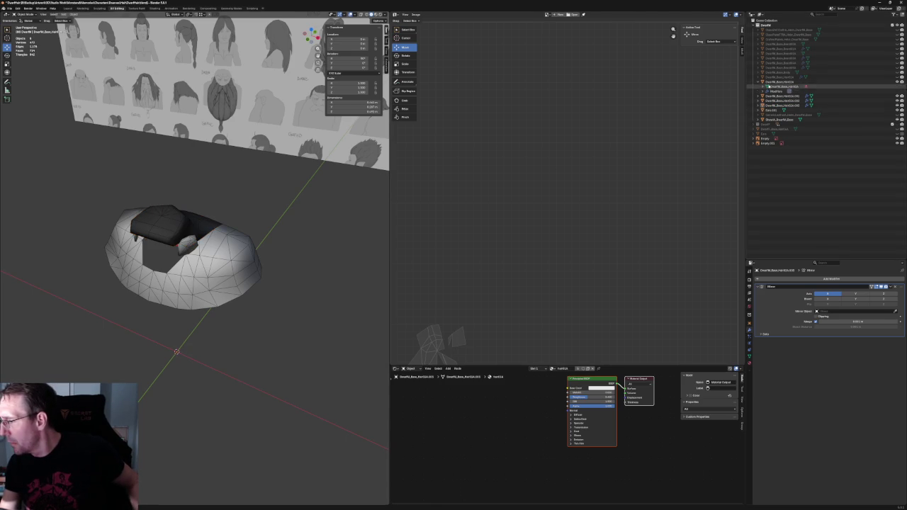
pyautogui.click(761, 81)
pyautogui.click(772, 86)
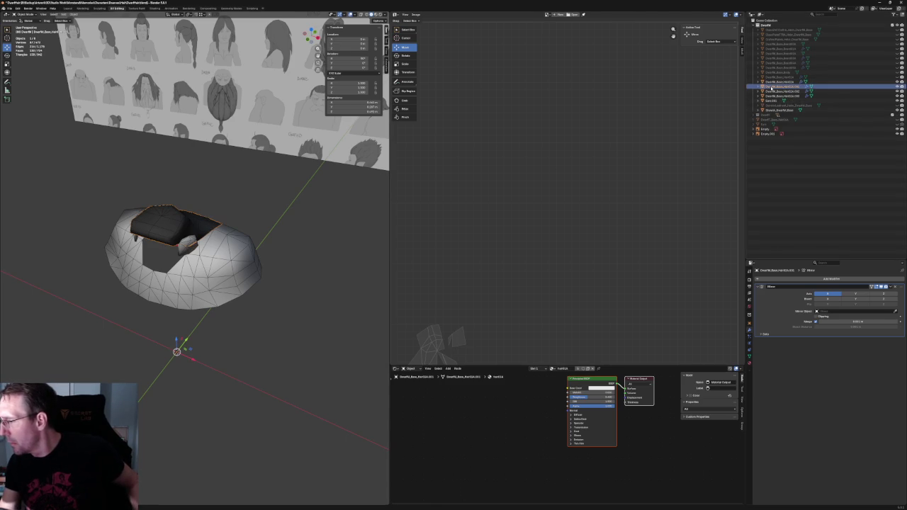
pyautogui.press('Delete')
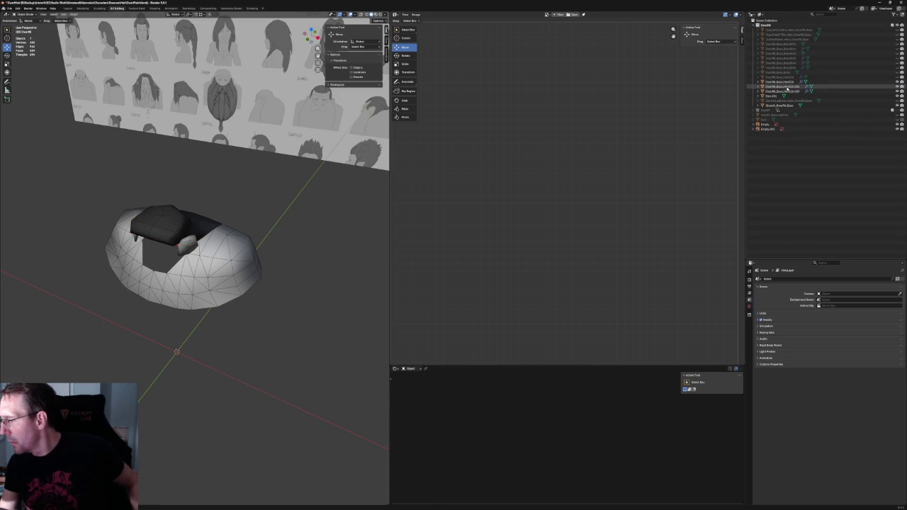
pyautogui.click(786, 87)
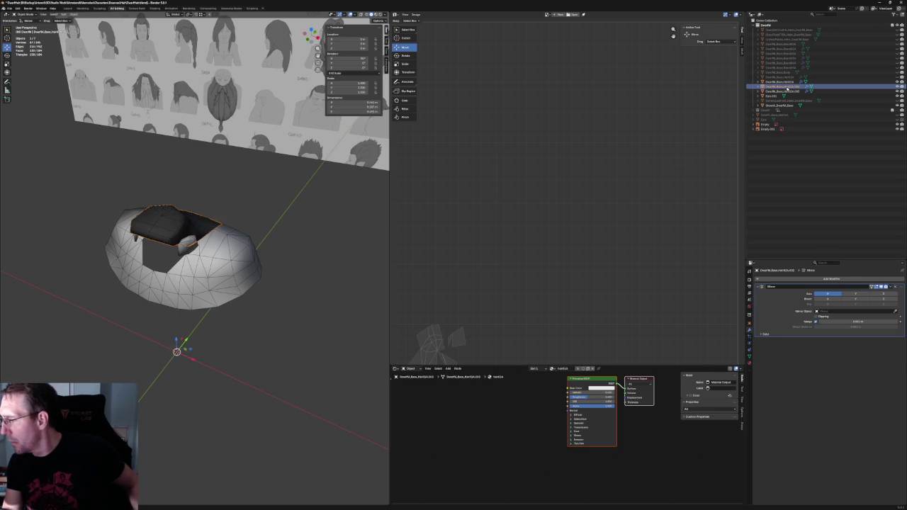
pyautogui.press('Delete')
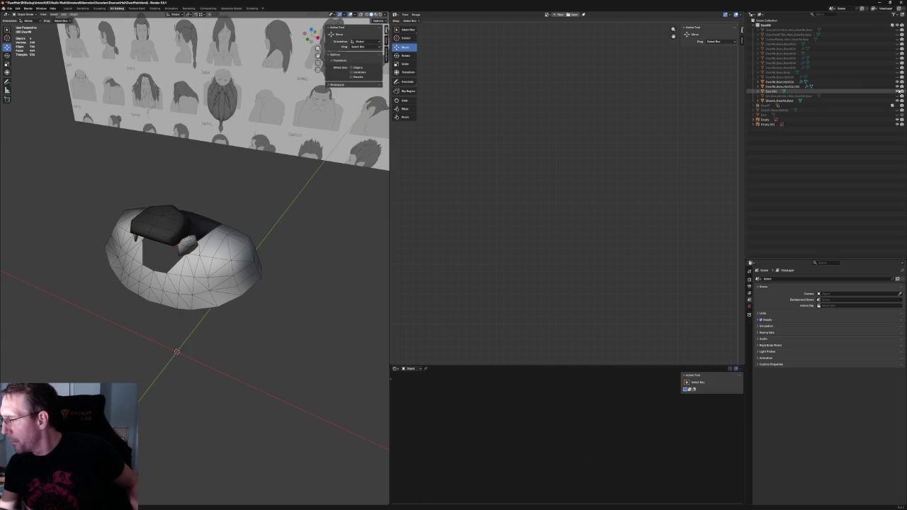
# Rename the remaining hair copy and its mesh data to drop the .003 suffix
pyautogui.click(791, 87)
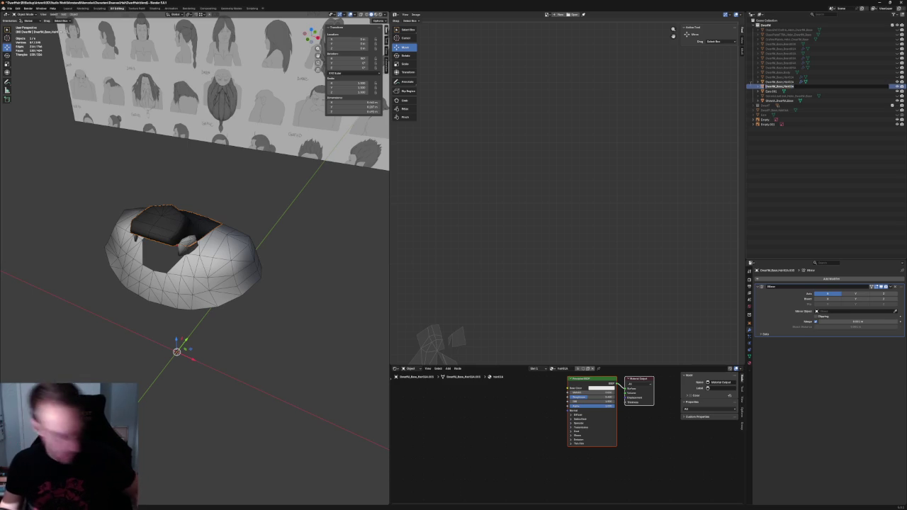
pyautogui.press('Return')
pyautogui.click(758, 85)
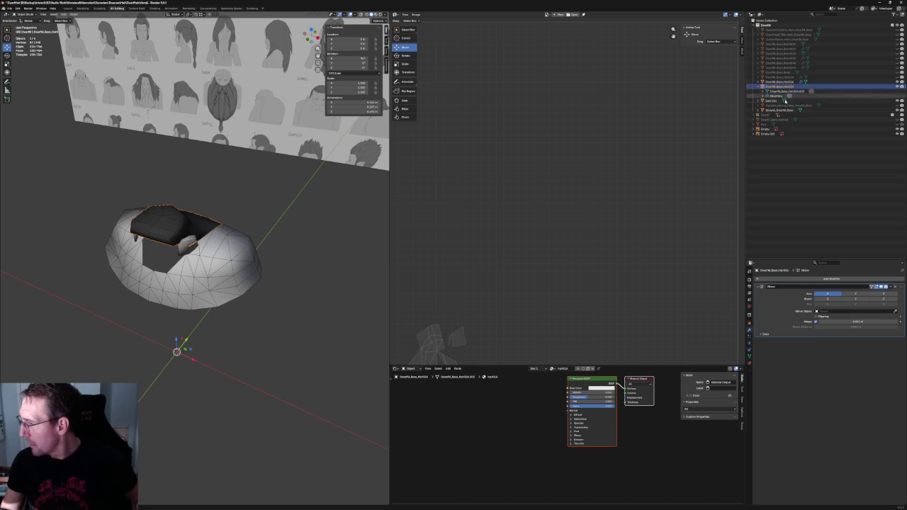
pyautogui.doubleClick(783, 90)
pyautogui.press('End')
pyautogui.press('BackSpace')
pyautogui.press('BackSpace')
pyautogui.press('BackSpace')
pyautogui.press('Return')
# Unhide the hidden hair object, hide the other one, and deselect the hair cap
pyautogui.click(221, 289)
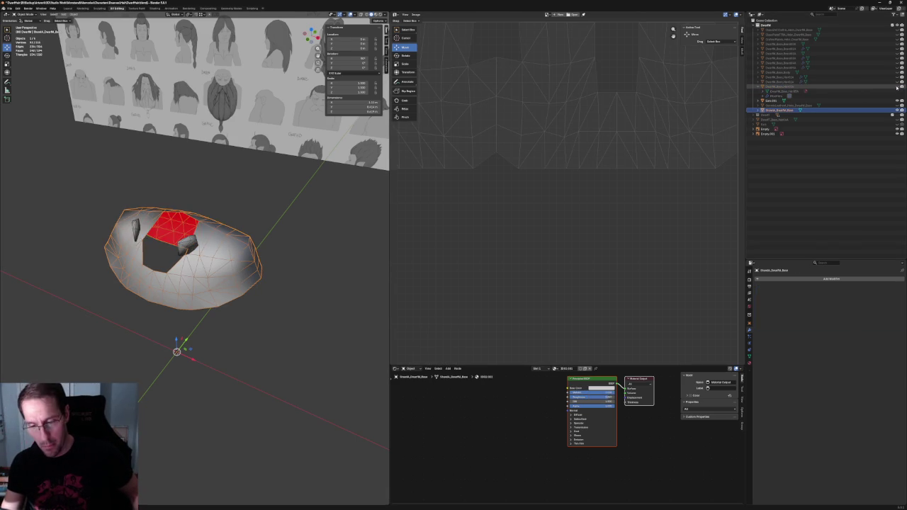
pyautogui.click(897, 85)
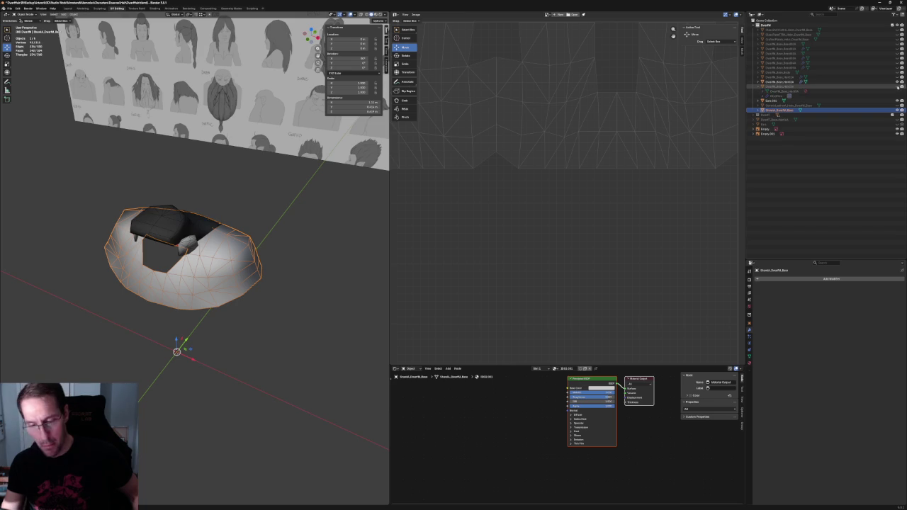
pyautogui.click(897, 86)
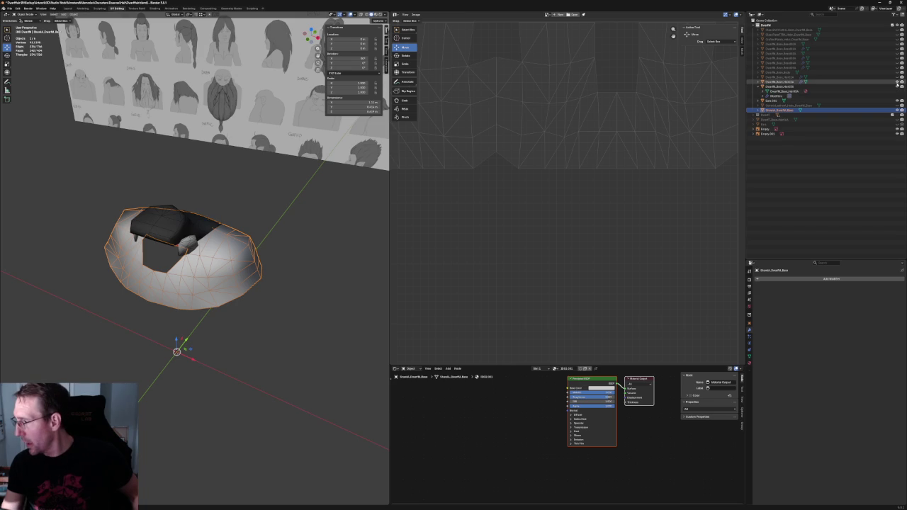
pyautogui.click(822, 90)
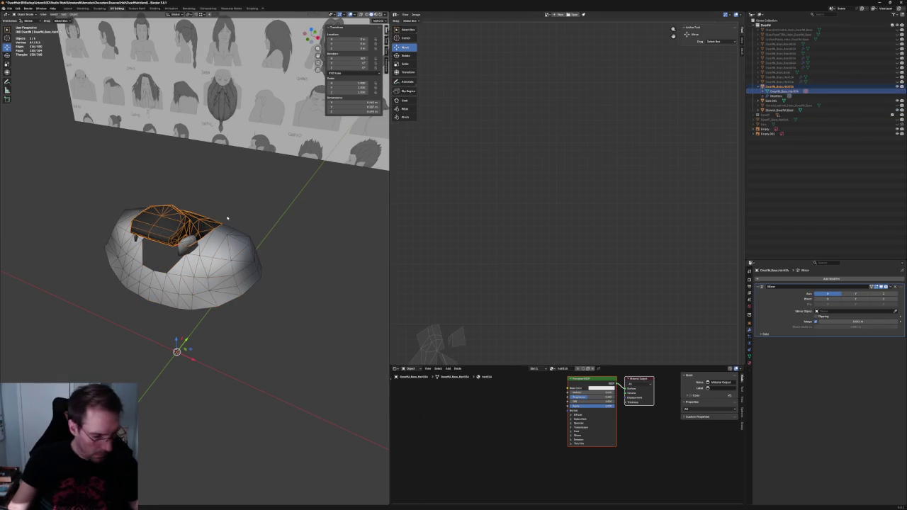
pyautogui.hotkey('alt', 'a')
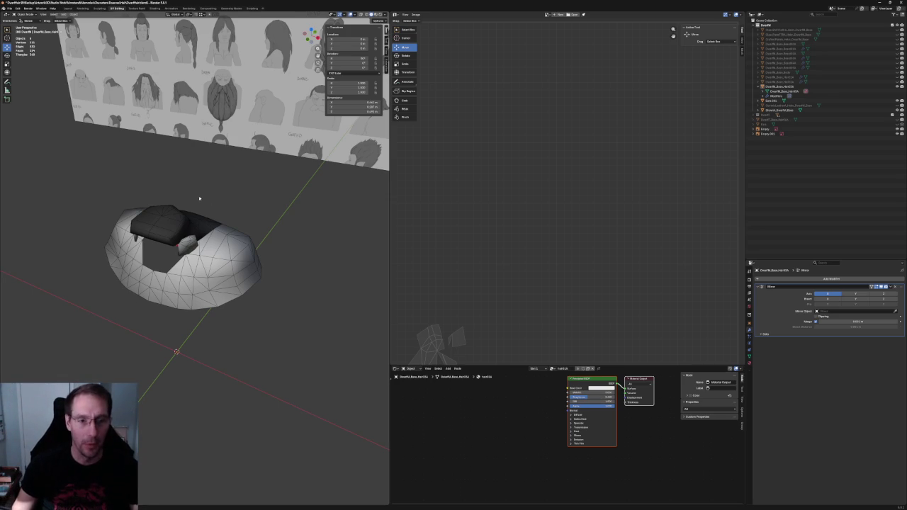
# Orbit and zoom toward the dwarf's head, then select the dark hair cap mesh
pyautogui.moveTo(208, 202)
pyautogui.mouseDown(button='middle')
pyautogui.moveTo(153, 207)
pyautogui.moveTo(115, 172)
pyautogui.moveTo(256, 199)
pyautogui.moveTo(330, 253)
pyautogui.moveTo(262, 239)
pyautogui.mouseUp(button='middle')
pyautogui.scroll(3, 145, 210)
pyautogui.scroll(1, 141, 212)
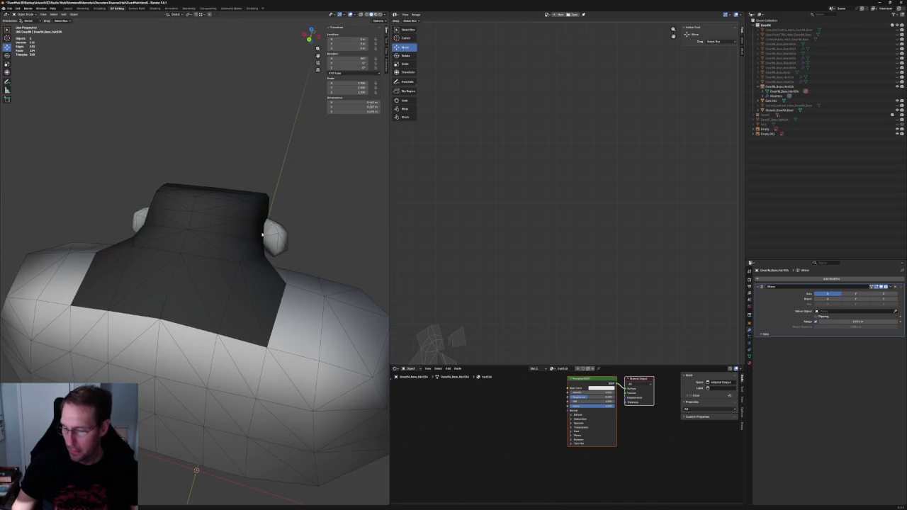
pyautogui.click(780, 86)
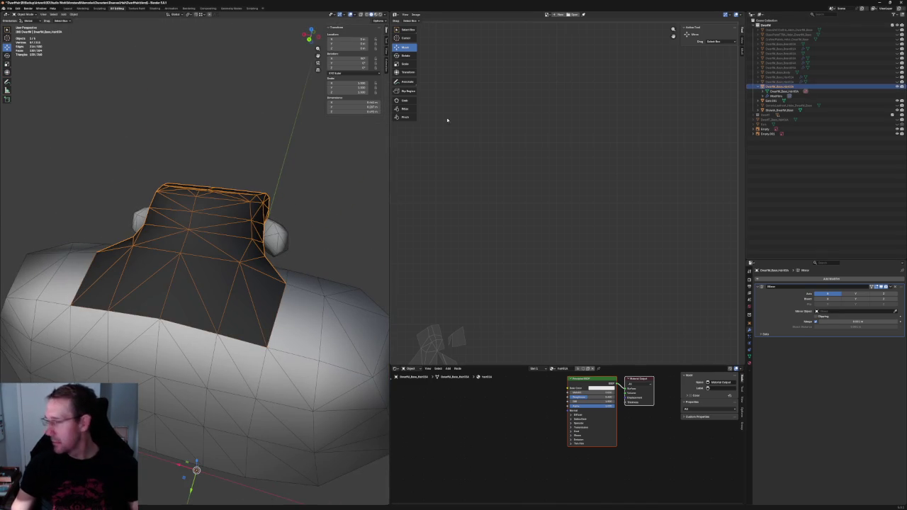
# In Edit Mode, delete the stray vertex on the hair cap's edge
pyautogui.press('Tab')
pyautogui.moveTo(165, 227); pyautogui.dragTo(214, 238, button='middle')
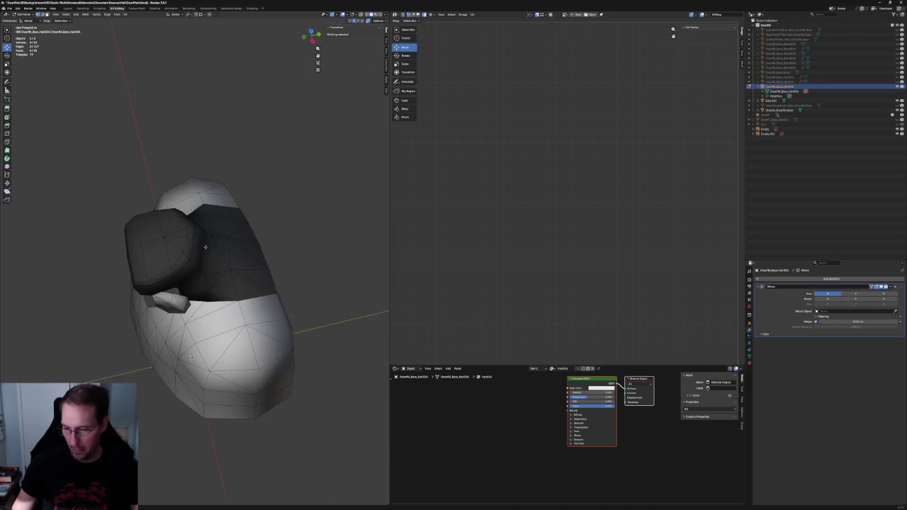
pyautogui.click(243, 264)
pyautogui.moveTo(243, 263)
pyautogui.mouseDown(button='middle')
pyautogui.moveTo(277, 232)
pyautogui.moveTo(269, 235)
pyautogui.mouseUp(button='middle')
pyautogui.hotkey('alt', 'z')
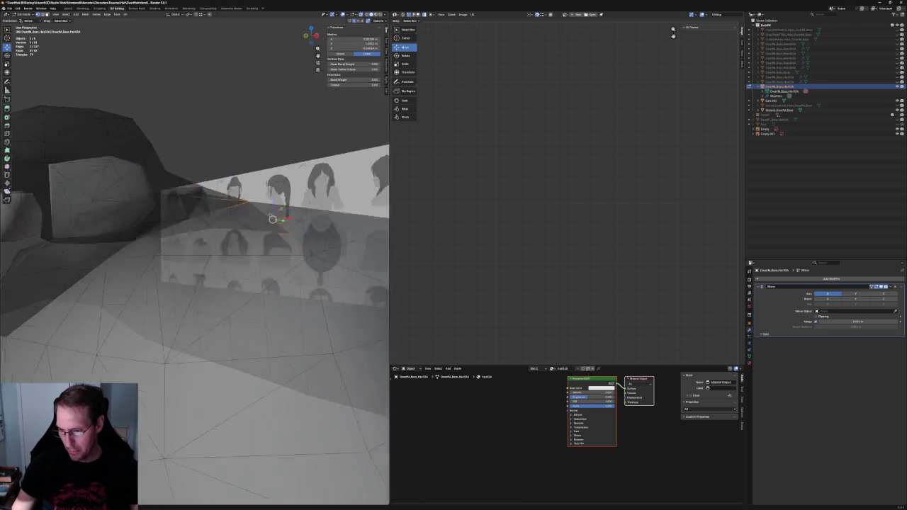
pyautogui.scroll(3, 270, 235)
pyautogui.press('x')
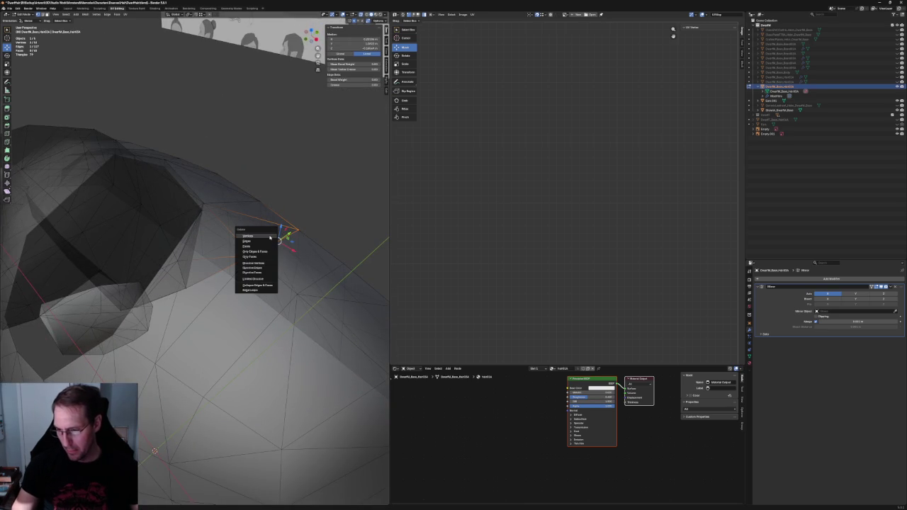
pyautogui.click(269, 235)
pyautogui.hotkey('alt', 'z')
pyautogui.scroll(-4, 299, 209)
# Join a pair of sideburn edge vertices with Connect Vertex Path
pyautogui.moveTo(283, 209)
pyautogui.mouseDown(button='middle')
pyautogui.moveTo(207, 216)
pyautogui.moveTo(241, 234)
pyautogui.mouseUp(button='middle')
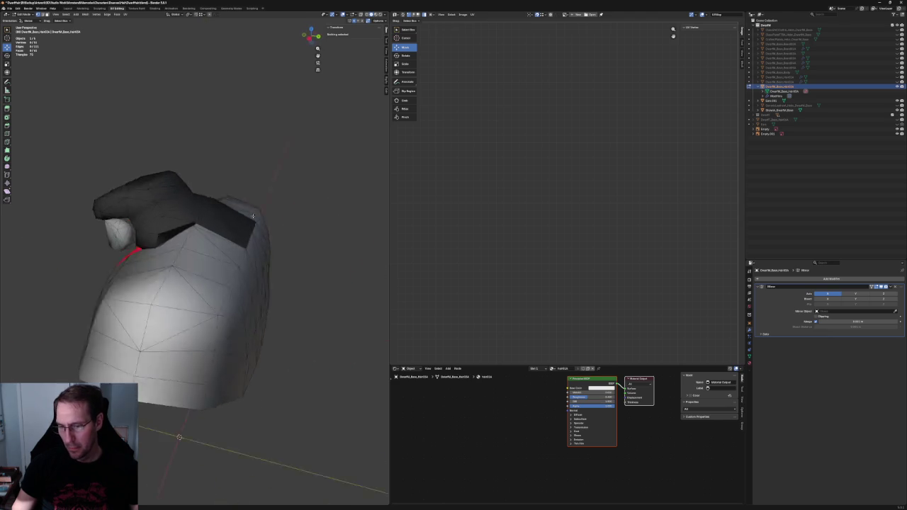
pyautogui.scroll(5, 247, 237)
pyautogui.hotkey('alt', 'z')
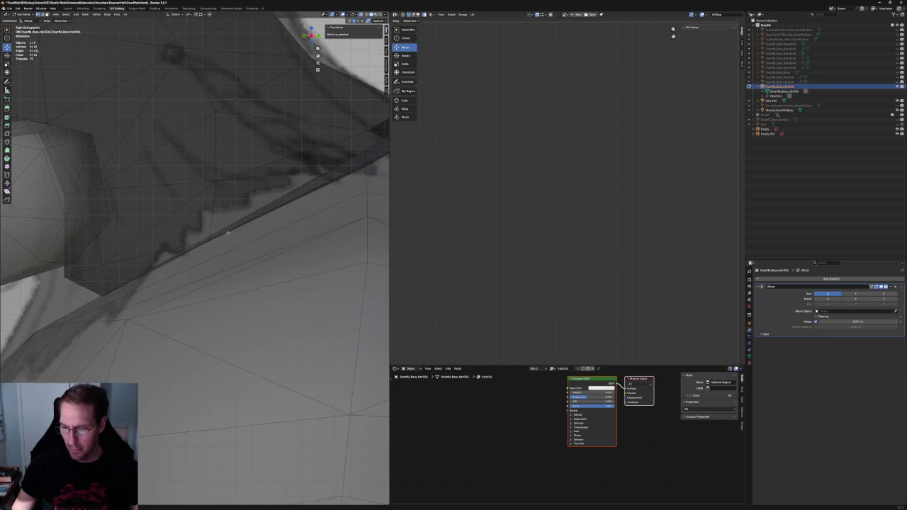
pyautogui.click(208, 241)
pyautogui.hotkey('alt', 'z')
pyautogui.moveTo(208, 245)
pyautogui.mouseDown(button='middle')
pyautogui.moveTo(281, 195)
pyautogui.moveTo(269, 205)
pyautogui.mouseUp(button='middle')
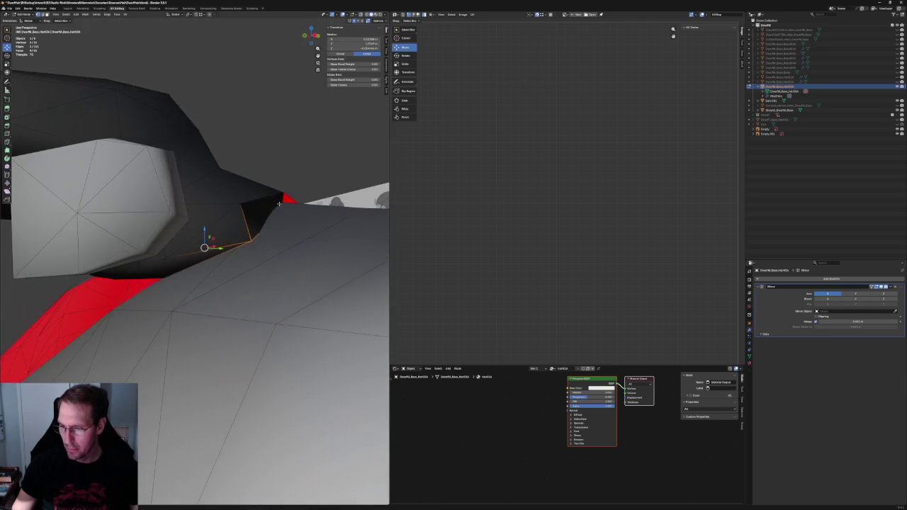
pyautogui.hotkey('alt', 'z')
pyautogui.keyDown('shift'); pyautogui.click(281, 195); pyautogui.keyUp('shift')
pyautogui.rightClick(282, 193)
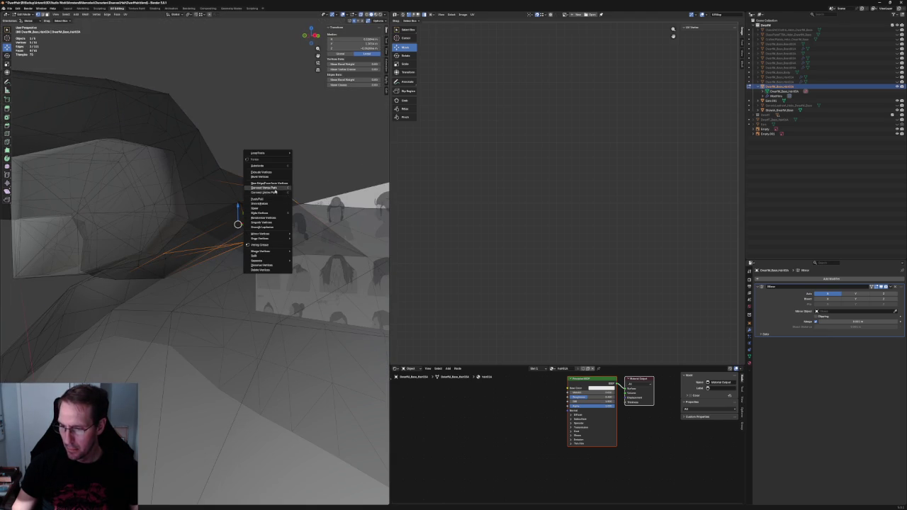
pyautogui.click(283, 193)
pyautogui.hotkey('alt', 'a')
pyautogui.hotkey('alt', 'z')
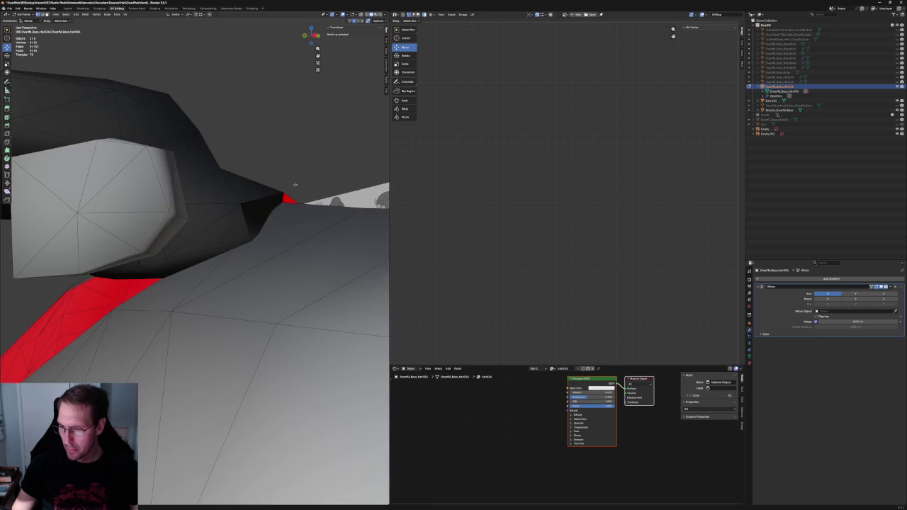
# Connect the sideburn corner vertex to a lower border vertex with another edge
pyautogui.moveTo(295, 185); pyautogui.dragTo(284, 187, button='middle')
pyautogui.hotkey('alt', 'z')
pyautogui.click(273, 190)
pyautogui.keyDown('shift'); pyautogui.click(207, 270); pyautogui.keyUp('shift')
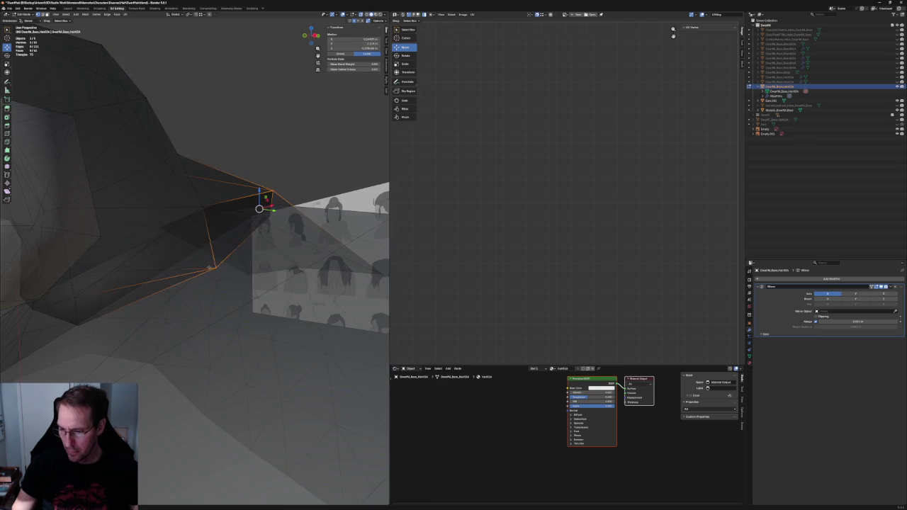
pyautogui.rightClick(212, 263)
pyautogui.click(209, 261)
pyautogui.moveTo(293, 166); pyautogui.dragTo(265, 185, button='middle')
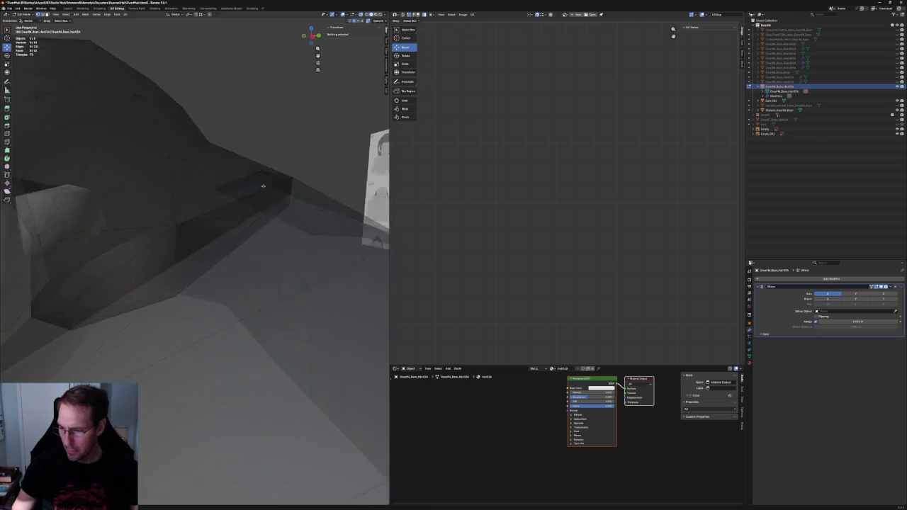
pyautogui.hotkey('alt', 'a')
pyautogui.hotkey('alt', 'z')
# Select the sideburn border loop and corner vertex and apply a vertex cleanup operation
pyautogui.click(207, 223)
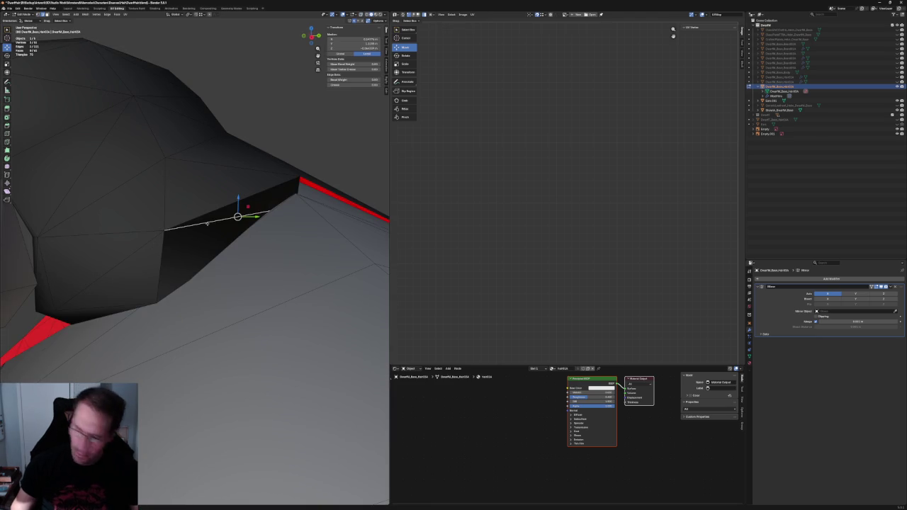
pyautogui.keyDown('alt'); pyautogui.click(207, 223); pyautogui.keyUp('alt')
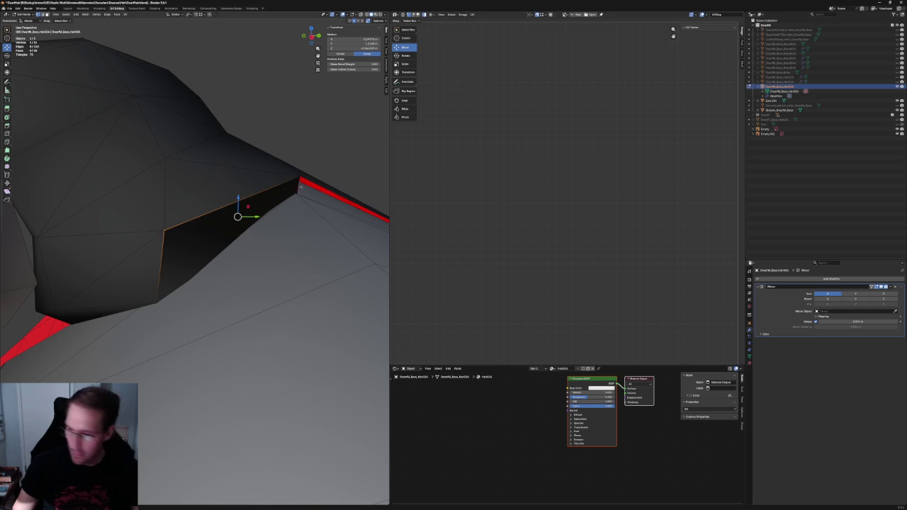
pyautogui.hotkey('alt', 'z')
pyautogui.click(299, 176)
pyautogui.hotkey('alt', 'z')
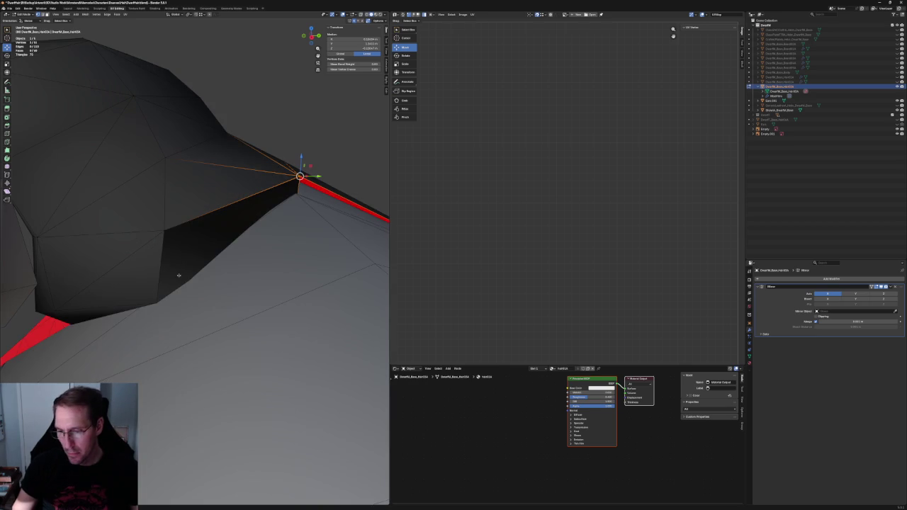
pyautogui.rightClick(145, 269)
pyautogui.click(145, 333)
# Zoom out to the whole head and switch to an orthographic side view
pyautogui.moveTo(212, 233)
pyautogui.mouseDown(button='middle')
pyautogui.moveTo(275, 178)
pyautogui.moveTo(239, 188)
pyautogui.moveTo(293, 175)
pyautogui.moveTo(240, 186)
pyautogui.mouseUp(button='middle')
pyautogui.scroll(-1, 240, 185)
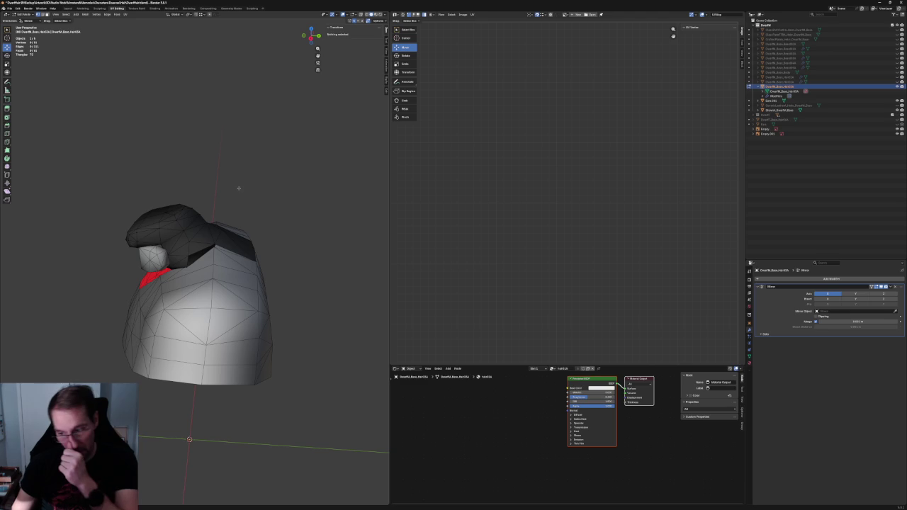
pyautogui.press('KP_3')
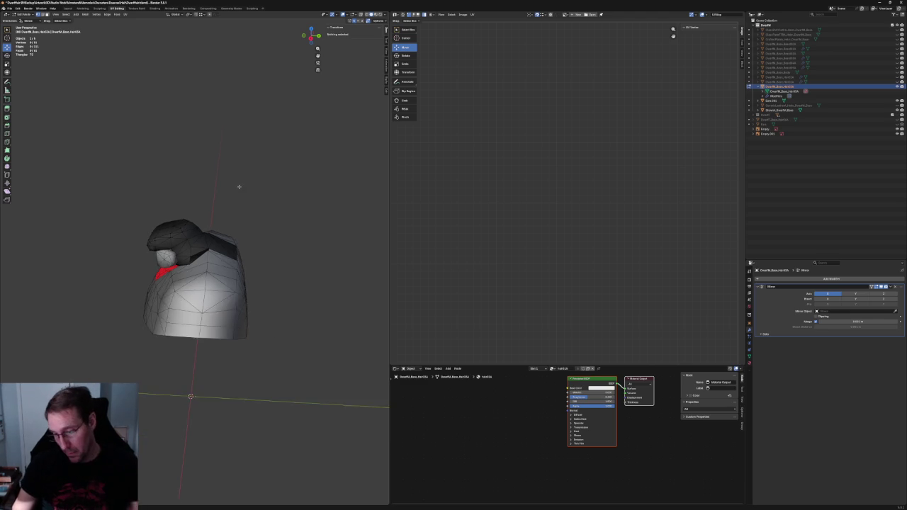
pyautogui.scroll(3, 245, 189)
pyautogui.press('KP_5')
# In Object Mode, unhide the dwarf body and slide the reference sheet behind the head
pyautogui.scroll(-5, 258, 179)
pyautogui.press('Tab')
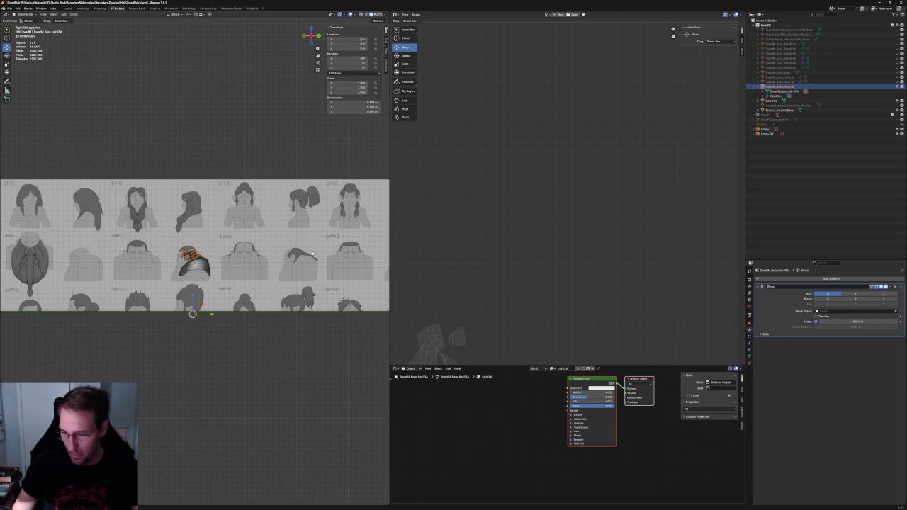
pyautogui.click(269, 222)
pyautogui.press('g')
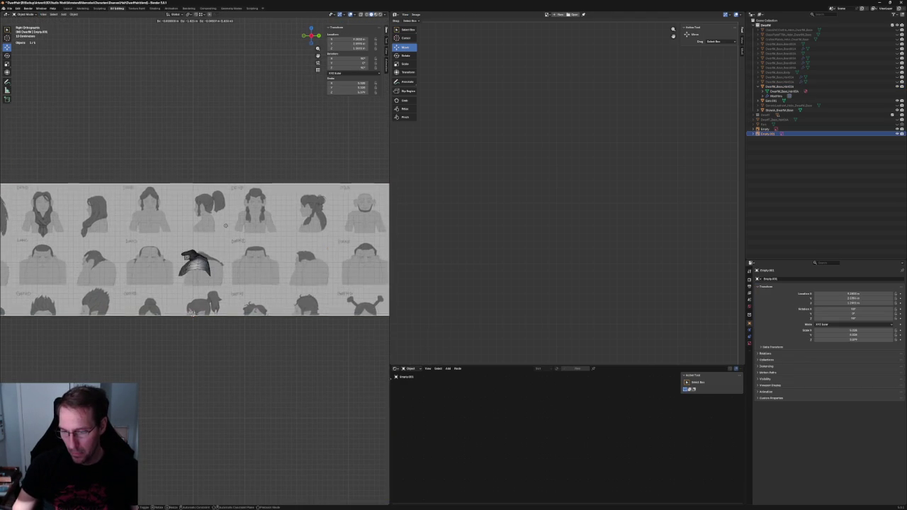
pyautogui.scroll(5, 227, 219)
pyautogui.scroll(2, 234, 223)
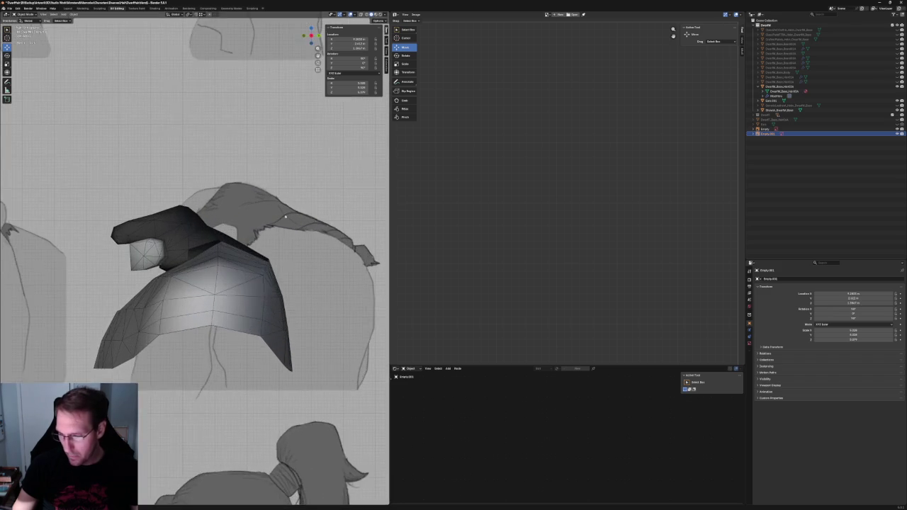
pyautogui.click(252, 239)
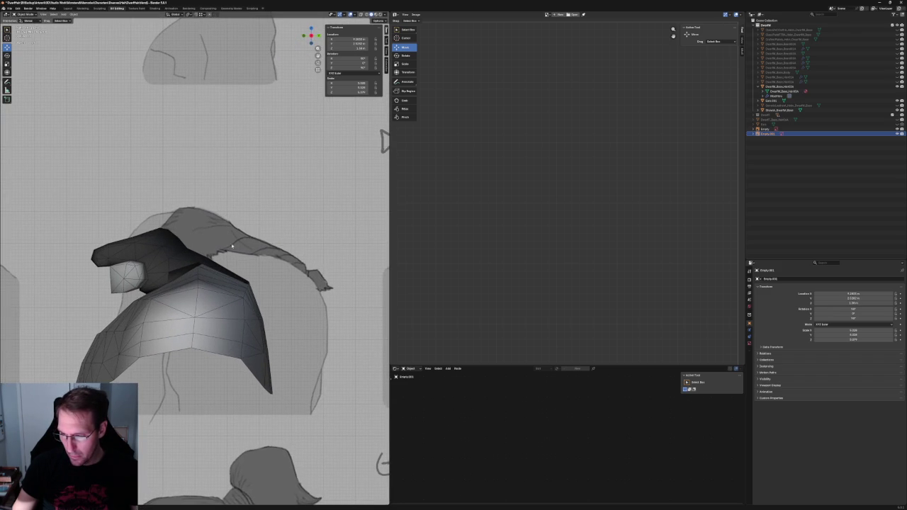
pyautogui.moveTo(174, 271); pyautogui.dragTo(182, 283, button='middle')
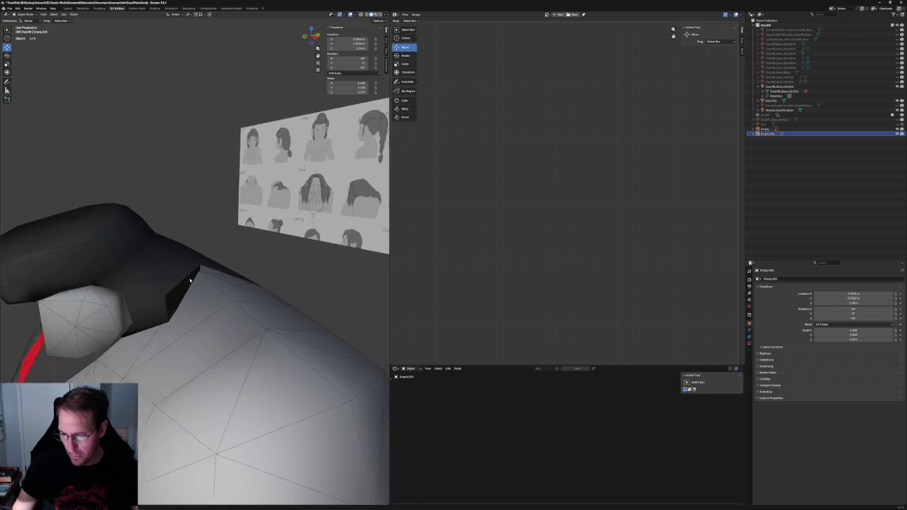
pyautogui.press('KP_3')
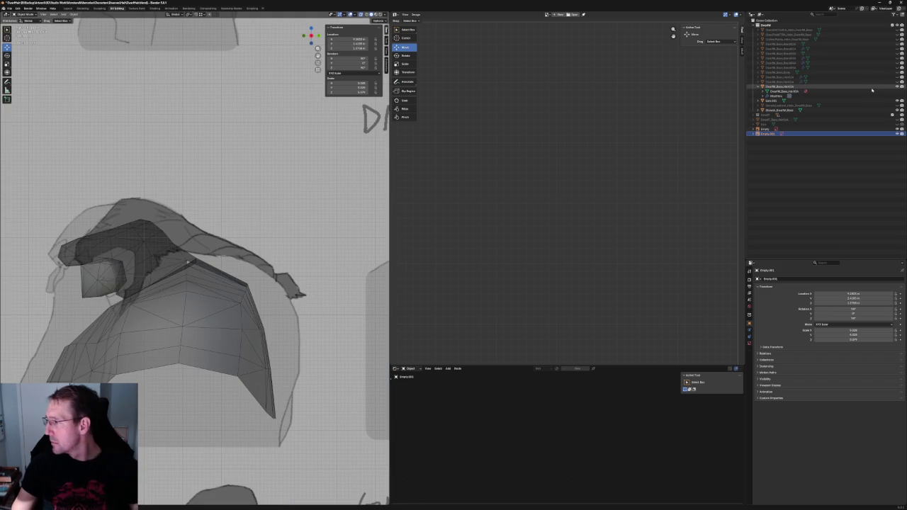
pyautogui.click(898, 73)
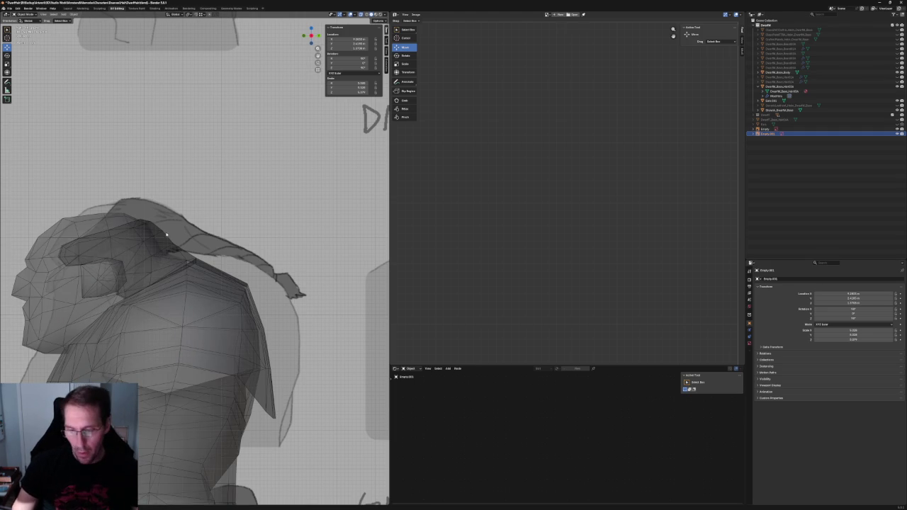
pyautogui.press('g')
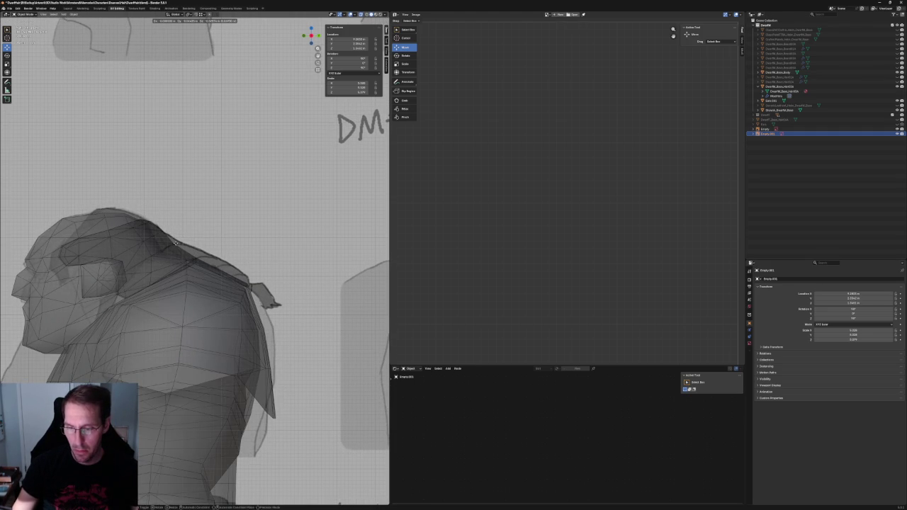
pyautogui.click(175, 244)
# Reframe the view on the head and reselect the hair cap mesh
pyautogui.scroll(-4, 176, 248)
pyautogui.scroll(-4, 177, 249)
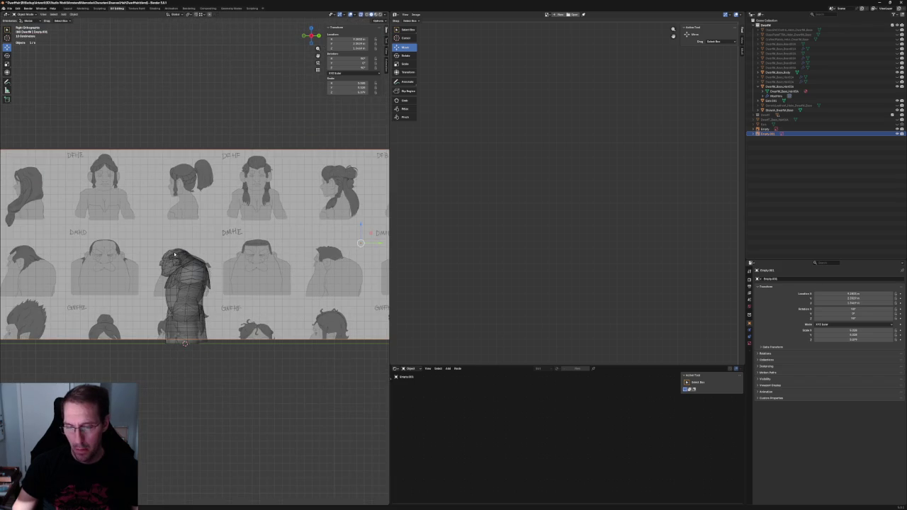
pyautogui.keyDown('shift'); pyautogui.moveTo(171, 252); pyautogui.dragTo(195, 251, button='middle'); pyautogui.keyUp('shift')
pyautogui.scroll(1, 195, 251)
pyautogui.scroll(4, 315, 235)
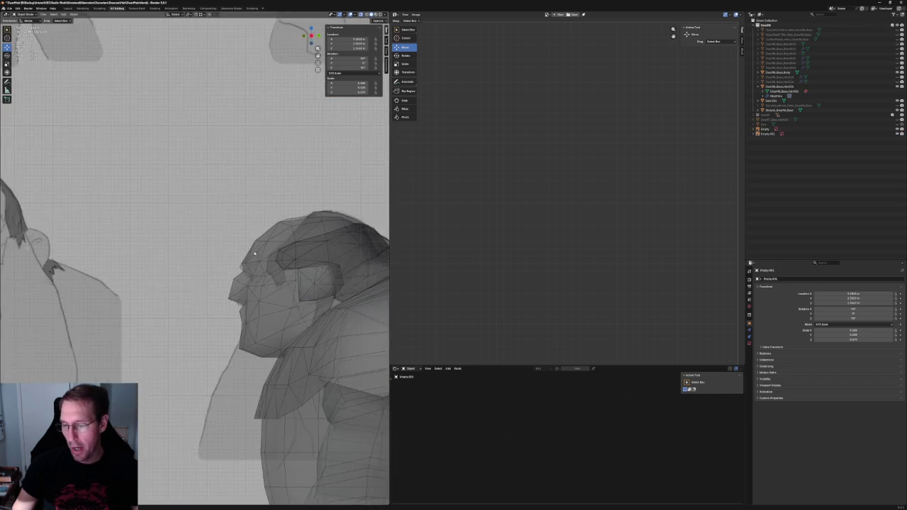
pyautogui.scroll(2, 315, 235)
pyautogui.keyDown('shift'); pyautogui.moveTo(315, 236); pyautogui.dragTo(204, 261, button='middle'); pyautogui.keyUp('shift')
pyautogui.click(206, 262)
pyautogui.scroll(-2, 208, 267)
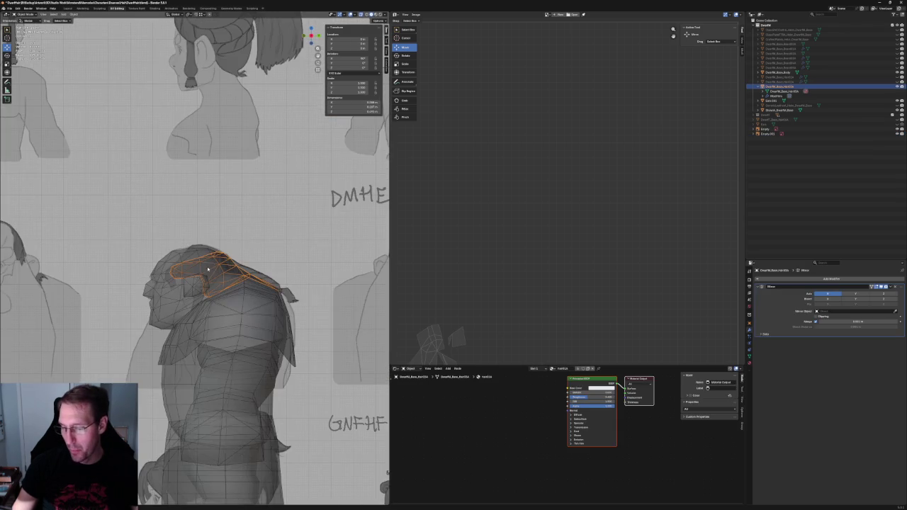
# Enter Edit Mode on the hair cap and delete a stray vertex
pyautogui.scroll(2, 208, 268)
pyautogui.scroll(3, 188, 247)
pyautogui.scroll(-1, 197, 255)
pyautogui.scroll(2, 196, 256)
pyautogui.scroll(-1, 210, 249)
pyautogui.moveTo(220, 244); pyautogui.dragTo(197, 258, button='middle')
pyautogui.hotkey('alt', 'z')
pyautogui.hotkey('alt', 'z')
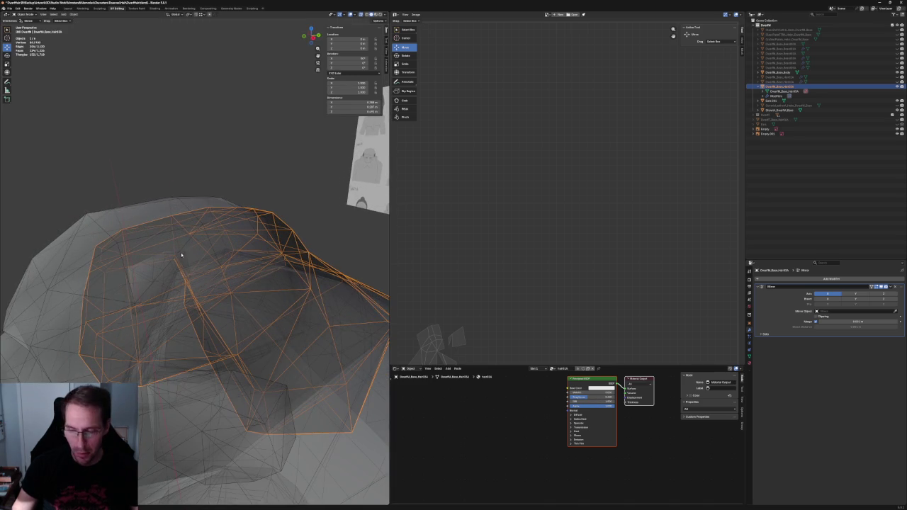
pyautogui.press('Tab')
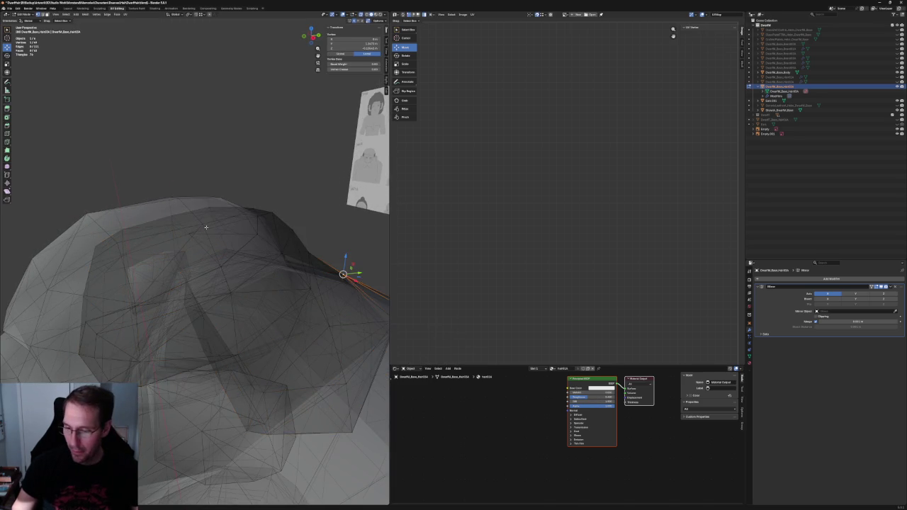
pyautogui.press('x')
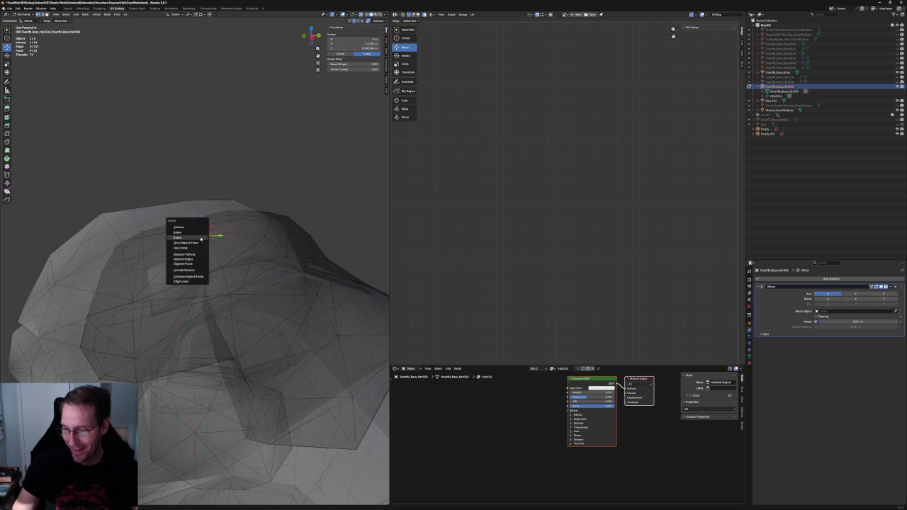
pyautogui.click(184, 227)
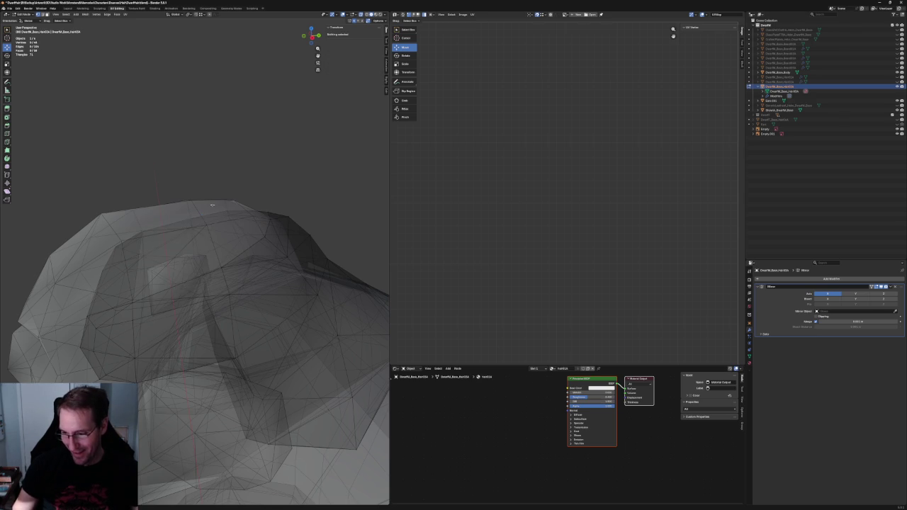
# In side view, move the sideburn edge vertex lower and right along the edge
pyautogui.press('KP_3')
pyautogui.scroll(3, 195, 283)
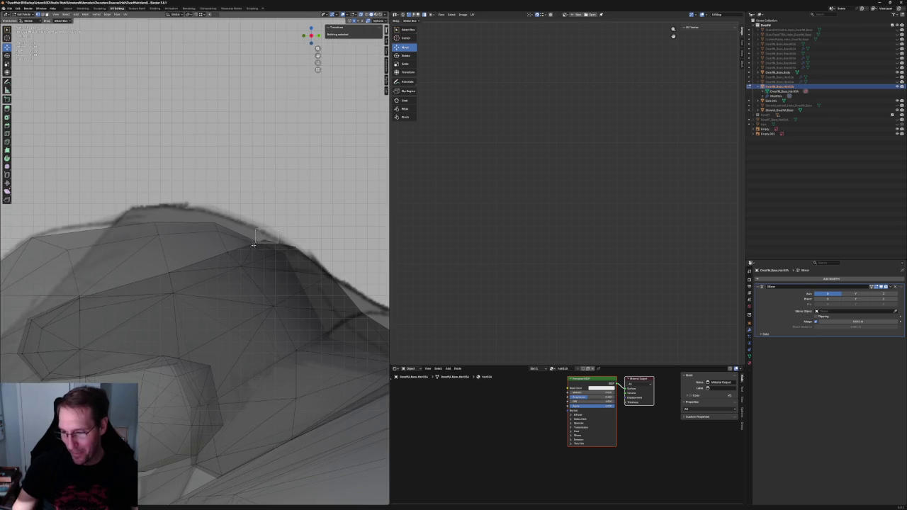
pyautogui.moveTo(256, 243); pyautogui.dragTo(255, 243)
pyautogui.hotkey('alt', 'z')
pyautogui.press('g')
pyautogui.press('z')
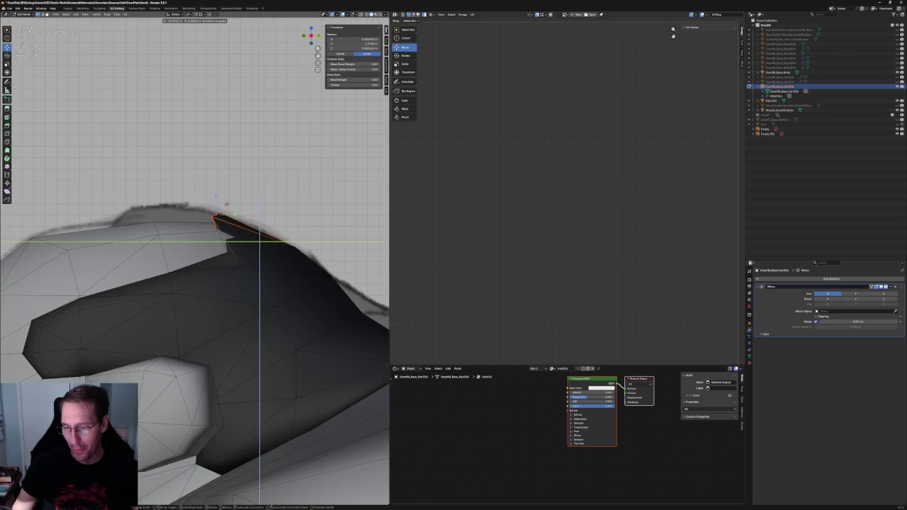
pyautogui.click(215, 216)
pyautogui.moveTo(211, 216); pyautogui.dragTo(219, 221)
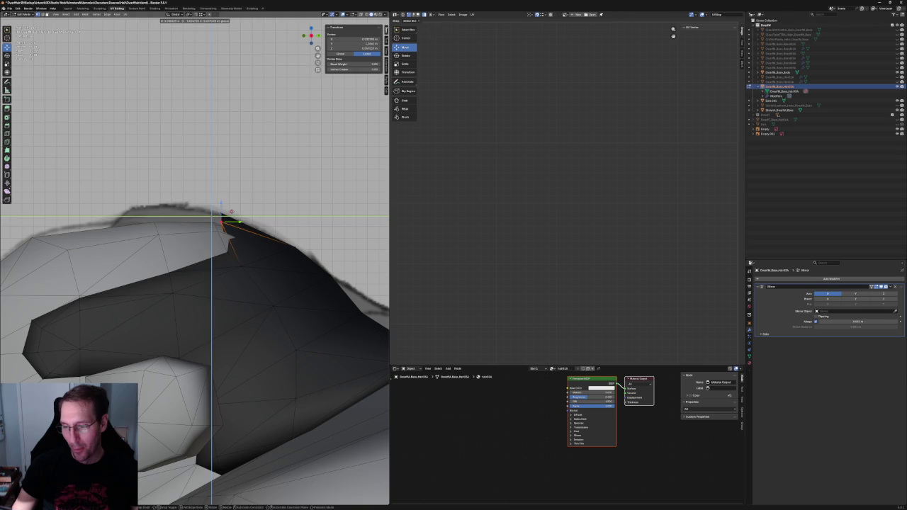
pyautogui.press('g')
pyautogui.hotkey('shift', 'x')
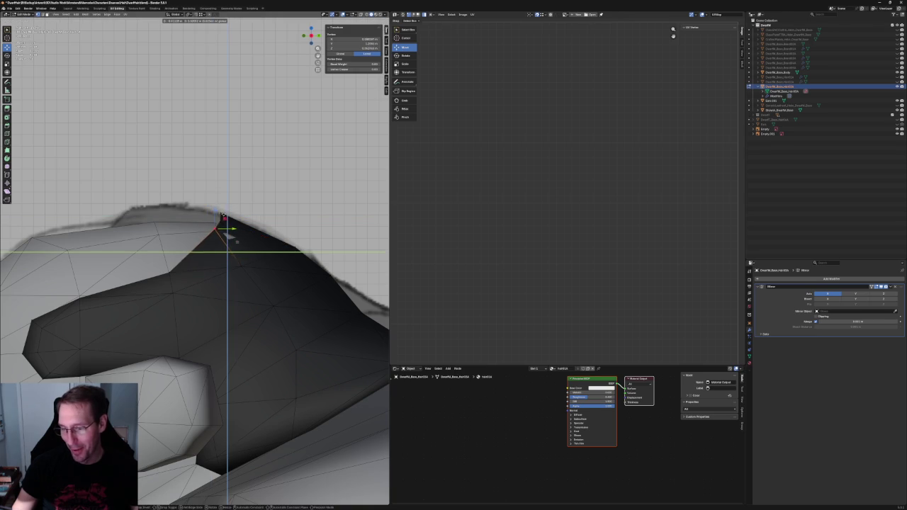
pyautogui.click(226, 217)
# Inspect the hair border edges in see-through side view, then clear the selection
pyautogui.moveTo(229, 227)
pyautogui.mouseDown(button='middle')
pyautogui.moveTo(284, 236)
pyautogui.moveTo(248, 212)
pyautogui.mouseUp(button='middle')
pyautogui.click(243, 213)
pyautogui.click(242, 221)
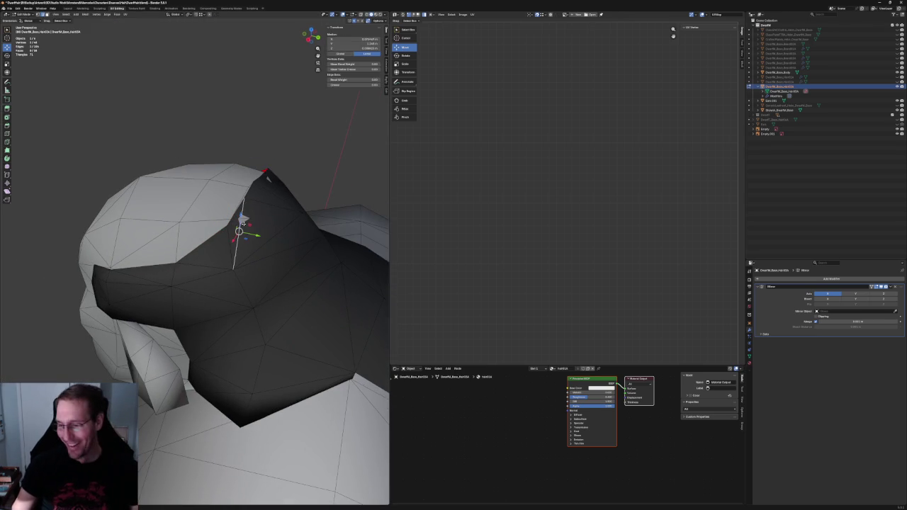
pyautogui.press('KP_3')
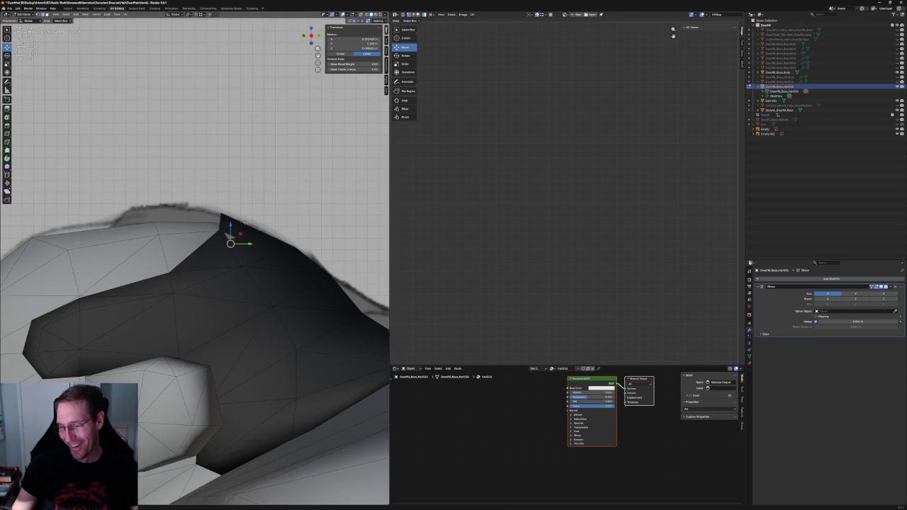
pyautogui.hotkey('alt', 'z')
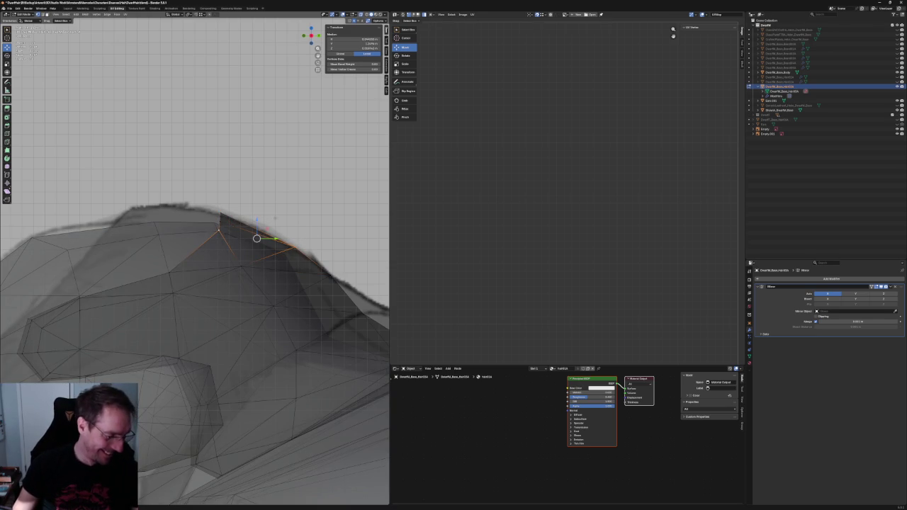
pyautogui.click(252, 263)
pyautogui.hotkey('alt', 'z')
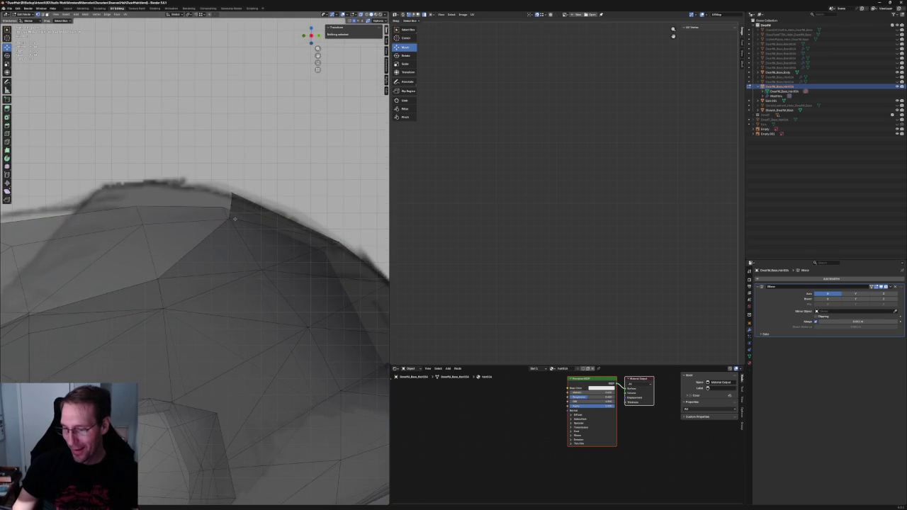
# Raise the vertex at the top of the hair edge vertically along Z
pyautogui.click(236, 217)
pyautogui.moveTo(236, 217); pyautogui.dragTo(212, 227, button='middle')
pyautogui.scroll(2, 211, 229)
pyautogui.press('g')
pyautogui.press('z')
pyautogui.click(284, 243)
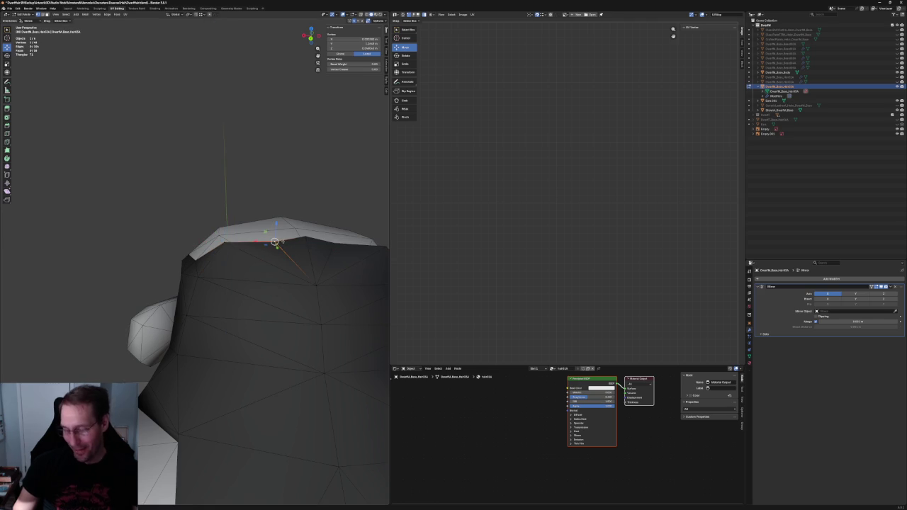
pyautogui.moveTo(282, 242)
pyautogui.mouseDown(button='middle')
pyautogui.moveTo(239, 248)
pyautogui.moveTo(214, 223)
pyautogui.mouseUp(button='middle')
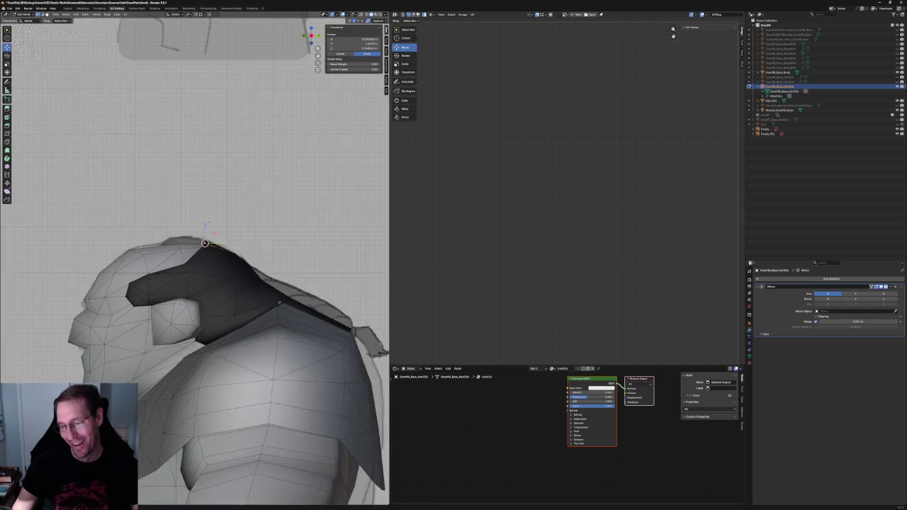
pyautogui.scroll(3, 215, 223)
pyautogui.scroll(2, 212, 234)
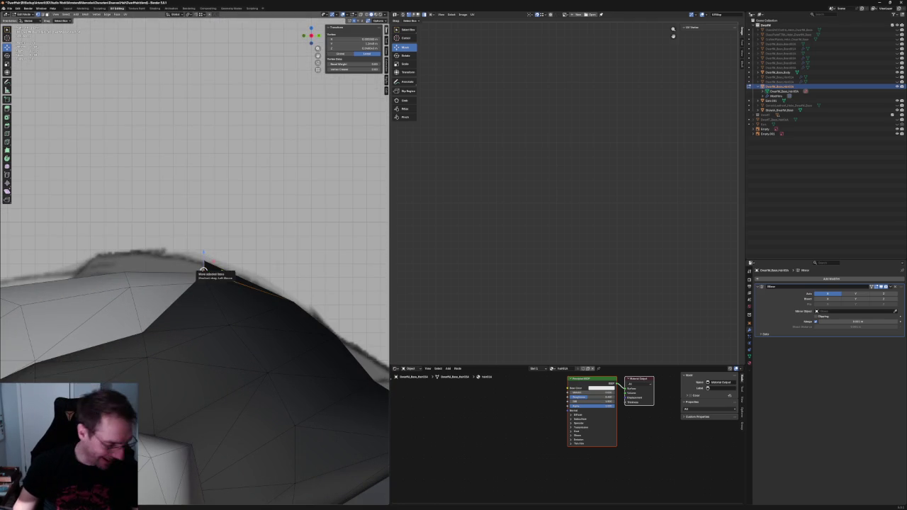
pyautogui.press('g')
pyautogui.press('z')
pyautogui.click(205, 260)
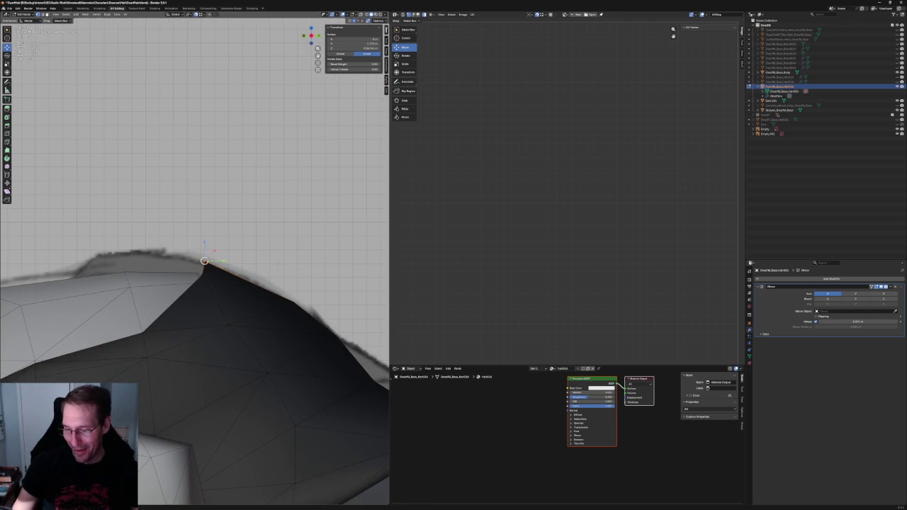
# Reposition the cap's tip vertex within the side plane
pyautogui.click(263, 266)
pyautogui.scroll(-1, 248, 262)
pyautogui.scroll(-4, 247, 267)
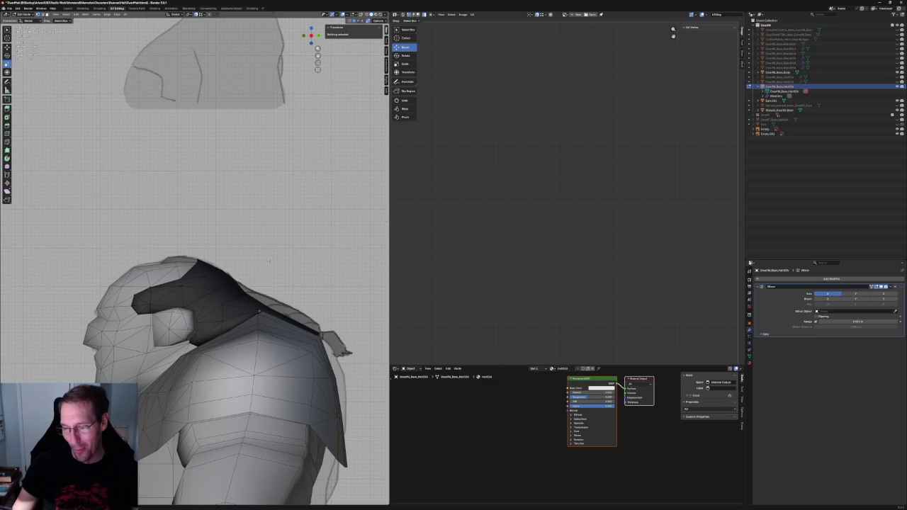
pyautogui.scroll(5, 217, 260)
pyautogui.moveTo(232, 281); pyautogui.dragTo(233, 281)
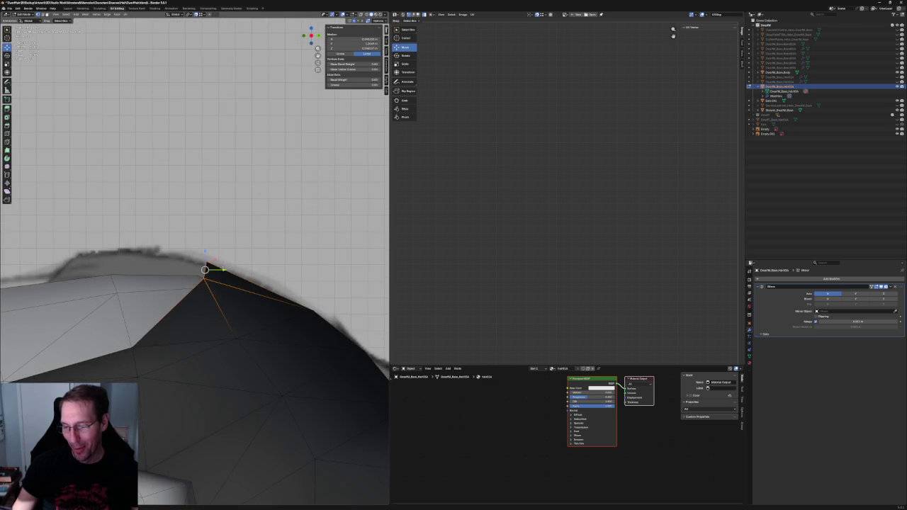
pyautogui.hotkey('alt', 'z')
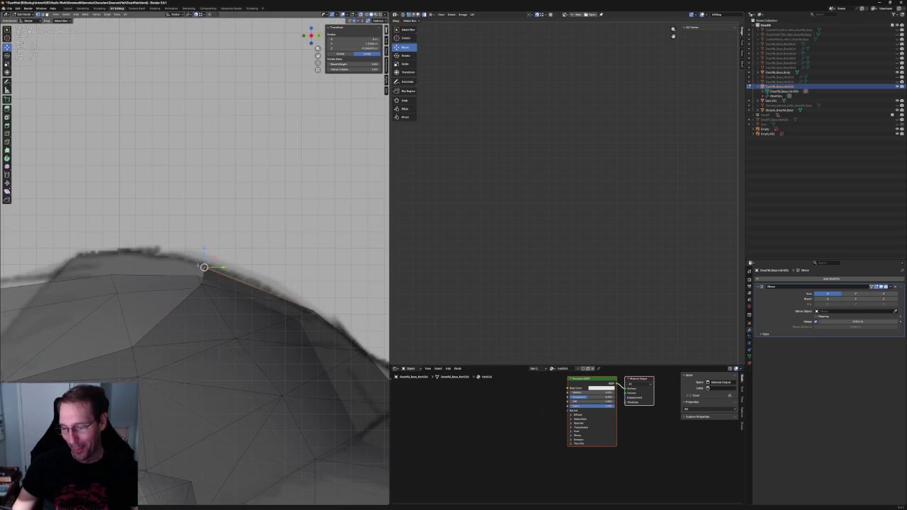
pyautogui.press('g')
pyautogui.hotkey('shift', 'x')
pyautogui.click(207, 262)
# Drag the tip vertex down and right onto the hair edge
pyautogui.scroll(-4, 208, 262)
pyautogui.scroll(-4, 220, 319)
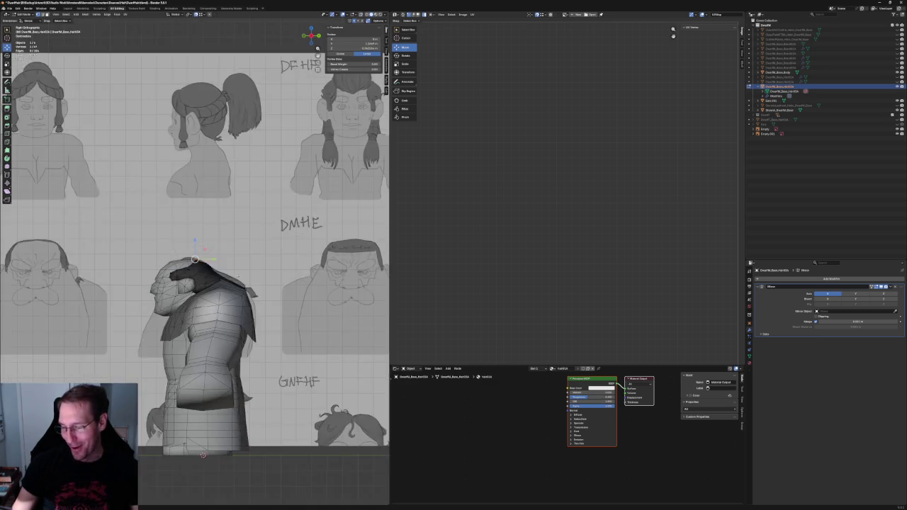
pyautogui.scroll(-3, 237, 404)
pyautogui.scroll(5, 195, 263)
pyautogui.scroll(-5, 195, 262)
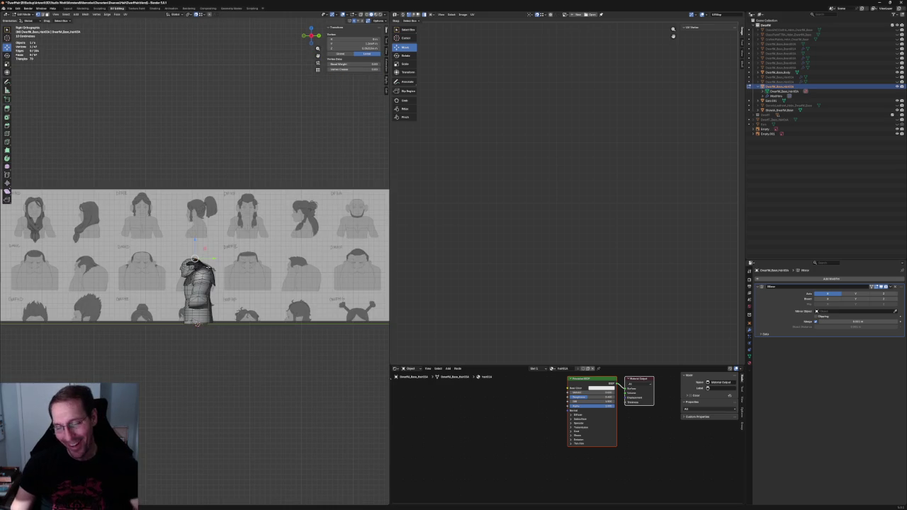
pyautogui.scroll(5, 195, 260)
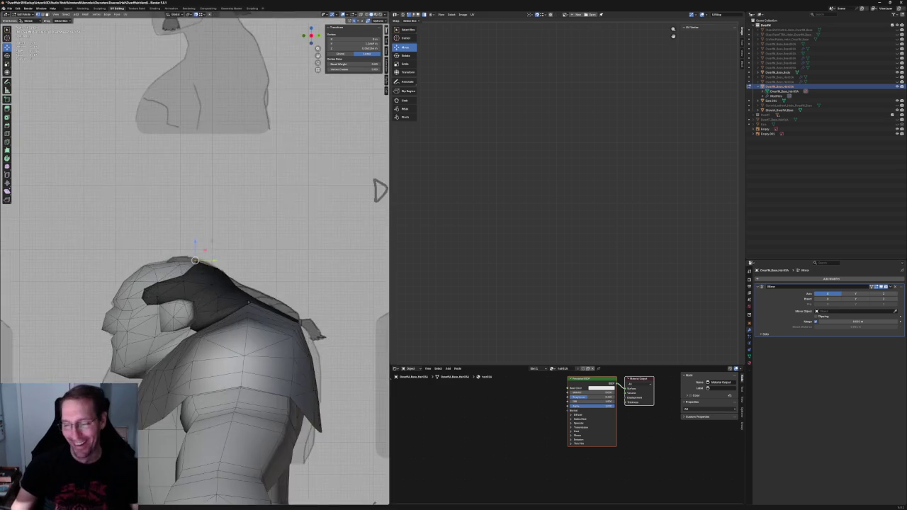
pyautogui.scroll(3, 199, 255)
pyautogui.scroll(2, 204, 245)
pyautogui.moveTo(203, 245); pyautogui.dragTo(256, 270)
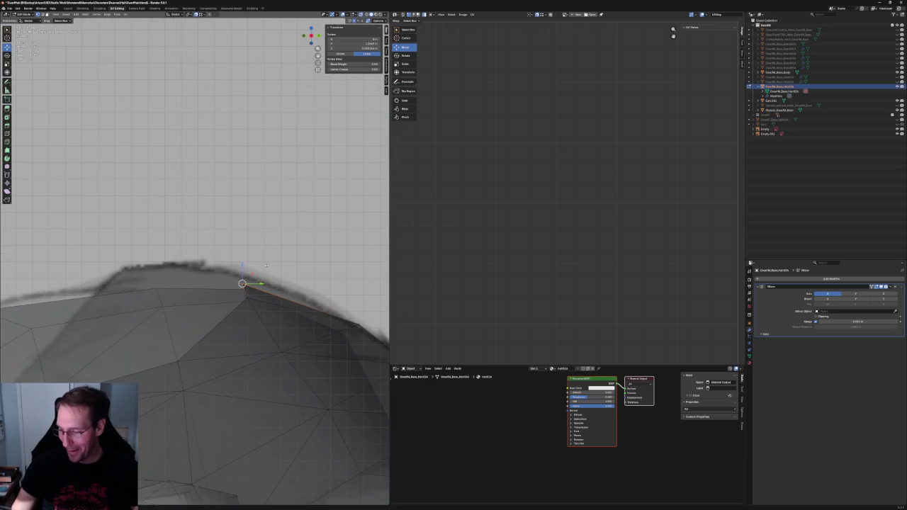
pyautogui.moveTo(265, 266); pyautogui.dragTo(267, 304, button='middle')
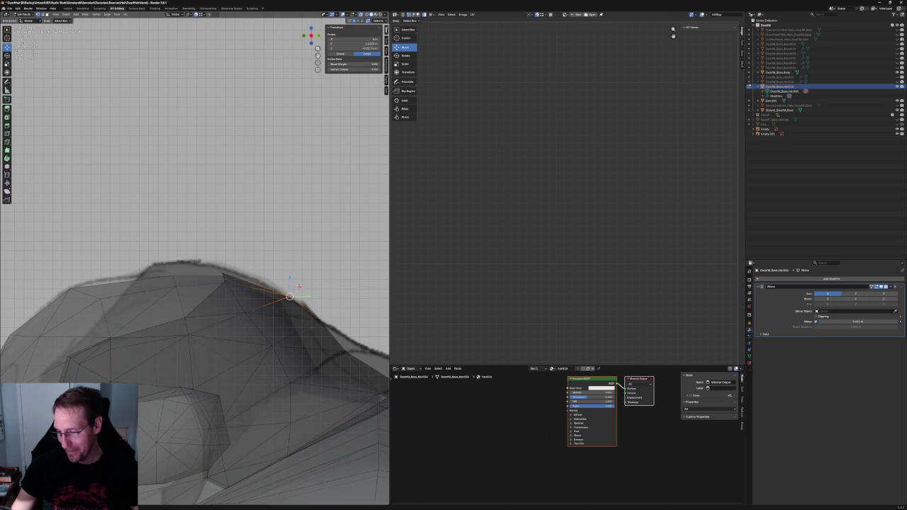
pyautogui.hotkey('alt', 'z')
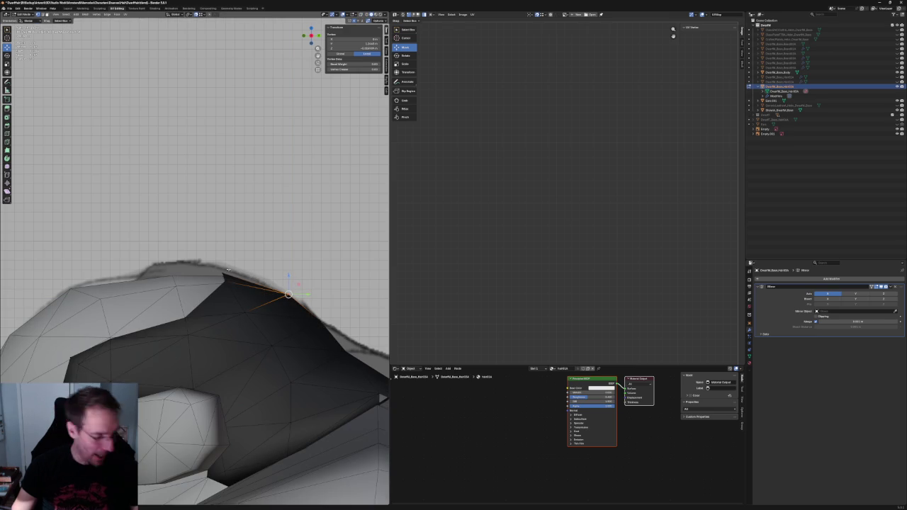
# Move the next vertex along the hair edge further left
pyautogui.click(223, 276)
pyautogui.press('g')
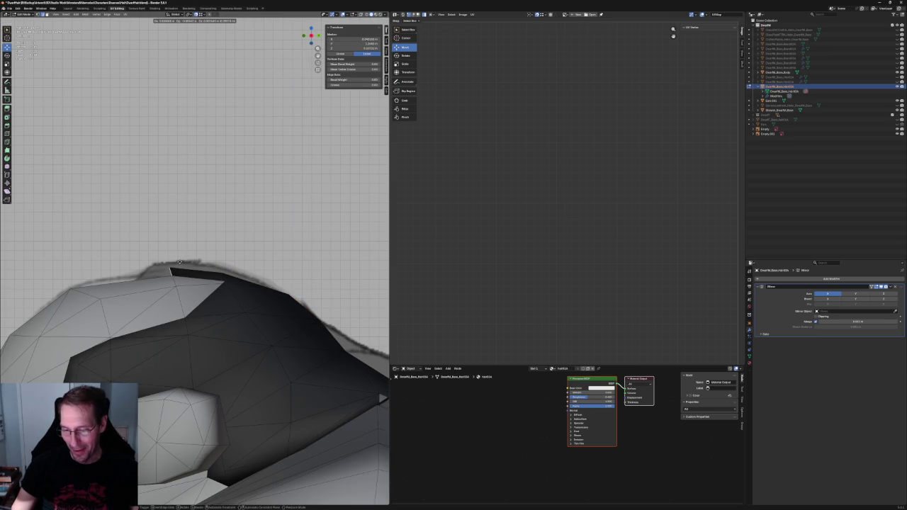
pyautogui.click(179, 263)
pyautogui.press('g')
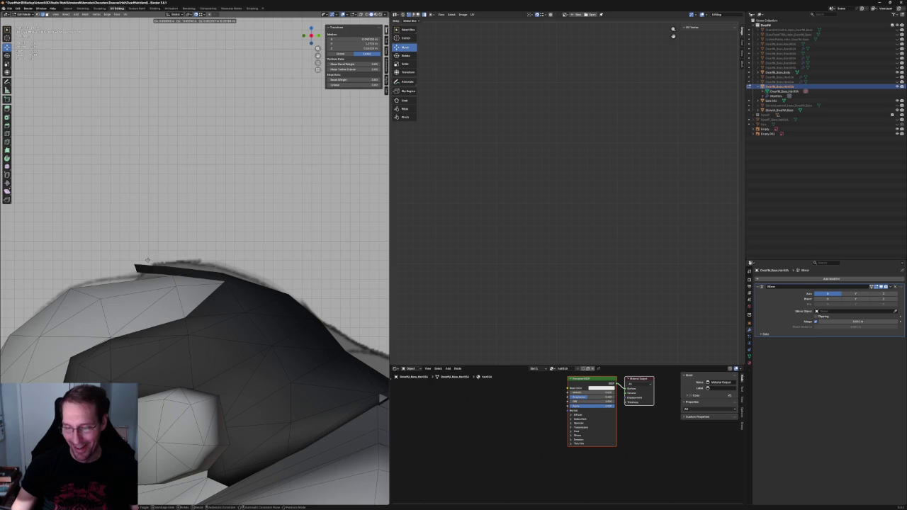
pyautogui.click(155, 262)
pyautogui.moveTo(155, 262)
pyautogui.mouseDown(button='middle')
pyautogui.moveTo(194, 333)
pyautogui.moveTo(213, 319)
pyautogui.mouseUp(button='middle')
# Shift a sideburn-edge vertex slightly sideways along the X axis
pyautogui.click(170, 277)
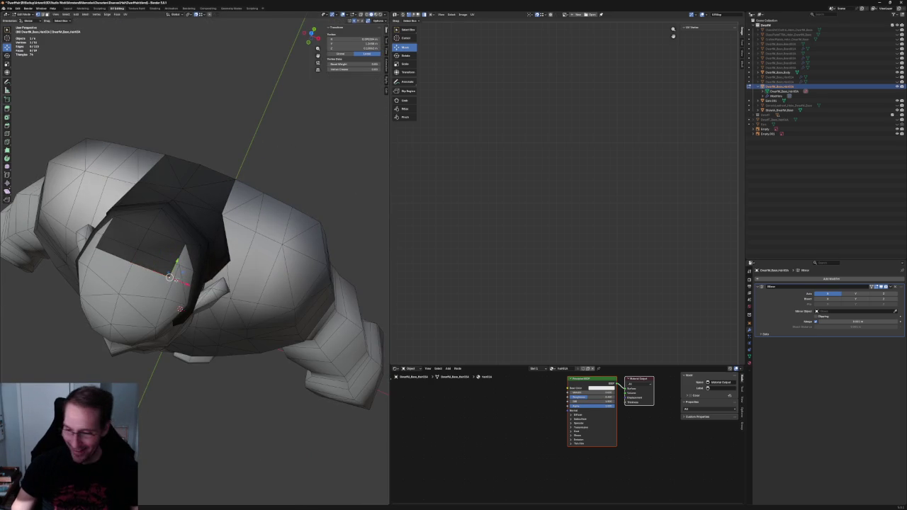
pyautogui.press('g')
pyautogui.press('x')
pyautogui.click(165, 281)
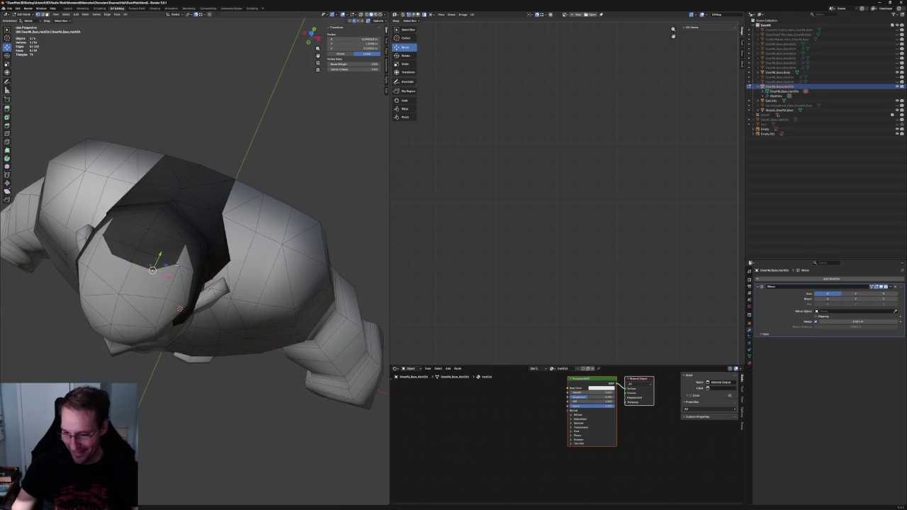
pyautogui.press('g')
pyautogui.press('x')
pyautogui.press('Escape')
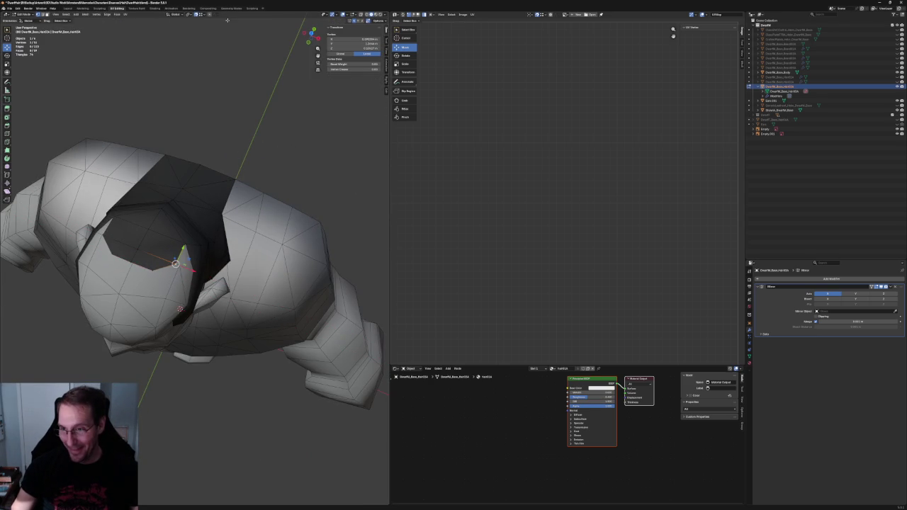
# Turn on snapping and, in side view, pull a cap edge vertex up and back
pyautogui.click(200, 16)
pyautogui.click(196, 15)
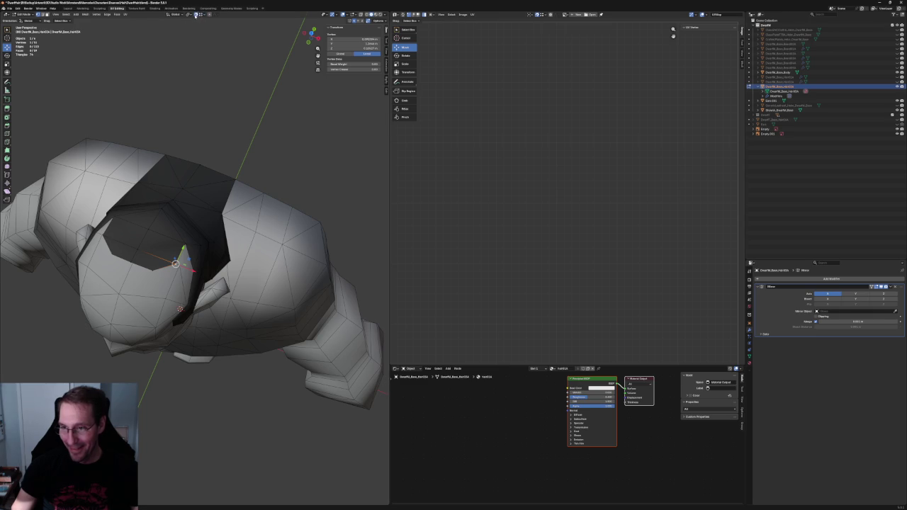
pyautogui.press('KP_3')
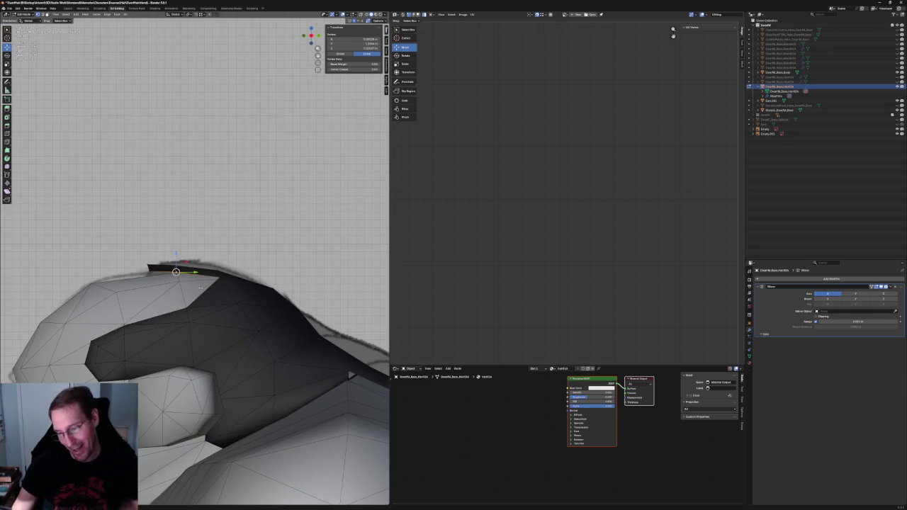
pyautogui.hotkey('alt', 'a')
pyautogui.click(203, 290)
pyautogui.moveTo(203, 289); pyautogui.dragTo(187, 263)
pyautogui.hotkey('alt', 'a')
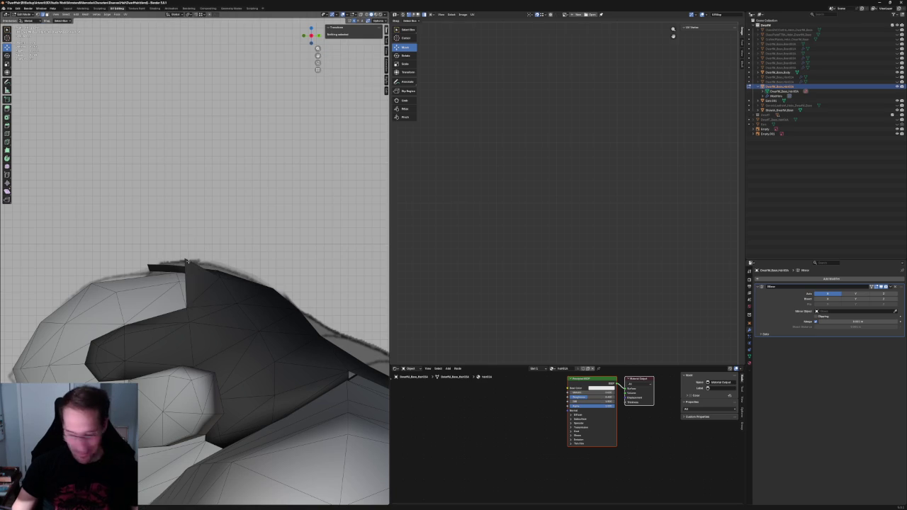
pyautogui.click(185, 258)
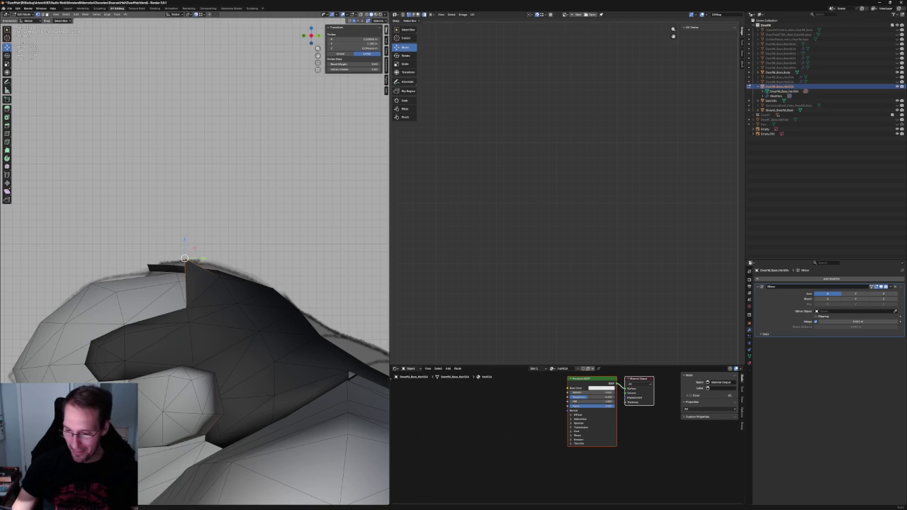
pyautogui.scroll(-4, 184, 258)
pyautogui.scroll(-4, 187, 260)
pyautogui.scroll(-5, 202, 245)
pyautogui.hotkey('alt', 'a')
pyautogui.keyDown('shift'); pyautogui.moveTo(198, 262); pyautogui.dragTo(295, 262, button='middle'); pyautogui.keyUp('shift')
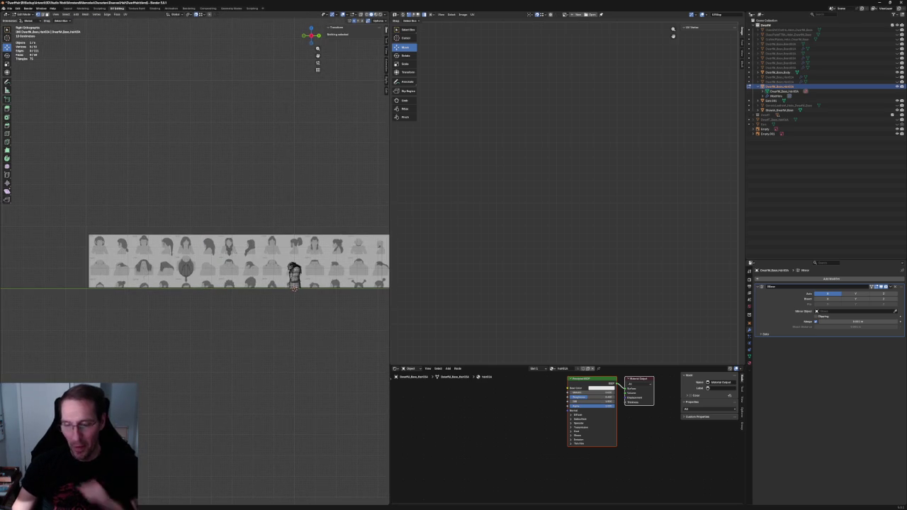
pyautogui.scroll(5, 176, 283)
pyautogui.scroll(2, 176, 299)
pyautogui.scroll(3, 177, 299)
pyautogui.scroll(-3, 206, 302)
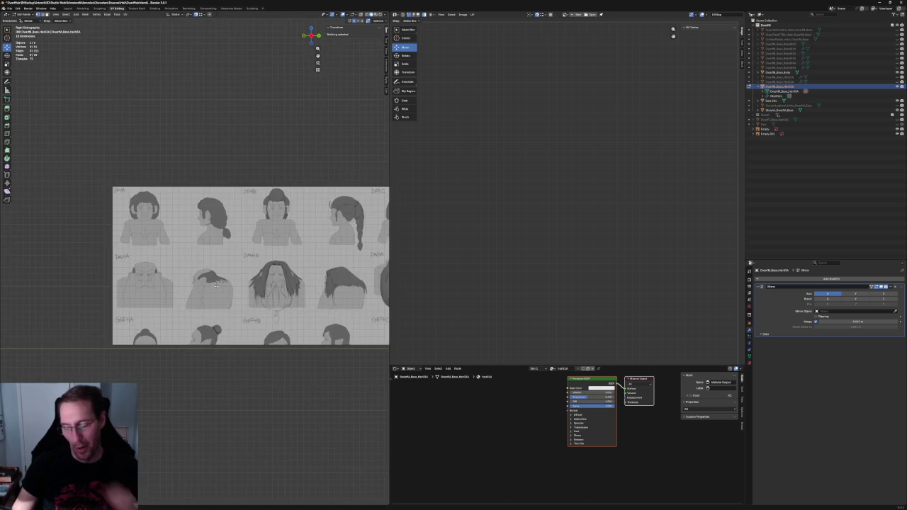
pyautogui.scroll(-2, 207, 302)
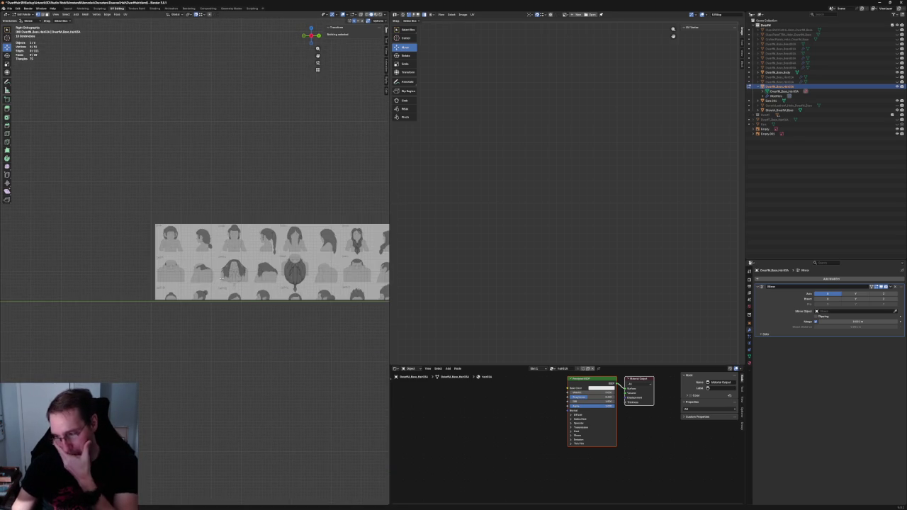
pyautogui.keyDown('shift'); pyautogui.moveTo(234, 231); pyautogui.dragTo(215, 237, button='middle'); pyautogui.keyUp('shift')
pyautogui.scroll(1, 234, 255)
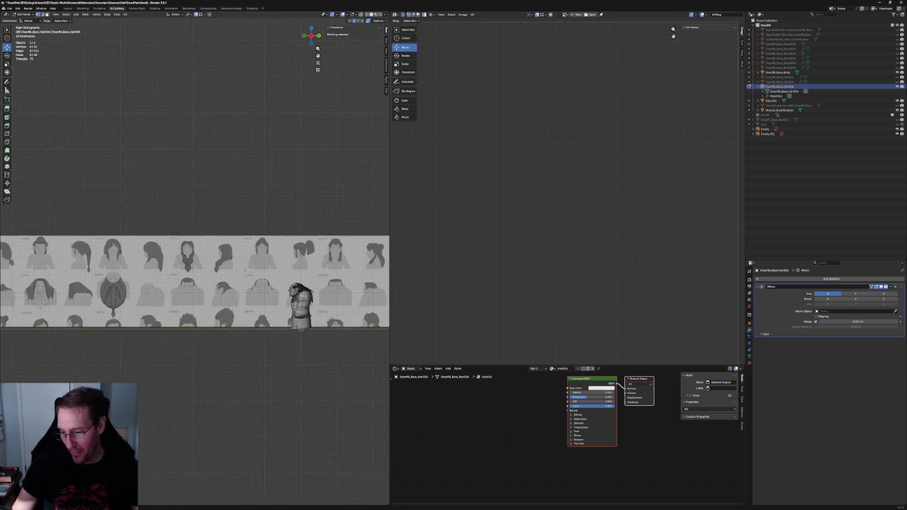
pyautogui.scroll(2, 248, 268)
pyautogui.scroll(-5, 248, 269)
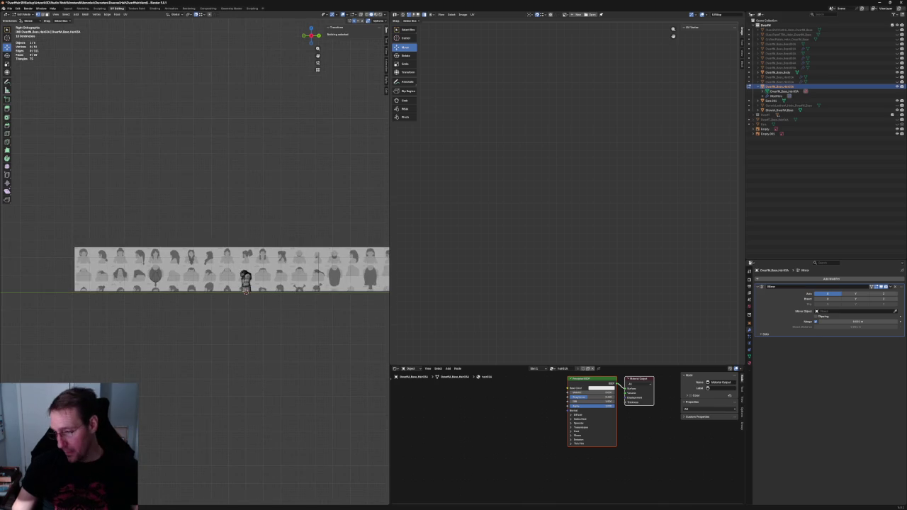
pyautogui.scroll(4, 328, 251)
pyautogui.keyDown('shift'); pyautogui.moveTo(283, 250); pyautogui.dragTo(185, 248, button='middle'); pyautogui.keyUp('shift')
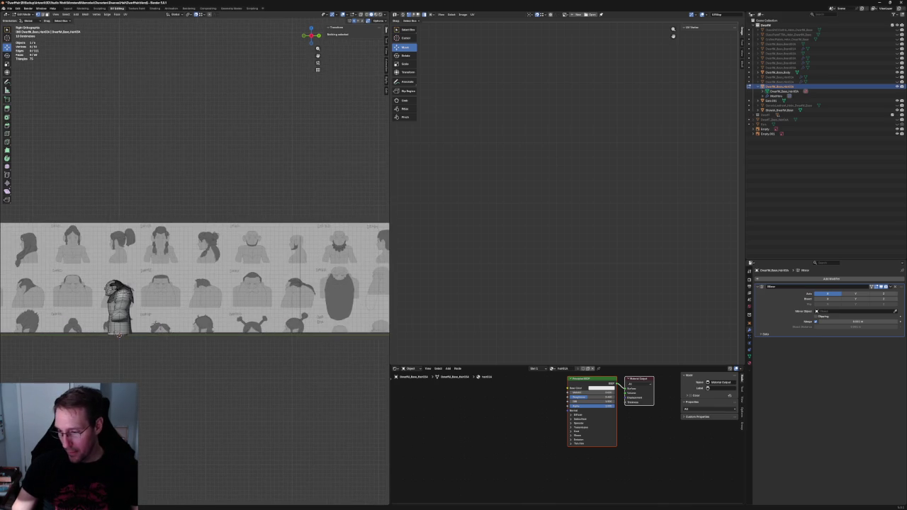
pyautogui.scroll(1, 163, 247)
pyautogui.scroll(3, 162, 247)
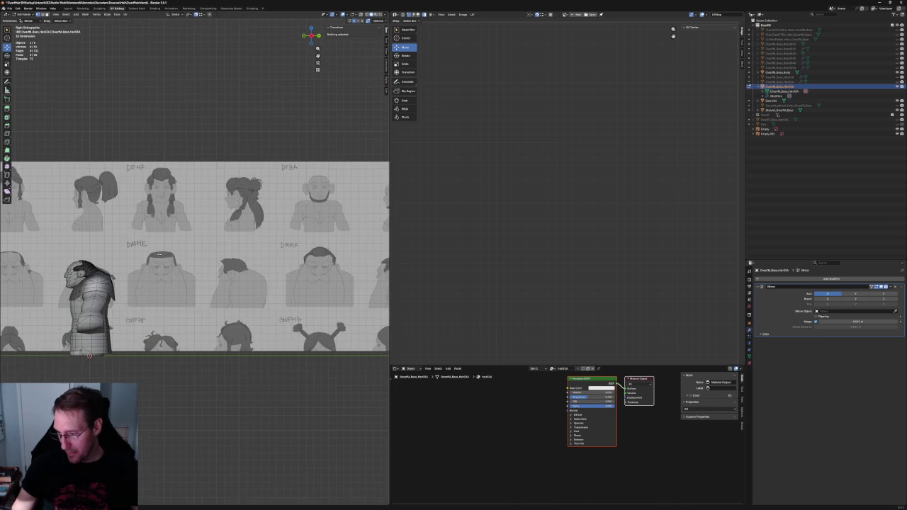
pyautogui.scroll(1, 122, 273)
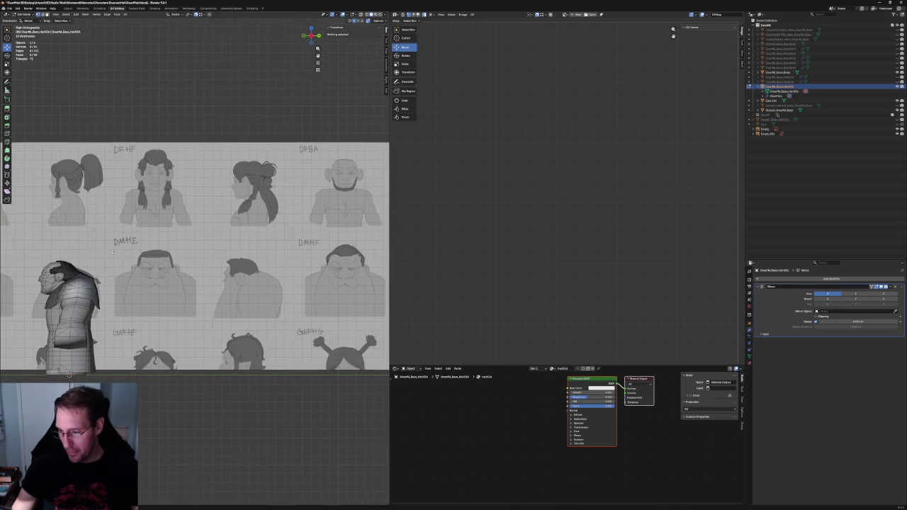
pyautogui.keyDown('shift'); pyautogui.moveTo(105, 251); pyautogui.dragTo(168, 251, button='middle'); pyautogui.keyUp('shift')
pyautogui.scroll(4, 169, 251)
pyautogui.scroll(3, 186, 263)
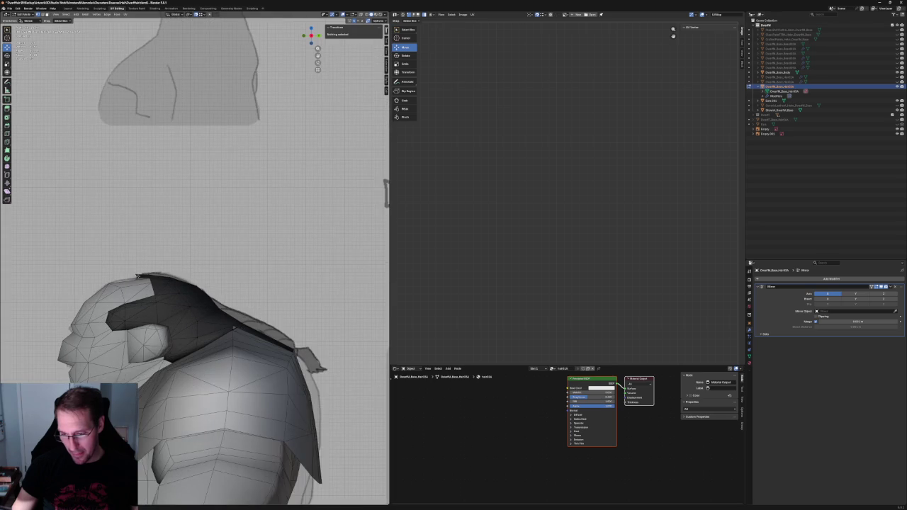
pyautogui.scroll(2, 187, 263)
pyautogui.scroll(2, 186, 264)
# Move a vertex on the cap's top edge vertically along Z
pyautogui.click(167, 274)
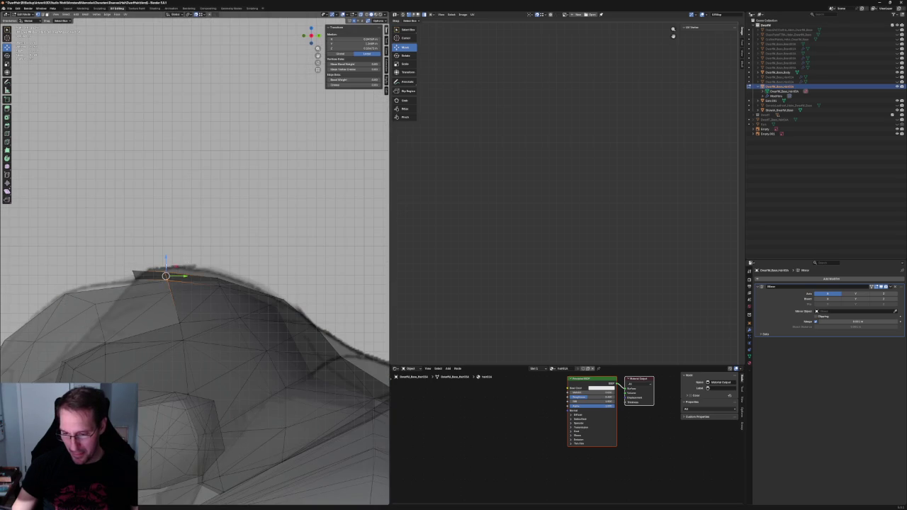
pyautogui.press('g')
pyautogui.press('z')
pyautogui.click(167, 256)
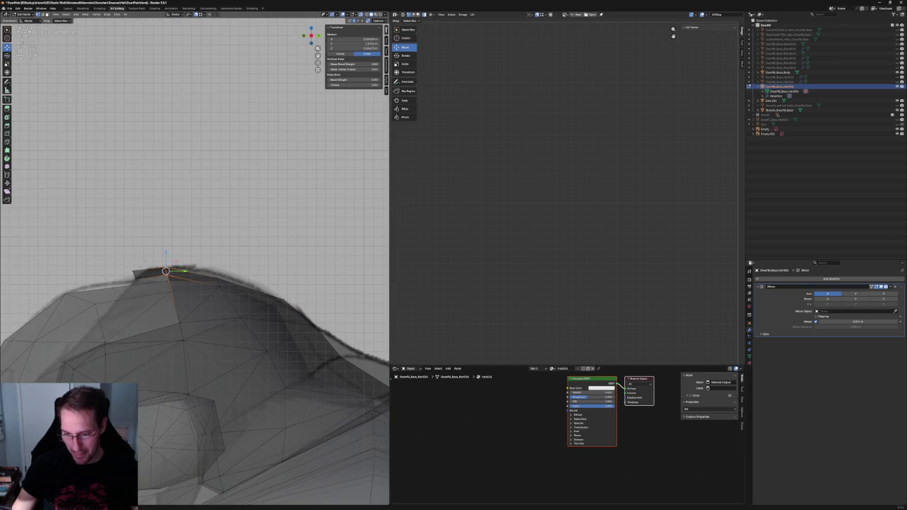
pyautogui.press('g')
pyautogui.press('z')
pyautogui.click(135, 262)
# Try a front-to-back move on a cap-edge vertex, cancel it, and deselect
pyautogui.click(140, 272)
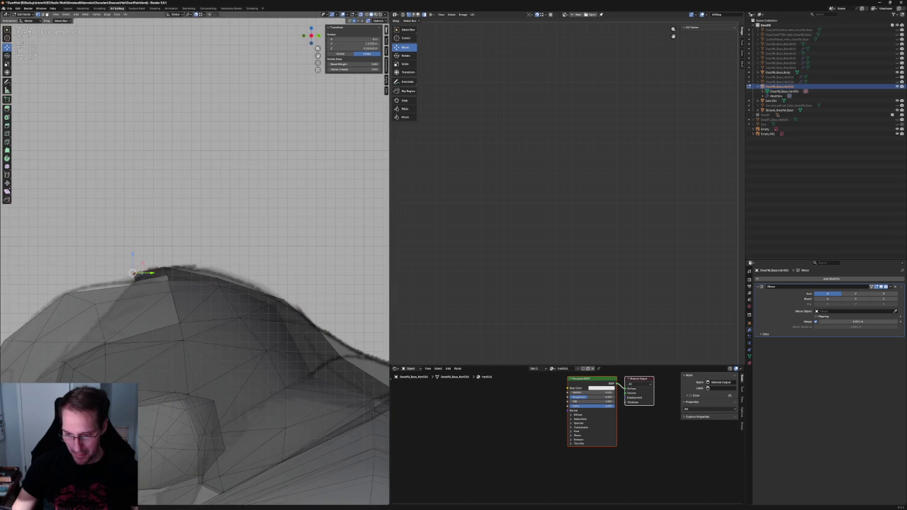
pyautogui.press('g')
pyautogui.press('y')
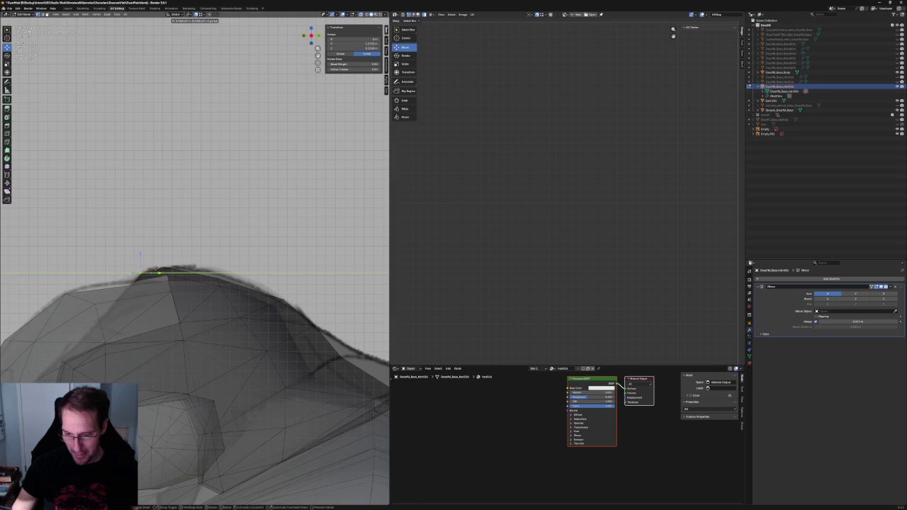
pyautogui.press('Escape')
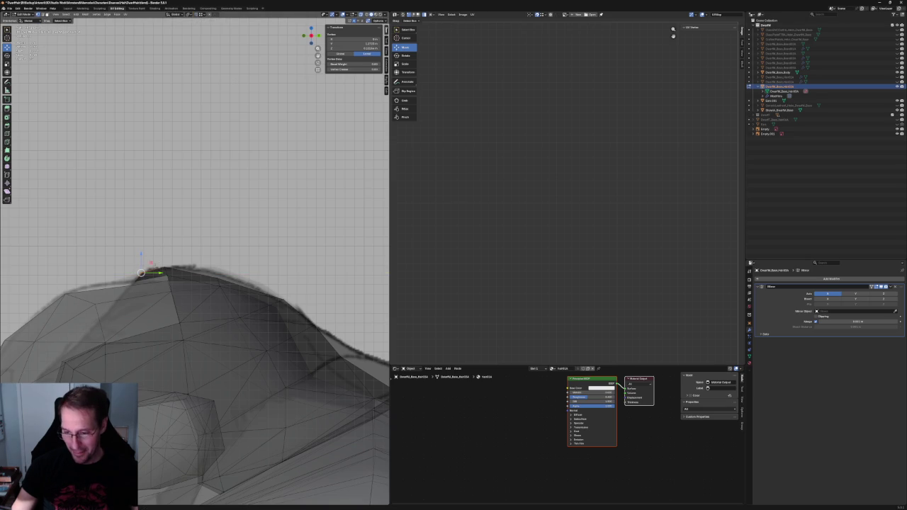
pyautogui.click(204, 245)
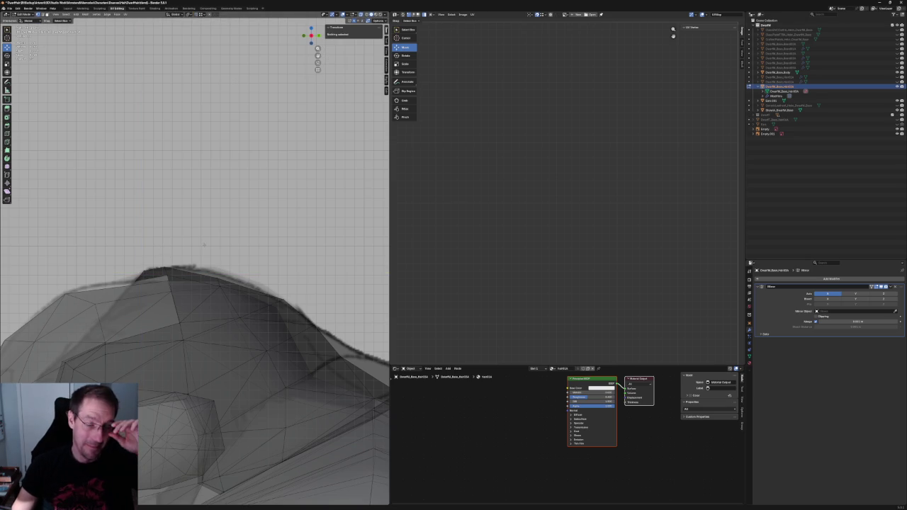
pyautogui.moveTo(205, 245)
pyautogui.mouseDown(button='middle')
pyautogui.moveTo(199, 236)
pyautogui.moveTo(178, 270)
pyautogui.mouseUp(button='middle')
# Select the cap ridge vertices and slide them leftward on the cap
pyautogui.click(168, 286)
pyautogui.click(170, 284)
pyautogui.click(173, 299)
pyautogui.press('g')
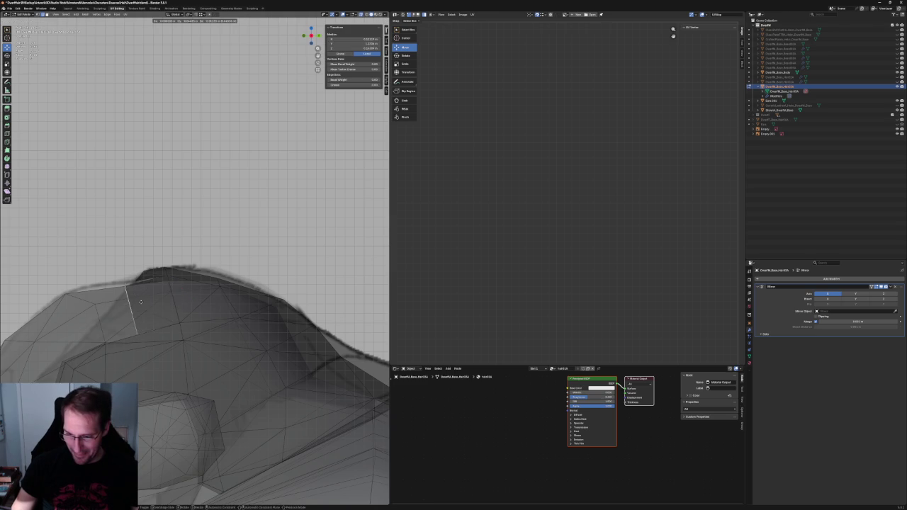
pyautogui.click(144, 298)
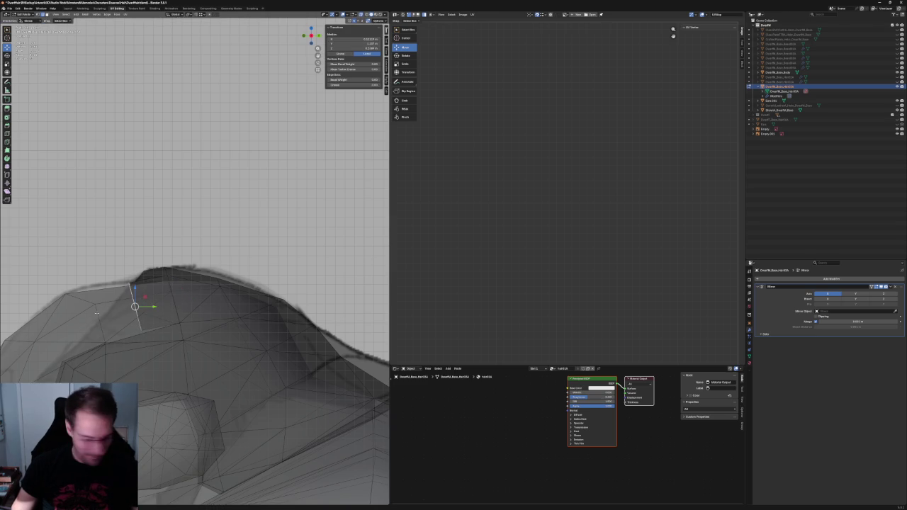
pyautogui.moveTo(114, 305); pyautogui.dragTo(142, 301, button='middle')
pyautogui.hotkey('alt', 'z')
pyautogui.hotkey('alt', 'z')
pyautogui.scroll(2, 213, 354)
pyautogui.hotkey('alt', 'z')
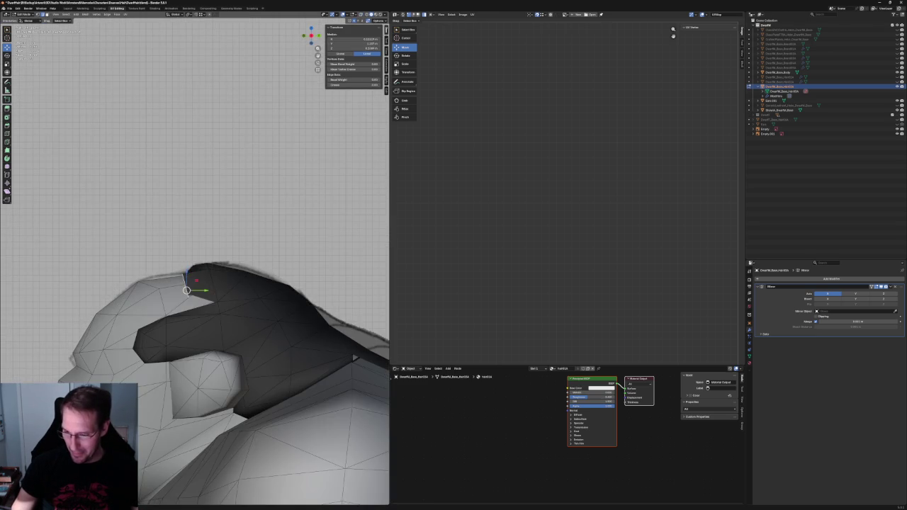
pyautogui.moveTo(197, 297); pyautogui.dragTo(250, 290, button='middle')
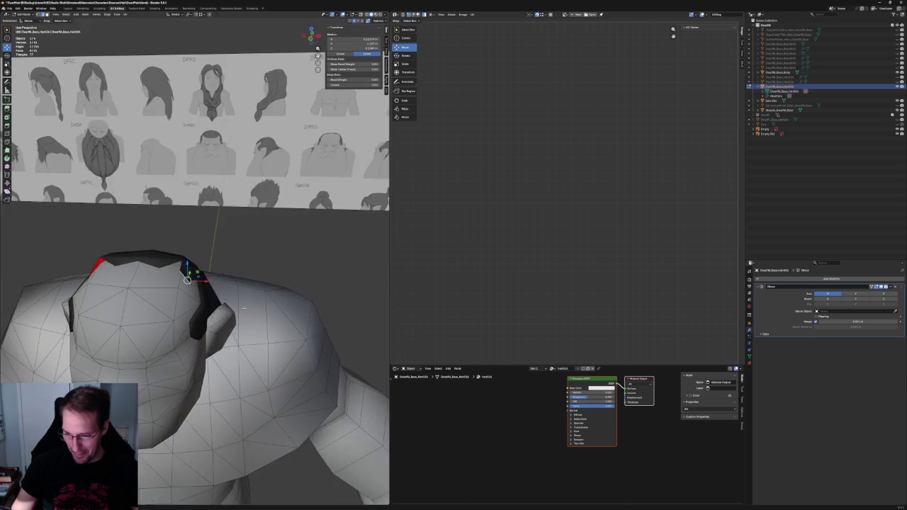
# Switch to front orthographic view and select a vertex on the cap edge
pyautogui.press('KP_1')
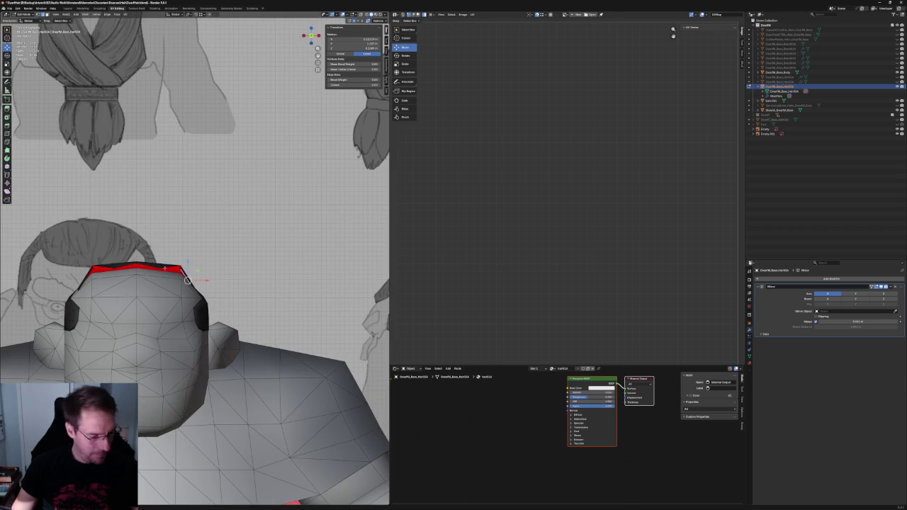
pyautogui.click(163, 270)
pyautogui.scroll(-2, 163, 269)
pyautogui.scroll(-3, 163, 270)
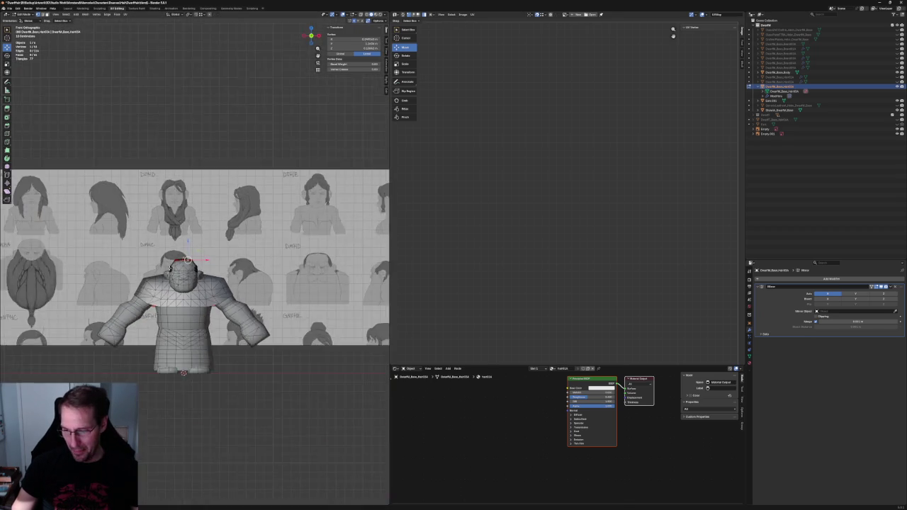
pyautogui.scroll(-2, 163, 269)
pyautogui.scroll(3, 285, 266)
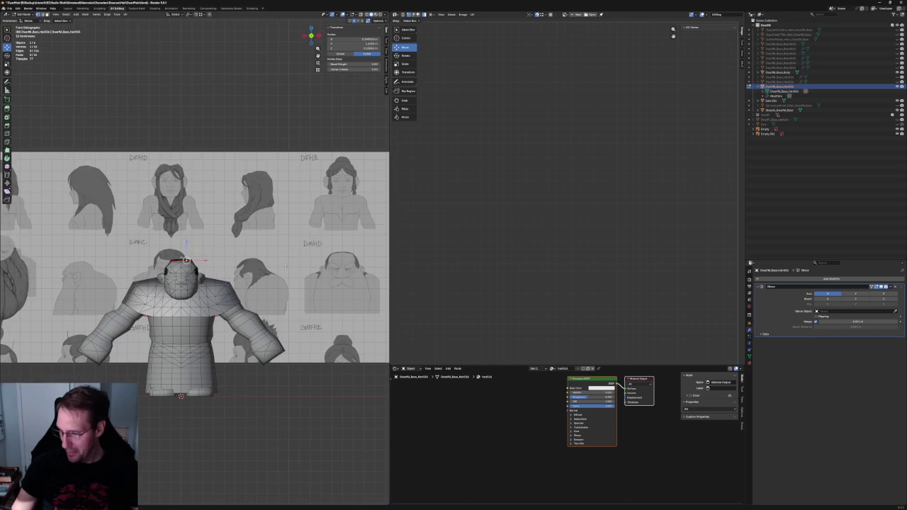
pyautogui.scroll(-5, 222, 253)
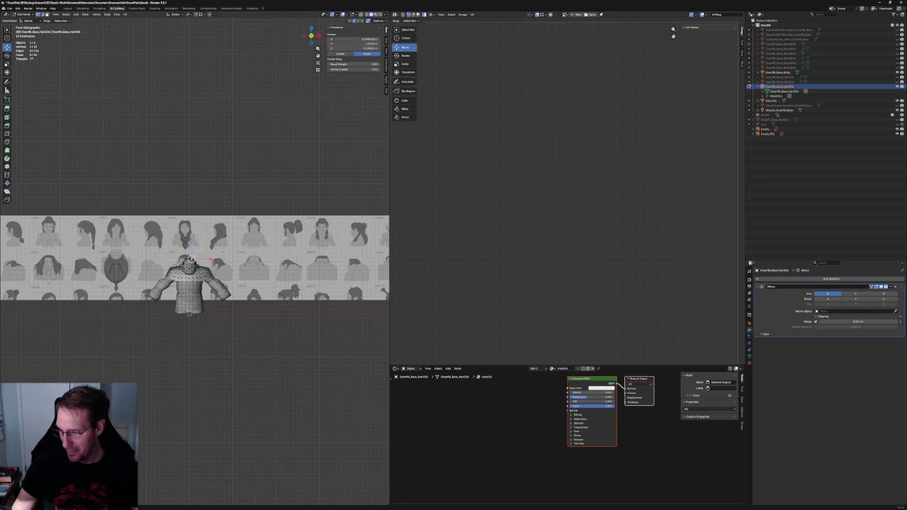
pyautogui.scroll(2, 221, 253)
pyautogui.scroll(6, 220, 248)
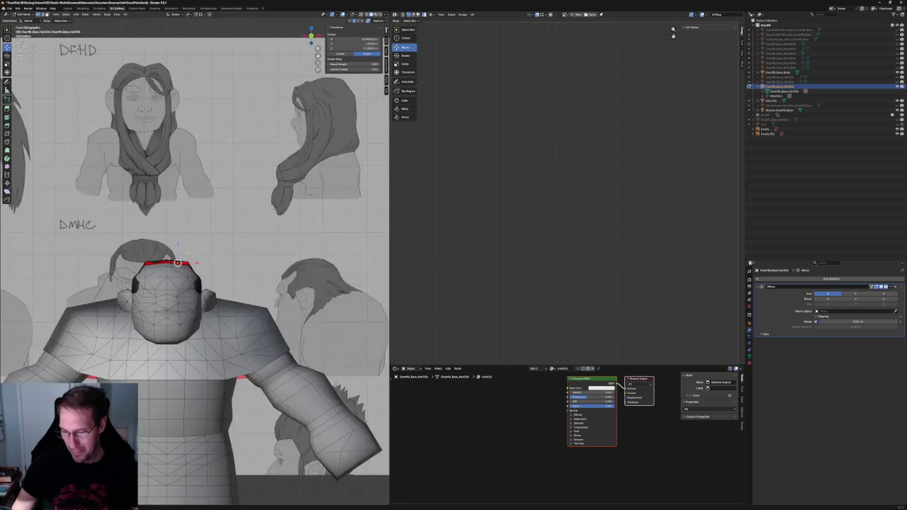
pyautogui.scroll(-4, 216, 241)
# Shift the reference image sideways, then resume vertex editing on the hair cap
pyautogui.click(765, 129)
pyautogui.press('g')
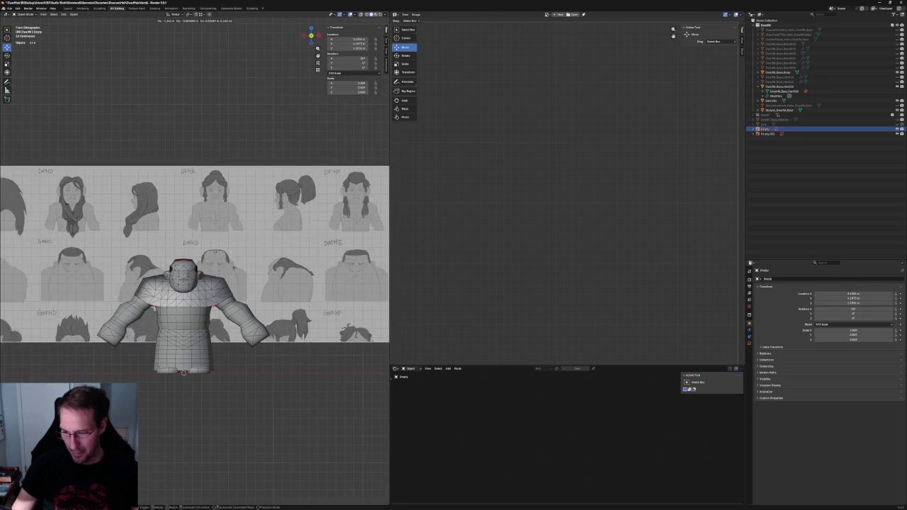
pyautogui.click(190, 284)
pyautogui.scroll(7, 190, 284)
pyautogui.scroll(3, 190, 283)
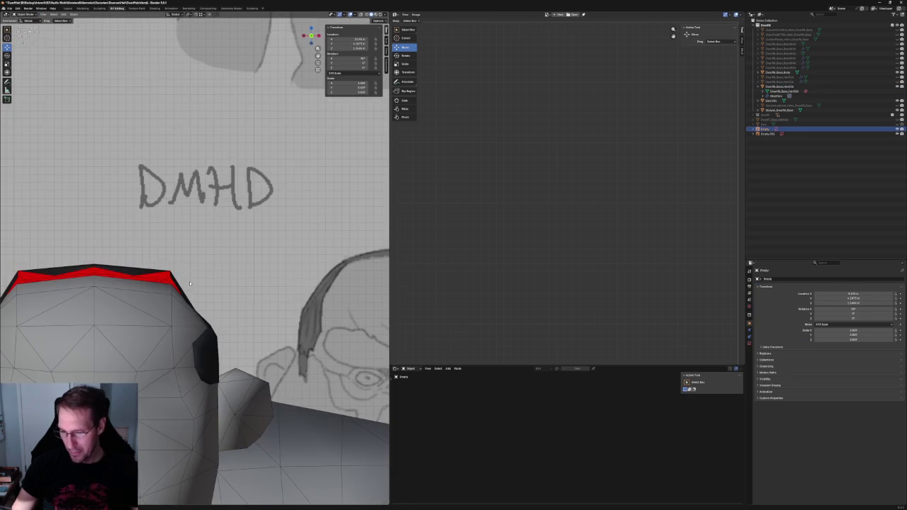
pyautogui.click(142, 276)
pyautogui.press('Tab')
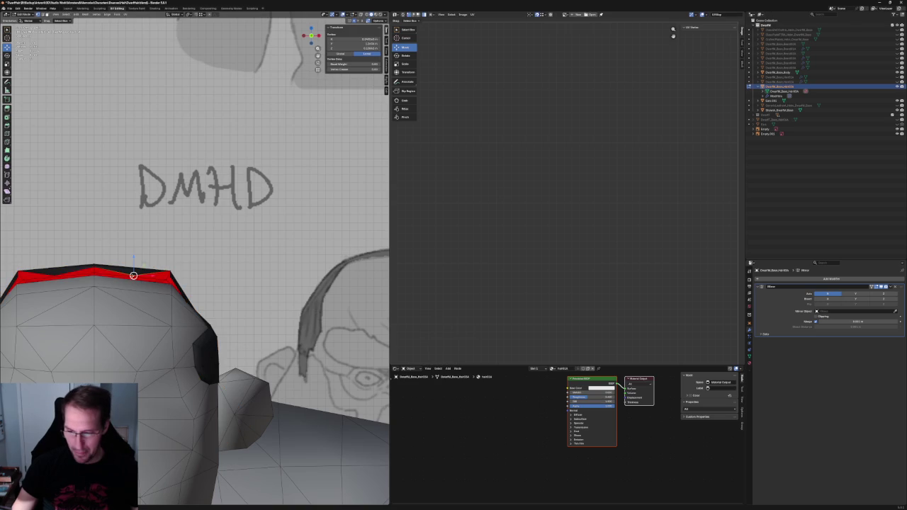
pyautogui.moveTo(133, 269); pyautogui.dragTo(178, 262, button='middle')
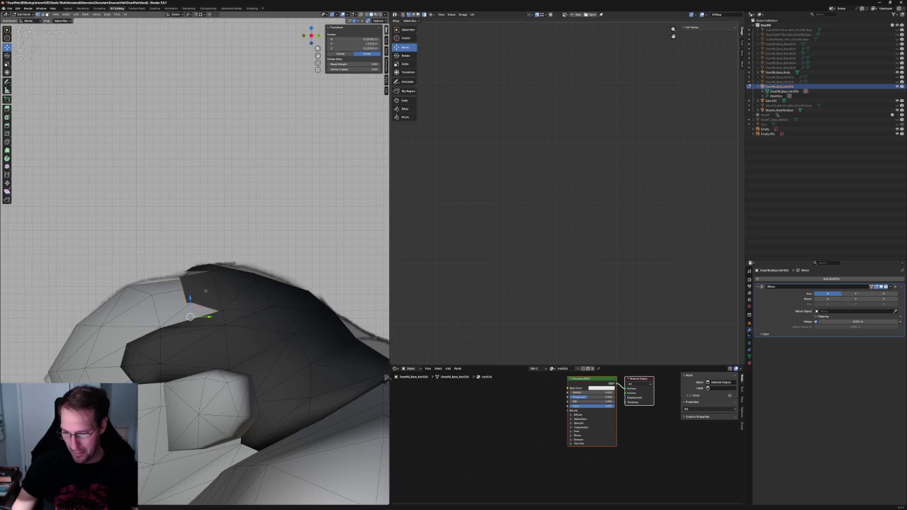
# Join two hair-cap vertices with a new edge and move the vertex to a new spot
pyautogui.keyDown('shift'); pyautogui.click(214, 269); pyautogui.keyUp('shift')
pyautogui.rightClick(213, 273)
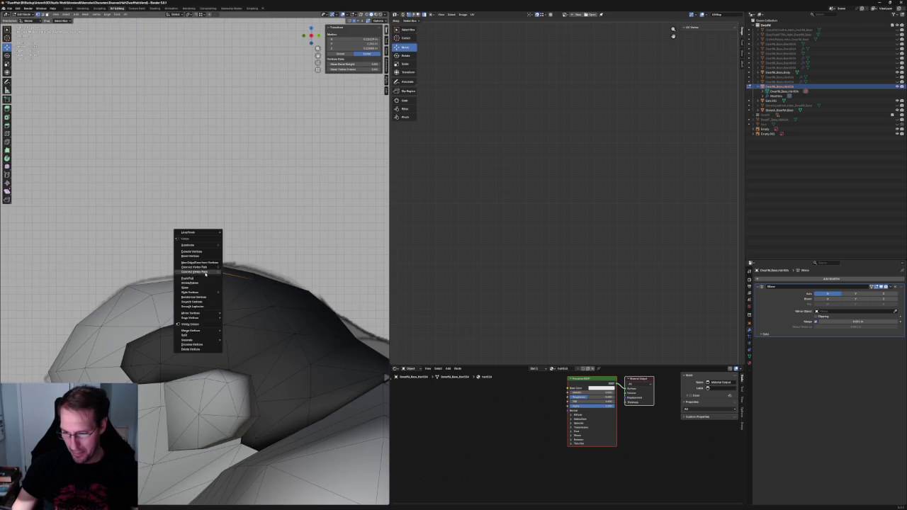
pyautogui.click(205, 272)
pyautogui.press('g')
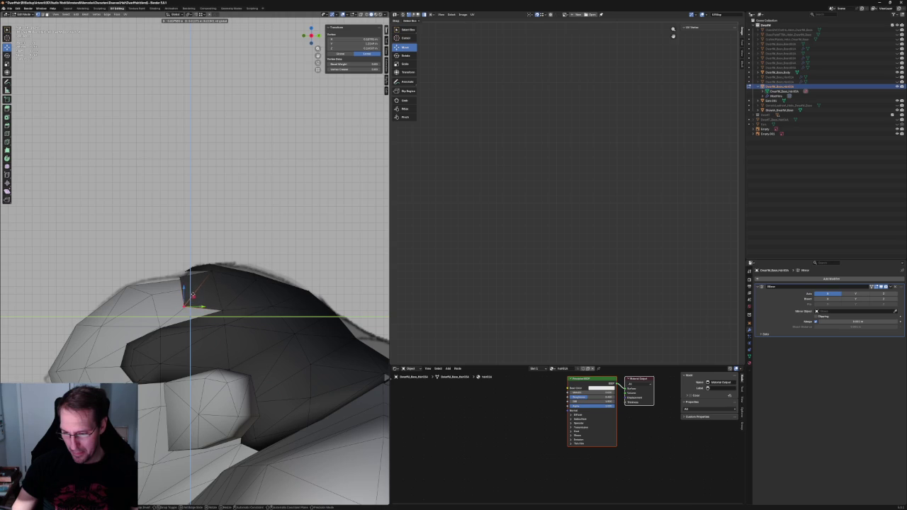
pyautogui.click(196, 295)
# Select the hair cap's top edge loop and move it vertically to a new height
pyautogui.scroll(-2, 195, 284)
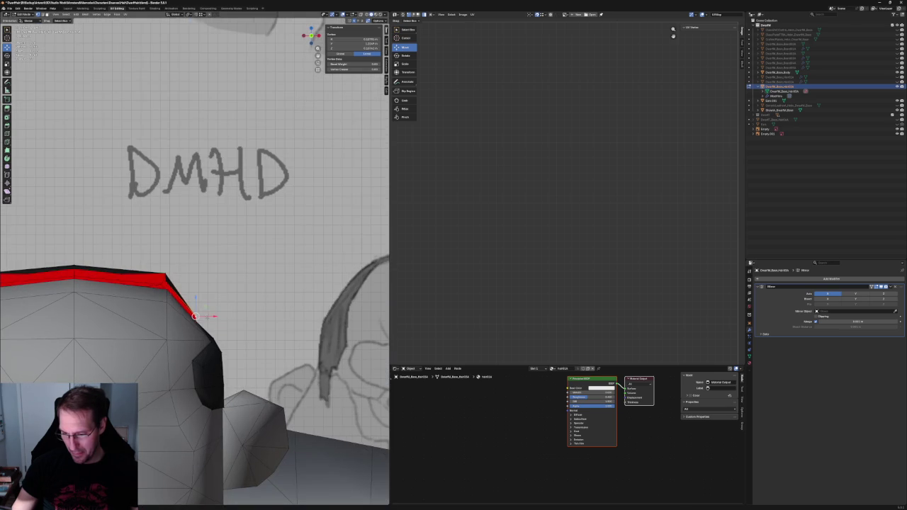
pyautogui.scroll(-3, 195, 283)
pyautogui.scroll(3, 195, 262)
pyautogui.hotkey('alt', 'z')
pyautogui.keyDown('alt'); pyautogui.click(142, 271); pyautogui.keyUp('alt')
pyautogui.hotkey('alt', 'z')
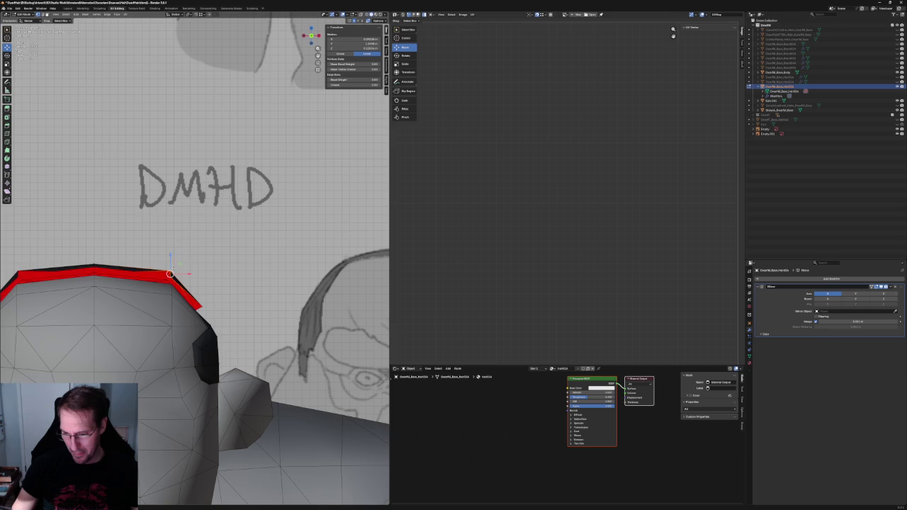
pyautogui.press('g')
pyautogui.press('z')
pyautogui.click(174, 276)
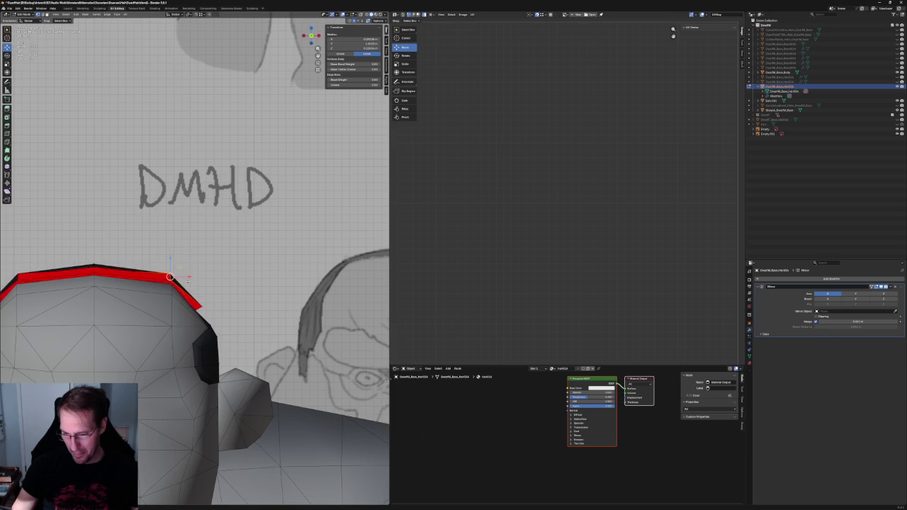
# Reposition a hair-cap vertex in the front orthographic view
pyautogui.moveTo(171, 277)
pyautogui.mouseDown(button='middle')
pyautogui.moveTo(179, 280)
pyautogui.moveTo(205, 229)
pyautogui.mouseUp(button='middle')
pyautogui.press('KP_1')
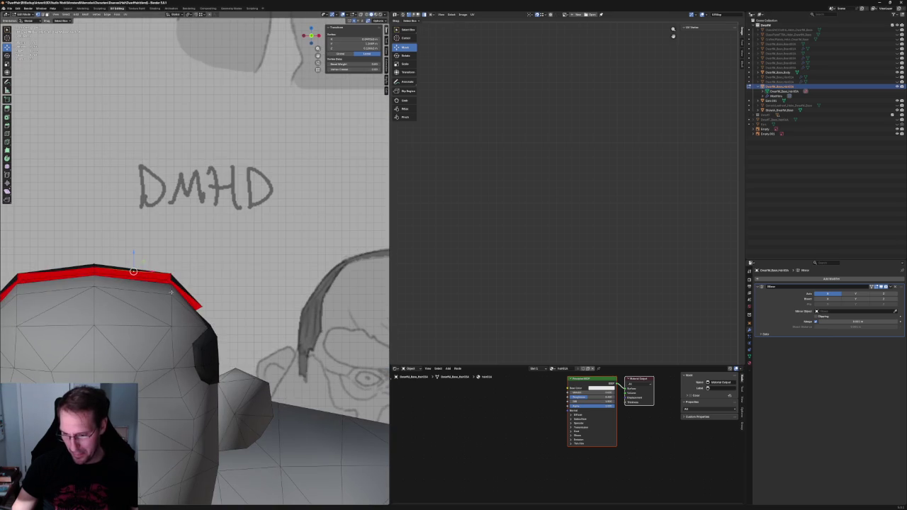
pyautogui.press('g')
pyautogui.click(184, 269)
# Snap the 3D cursor to a selected hair-cap edge, then return to front view
pyautogui.moveTo(184, 269)
pyautogui.mouseDown(button='middle')
pyautogui.moveTo(193, 444)
pyautogui.moveTo(195, 268)
pyautogui.moveTo(241, 273)
pyautogui.moveTo(162, 268)
pyautogui.mouseUp(button='middle')
pyautogui.scroll(1, 185, 273)
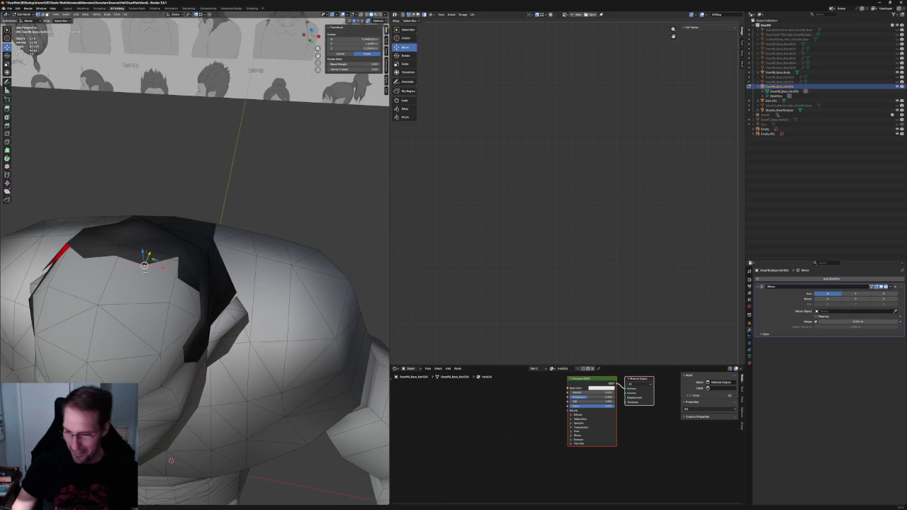
pyautogui.click(183, 275)
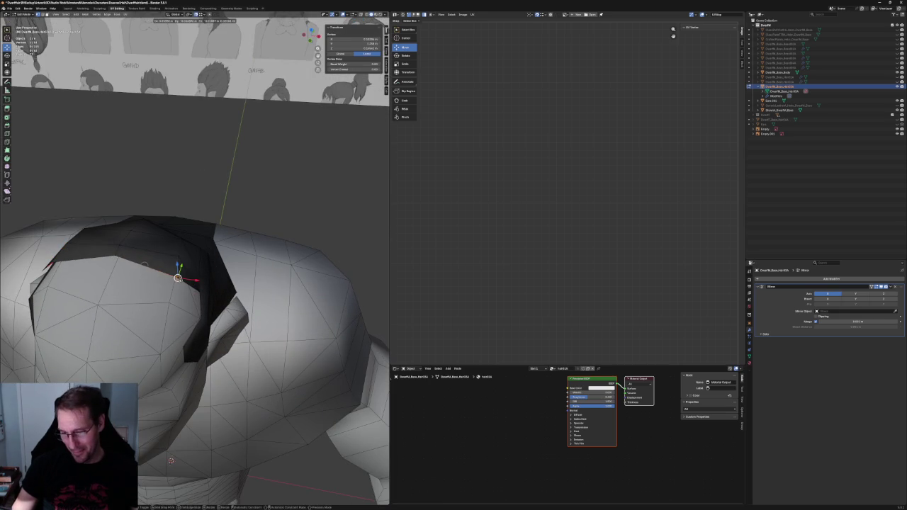
pyautogui.hotkey('shift', 's')
pyautogui.click(168, 295)
pyautogui.press('KP_1')
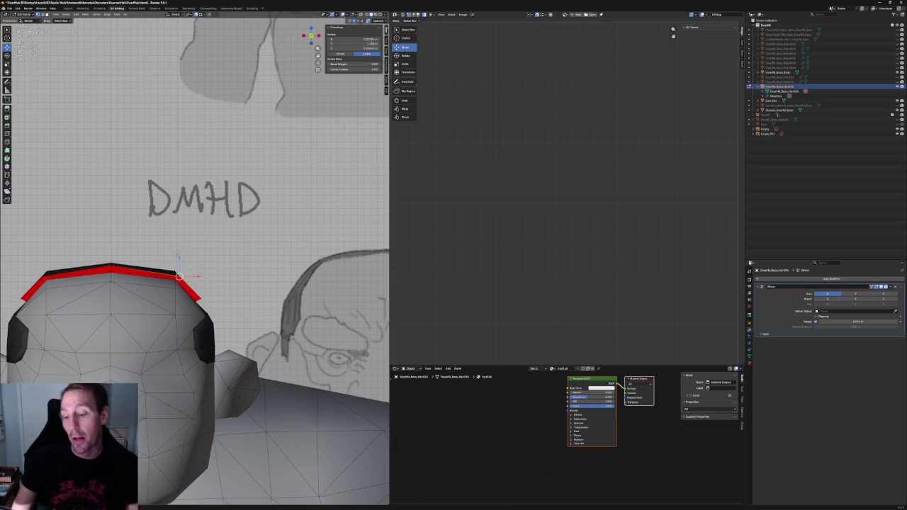
# Zoom in and slide the hair cap's corner vertex sideways along the X axis
pyautogui.scroll(2, 177, 253)
pyautogui.scroll(2, 202, 242)
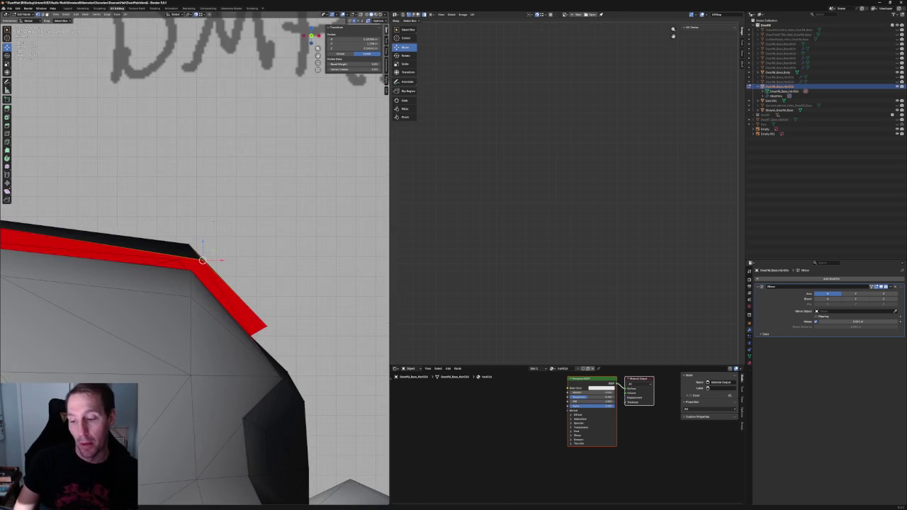
pyautogui.scroll(2, 211, 227)
pyautogui.press('g')
pyautogui.press('x')
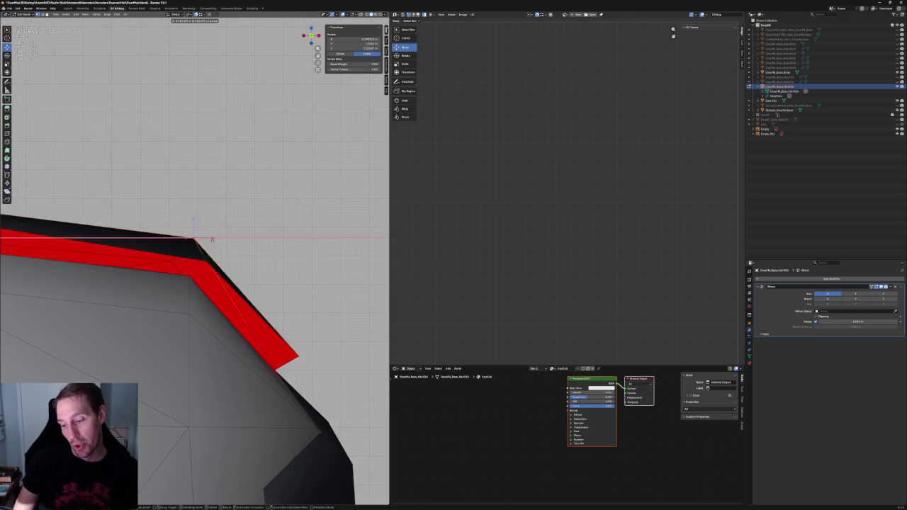
pyautogui.click(204, 259)
pyautogui.moveTo(203, 259)
pyautogui.mouseDown(button='middle')
pyautogui.moveTo(179, 254)
pyautogui.moveTo(227, 255)
pyautogui.mouseUp(button='middle')
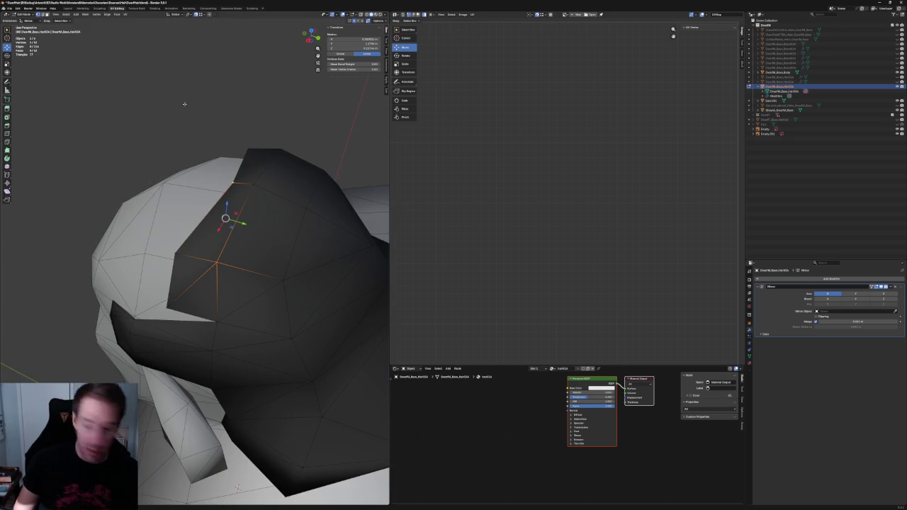
# Inspect the hair peak vertex from several angles and switch the mesh to X-ray display
pyautogui.click(174, 110)
pyautogui.moveTo(170, 112); pyautogui.dragTo(226, 149, button='middle')
pyautogui.scroll(5, 203, 192)
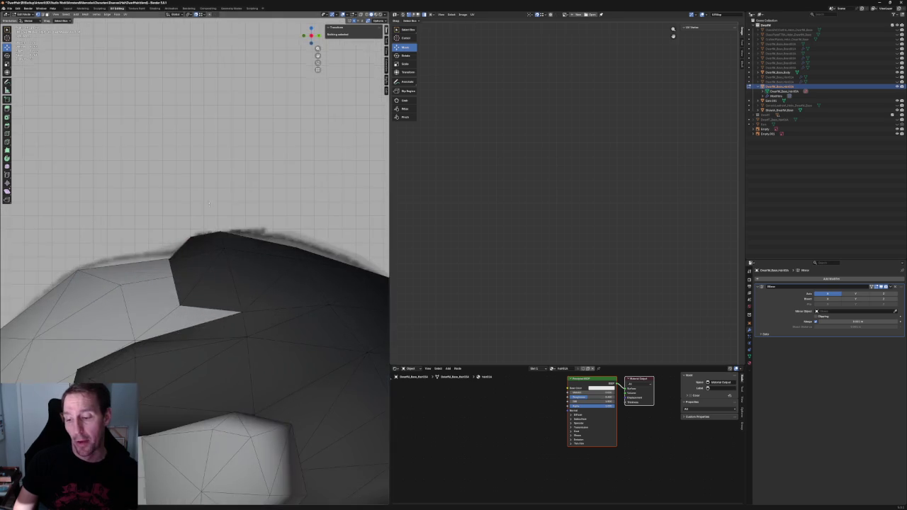
pyautogui.moveTo(203, 192); pyautogui.dragTo(164, 235, button='middle')
pyautogui.click(154, 250)
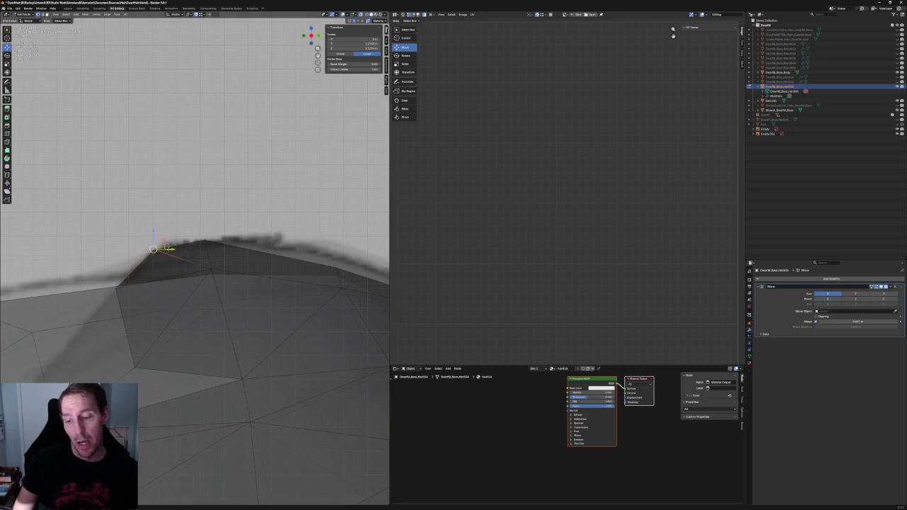
pyautogui.click(168, 247)
pyautogui.moveTo(167, 247)
pyautogui.mouseDown(button='middle')
pyautogui.moveTo(217, 239)
pyautogui.moveTo(239, 252)
pyautogui.mouseUp(button='middle')
pyautogui.click(204, 266)
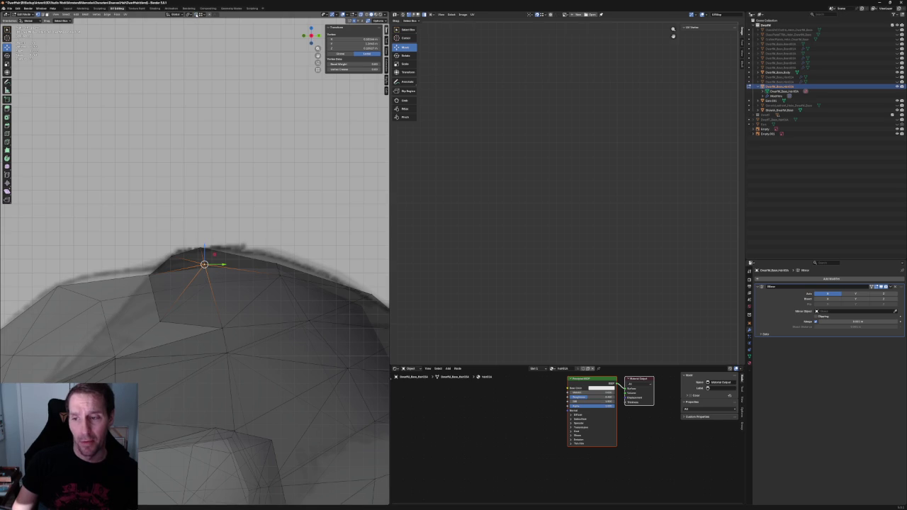
pyautogui.moveTo(214, 255)
pyautogui.mouseDown(button='middle')
pyautogui.moveTo(256, 285)
pyautogui.moveTo(251, 245)
pyautogui.mouseUp(button='middle')
pyautogui.hotkey('alt', 'z')
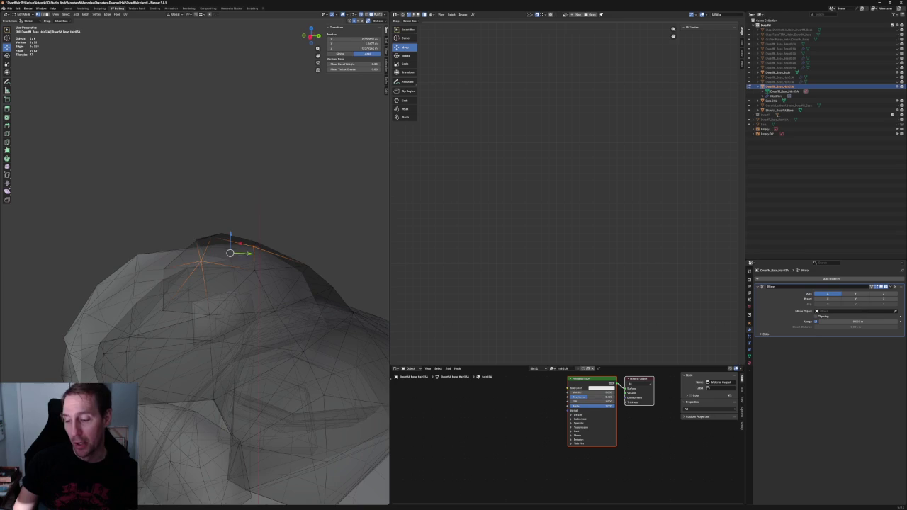
pyautogui.click(205, 175)
pyautogui.moveTo(205, 175)
pyautogui.mouseDown(button='middle')
pyautogui.moveTo(232, 234)
pyautogui.moveTo(256, 256)
pyautogui.mouseUp(button='middle')
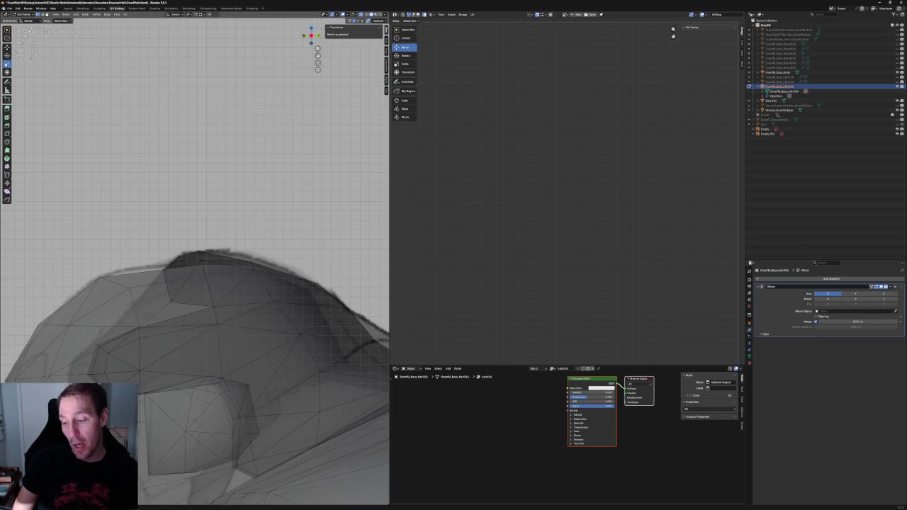
# Select a hair-cap edge vertex at the back of the head
pyautogui.press('g')
pyautogui.press('z')
pyautogui.press('Escape')
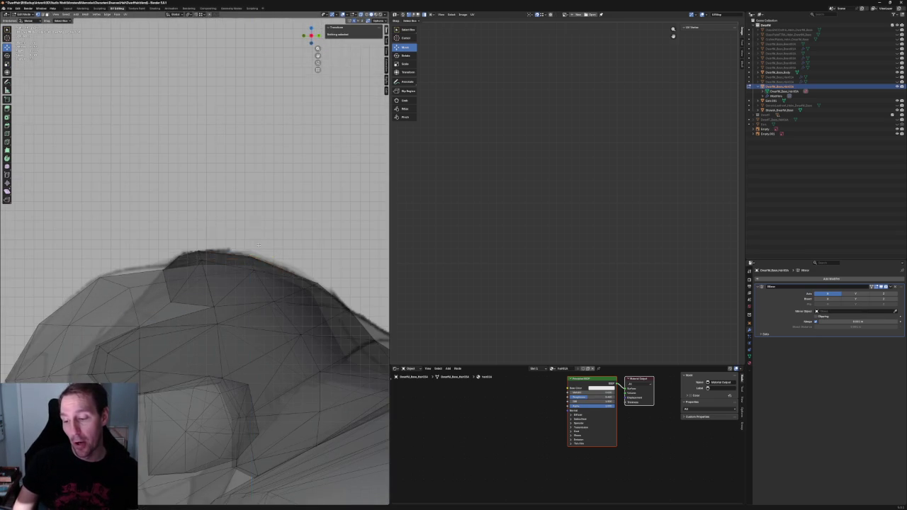
pyautogui.scroll(-2, 267, 243)
pyautogui.scroll(-4, 268, 243)
pyautogui.scroll(5, 281, 310)
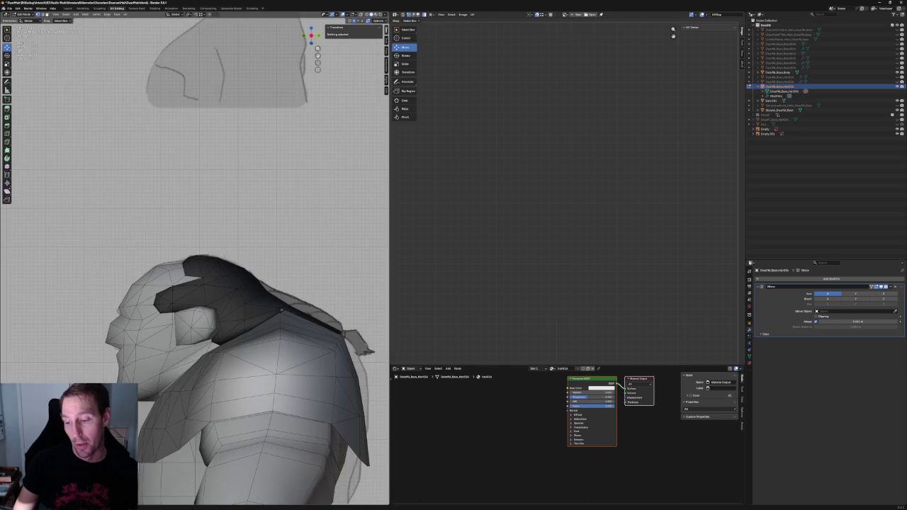
pyautogui.scroll(5, 282, 311)
pyautogui.click(180, 280)
pyautogui.scroll(-3, 180, 280)
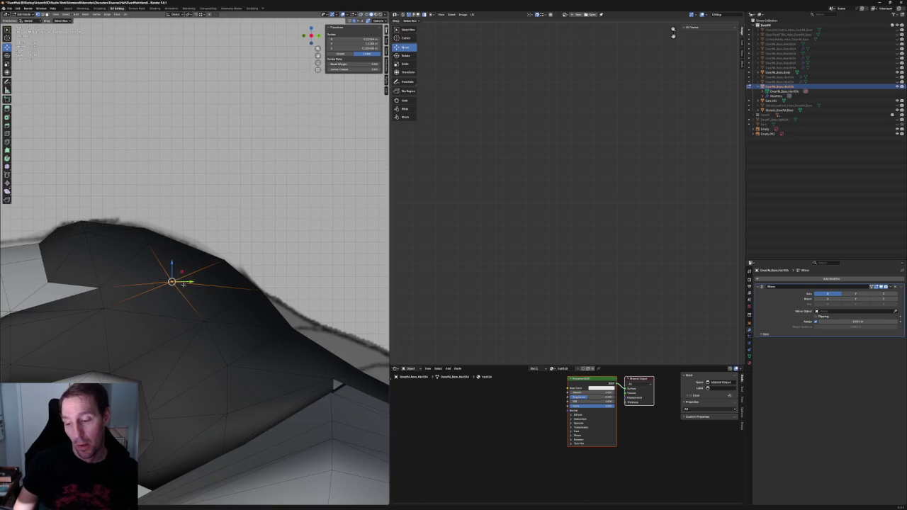
pyautogui.scroll(-3, 185, 284)
# Slide the back-of-head edge vertex sideways along X from the top view
pyautogui.moveTo(184, 283); pyautogui.dragTo(191, 282, button='middle')
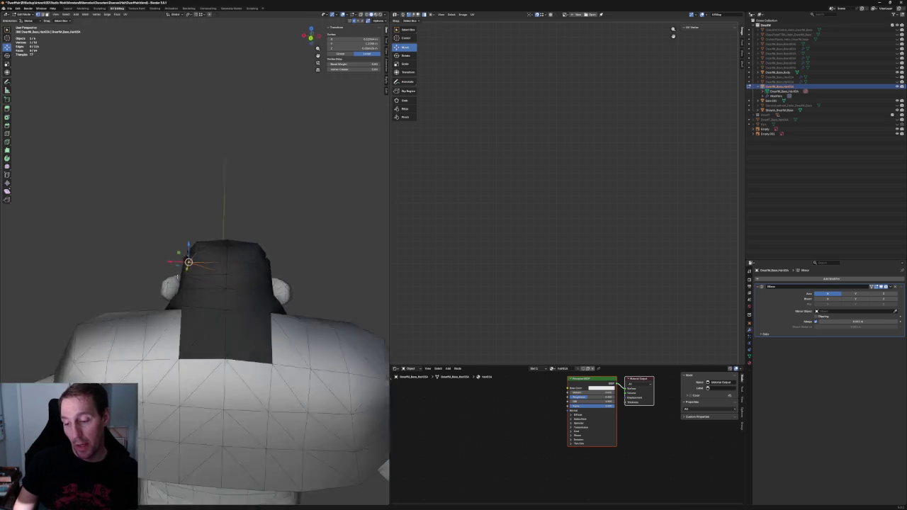
pyautogui.press('KP_7')
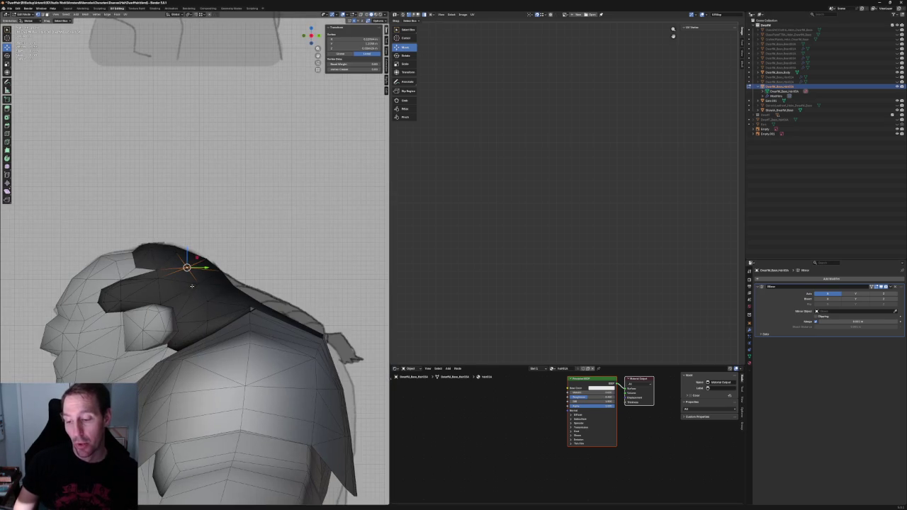
pyautogui.moveTo(213, 299); pyautogui.dragTo(163, 290, button='middle')
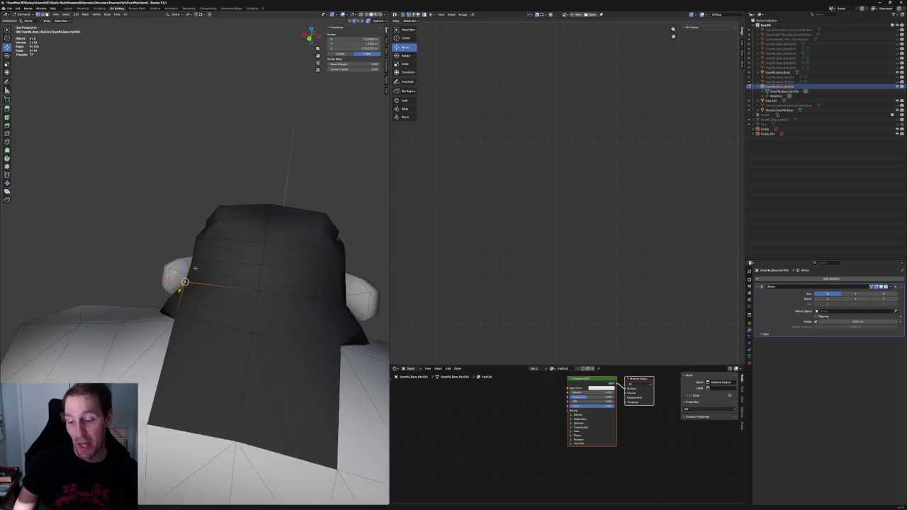
pyautogui.press('g')
pyautogui.press('x')
pyautogui.click(163, 287)
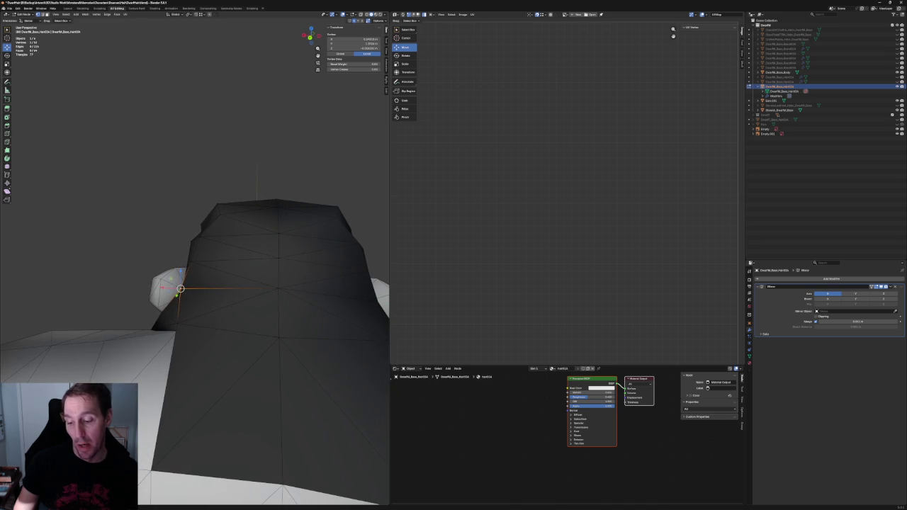
pyautogui.press('g')
pyautogui.press('x')
pyautogui.click(162, 315)
# Slide a temple-side hair edge vertex along X in front view, then deselect it
pyautogui.moveTo(117, 264)
pyautogui.mouseDown(button='middle')
pyautogui.moveTo(214, 324)
pyautogui.moveTo(205, 248)
pyautogui.mouseUp(button='middle')
pyautogui.scroll(-5, 213, 323)
pyautogui.click(204, 248)
pyautogui.press('KP_1')
pyautogui.hotkey('alt', 'z')
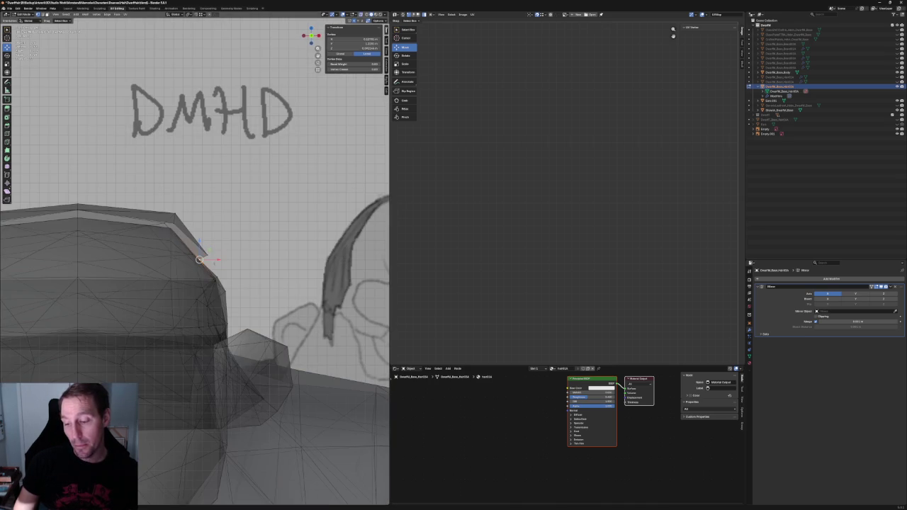
pyautogui.press('g')
pyautogui.press('x')
pyautogui.hotkey('alt', 'z')
pyautogui.scroll(-2, 214, 246)
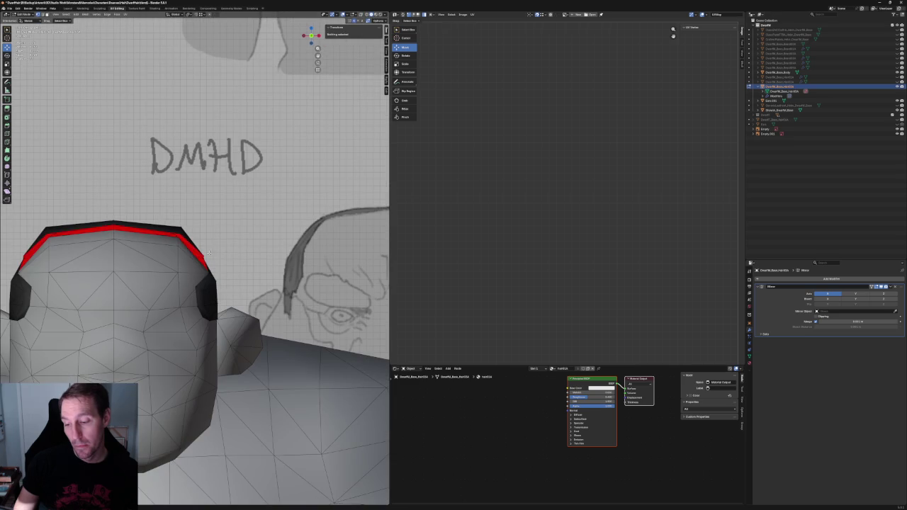
pyautogui.click(214, 246)
pyautogui.click(231, 240)
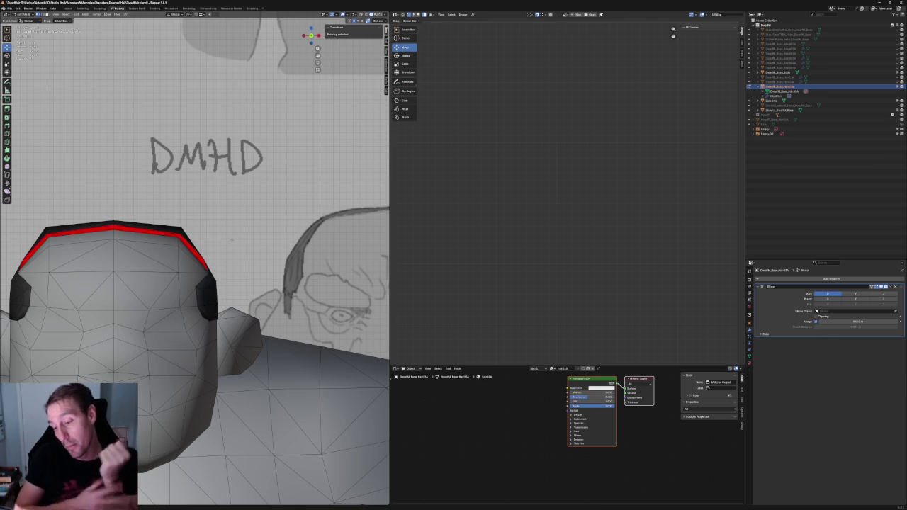
# Move a hair-cap vertex to a new position, checking it from a side view
pyautogui.scroll(-1, 234, 241)
pyautogui.scroll(-4, 237, 241)
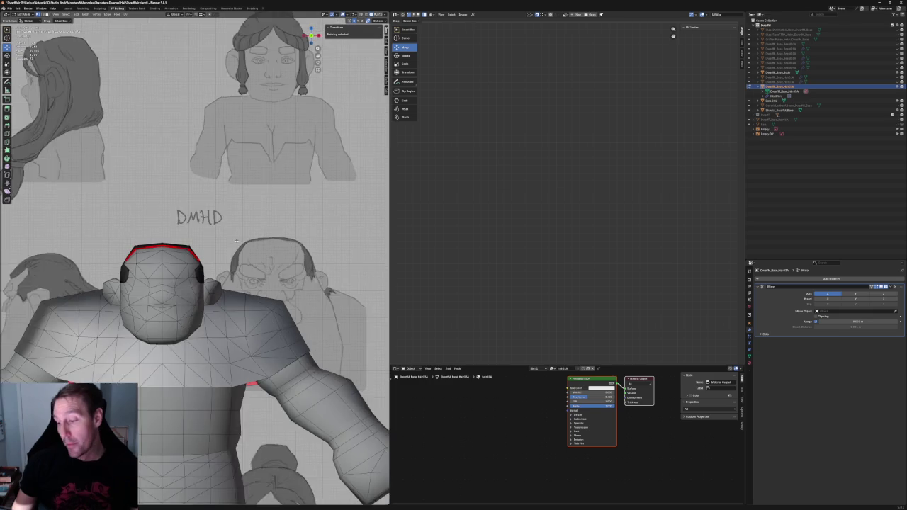
pyautogui.scroll(2, 236, 241)
pyautogui.scroll(3, 243, 246)
pyautogui.scroll(3, 243, 246)
pyautogui.scroll(-5, 243, 246)
pyautogui.moveTo(243, 246); pyautogui.dragTo(276, 234, button='middle')
pyautogui.moveTo(213, 255); pyautogui.dragTo(207, 260, button='middle')
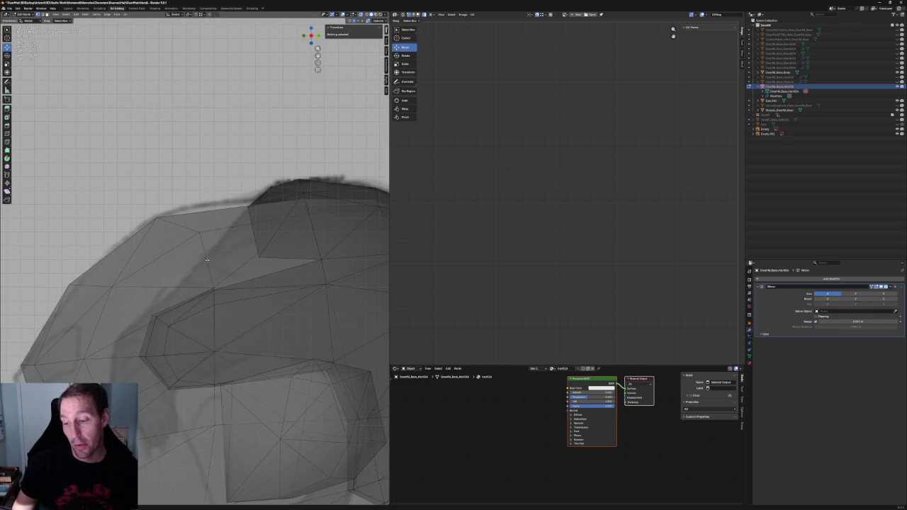
pyautogui.click(259, 257)
pyautogui.press('g')
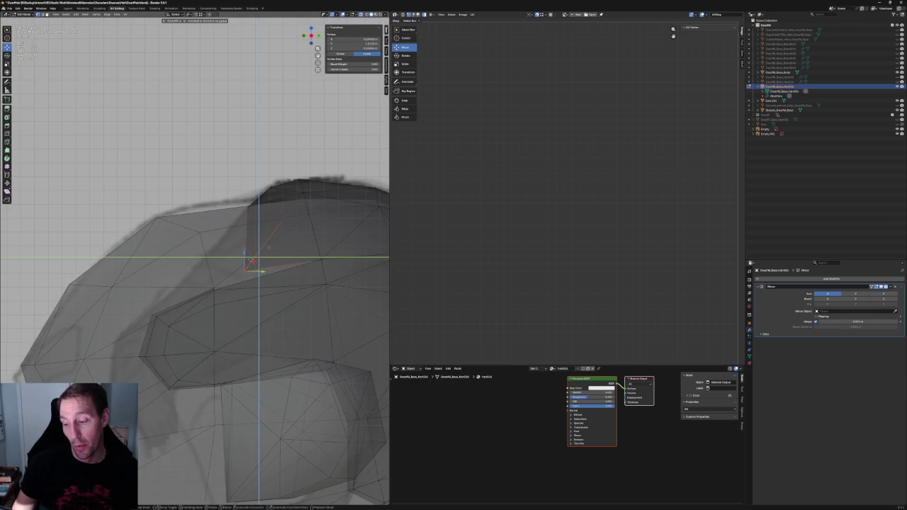
pyautogui.moveTo(227, 273); pyautogui.dragTo(172, 268, button='middle')
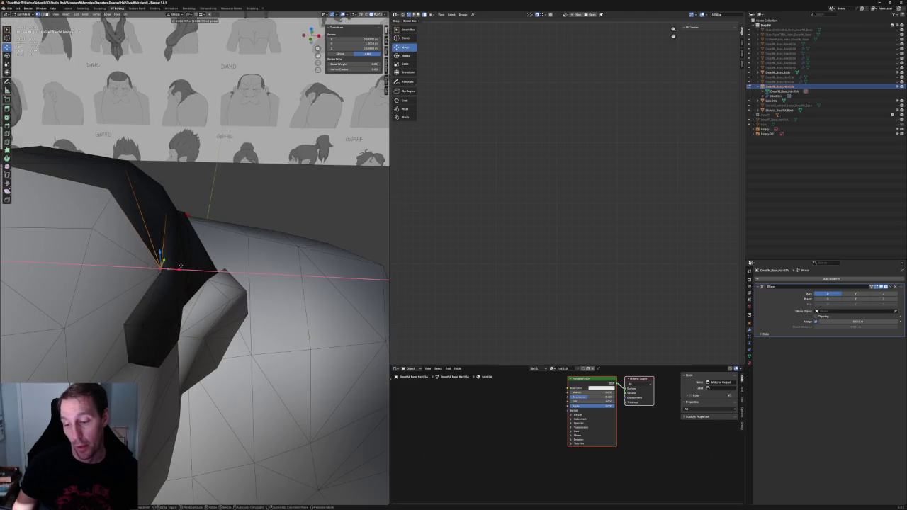
pyautogui.click(172, 268)
# Select the sideburn corner vertex with opaque shading
pyautogui.moveTo(172, 268); pyautogui.dragTo(200, 278, button='middle')
pyautogui.scroll(3, 201, 290)
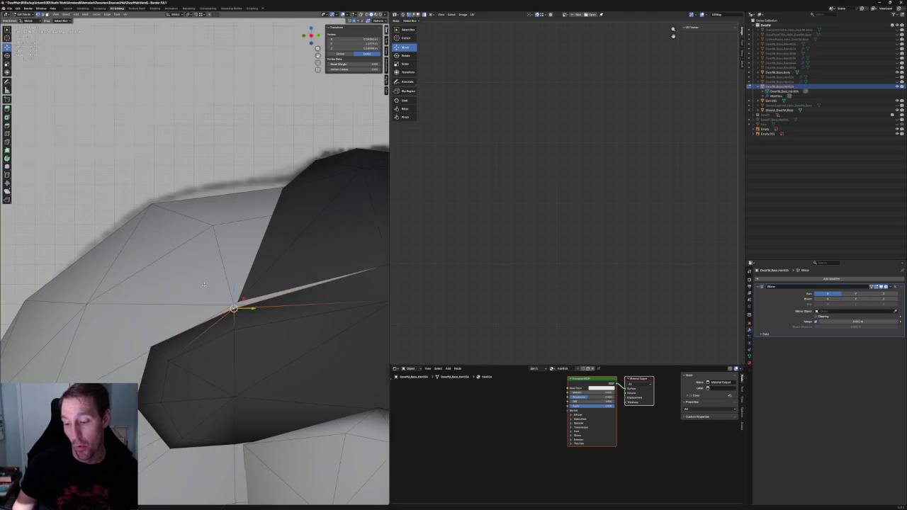
pyautogui.scroll(4, 142, 319)
pyautogui.moveTo(159, 325); pyautogui.dragTo(90, 303)
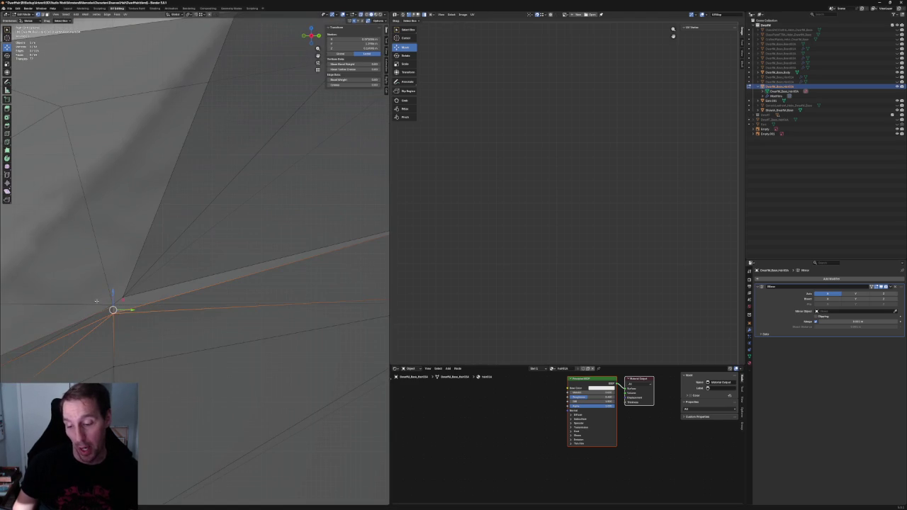
pyautogui.moveTo(156, 304); pyautogui.dragTo(177, 274, button='middle')
pyautogui.hotkey('alt', 'z')
pyautogui.hotkey('alt', 'a')
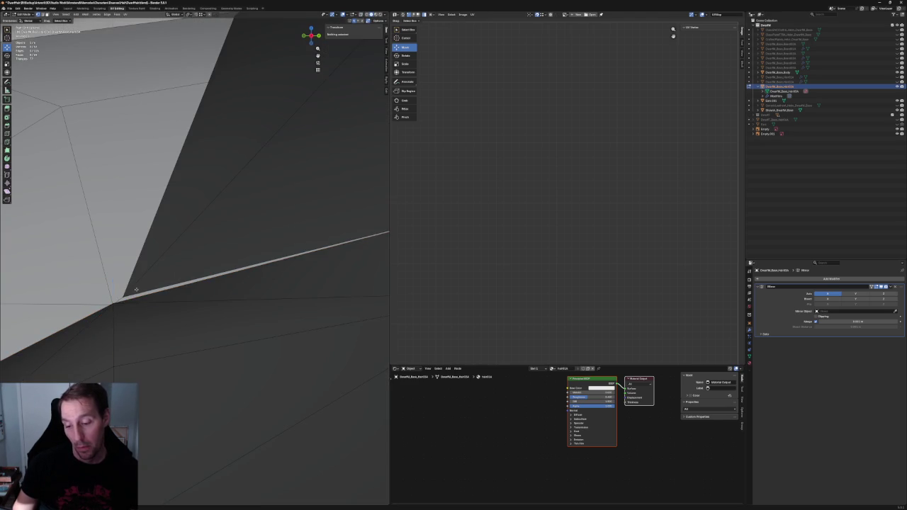
pyautogui.click(126, 298)
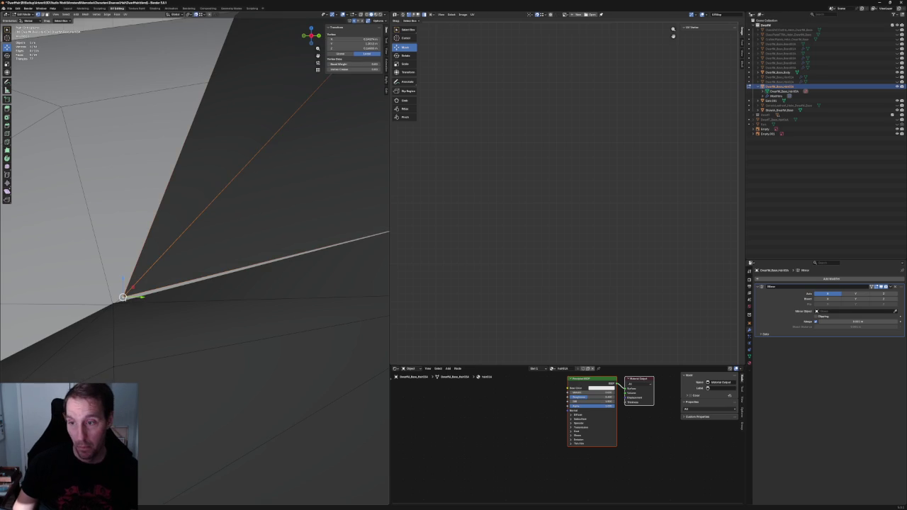
# In X-ray, raise both overlapping sideburn corner vertices vertically along Z
pyautogui.scroll(-3, 125, 298)
pyautogui.moveTo(125, 297)
pyautogui.mouseDown(button='middle')
pyautogui.moveTo(289, 222)
pyautogui.moveTo(213, 199)
pyautogui.mouseUp(button='middle')
pyautogui.scroll(-2, 289, 221)
pyautogui.scroll(-1, 289, 221)
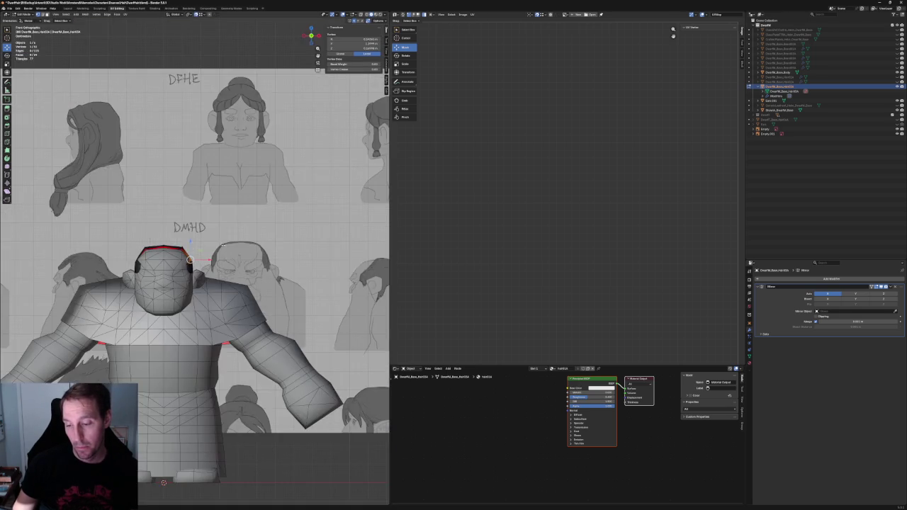
pyautogui.scroll(-2, 212, 199)
pyautogui.moveTo(190, 261); pyautogui.dragTo(190, 291, button='middle')
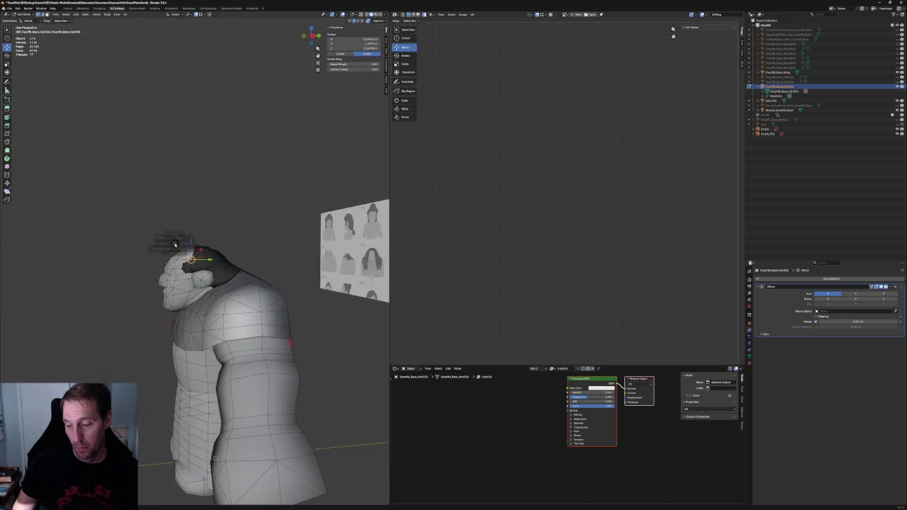
pyautogui.scroll(5, 191, 295)
pyautogui.hotkey('alt', 'z')
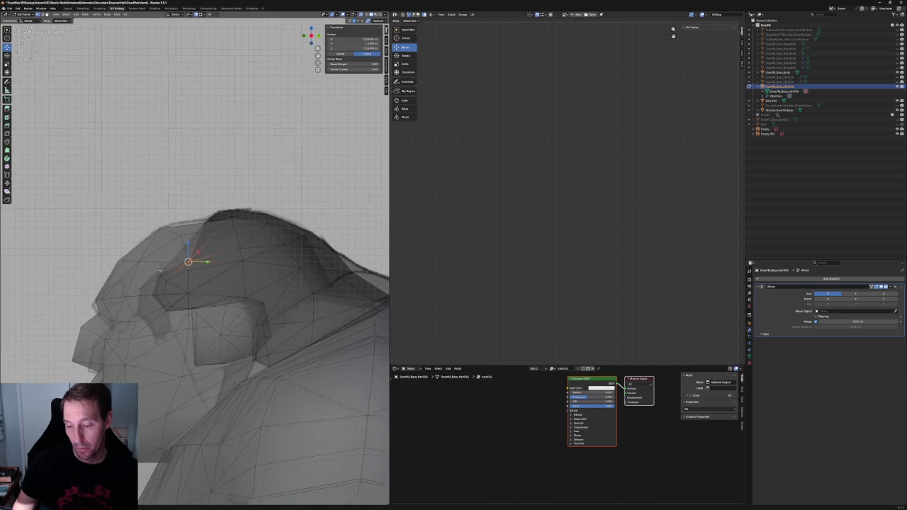
pyautogui.scroll(4, 165, 288)
pyautogui.scroll(-4, 167, 265)
pyautogui.scroll(4, 194, 261)
pyautogui.moveTo(209, 225); pyautogui.dragTo(248, 254)
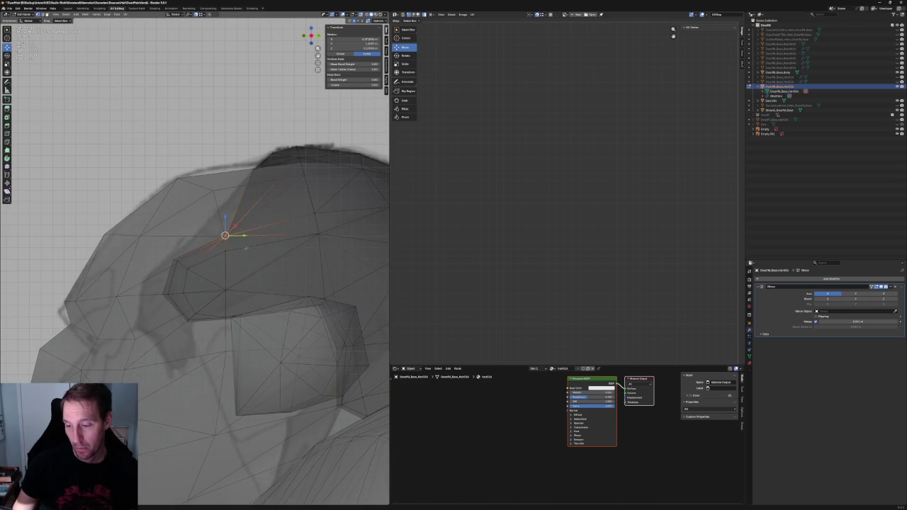
pyautogui.press('g')
pyautogui.press('z')
pyautogui.click(225, 218)
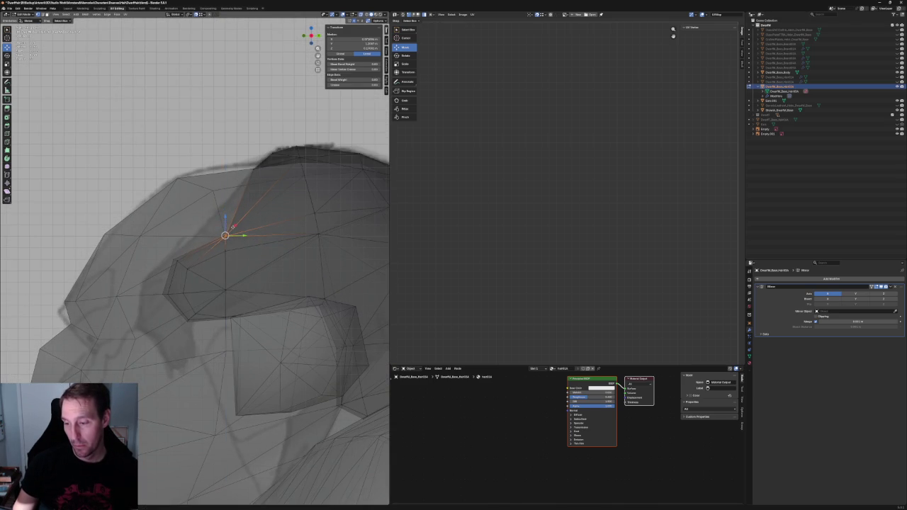
# Line up several sideburn edge vertices vertically with two Z-axis moves
pyautogui.scroll(-3, 213, 270)
pyautogui.moveTo(213, 269); pyautogui.dragTo(198, 269, button='middle')
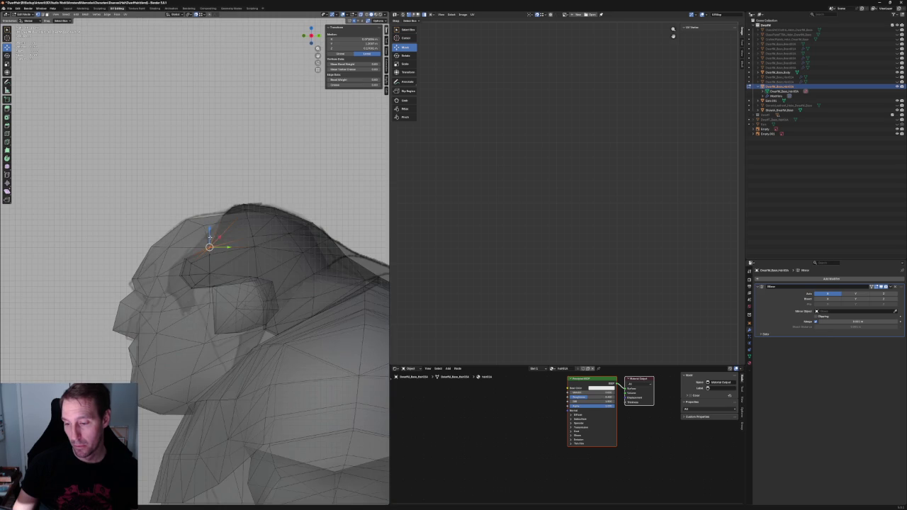
pyautogui.click(209, 246)
pyautogui.moveTo(218, 250); pyautogui.dragTo(218, 249)
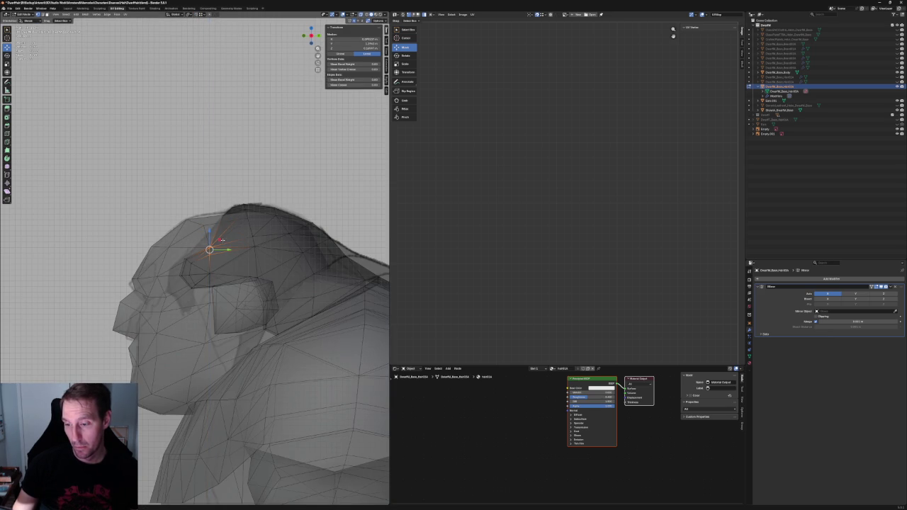
pyautogui.press('g')
pyautogui.press('z')
pyautogui.click(210, 228)
pyautogui.hotkey('alt', 'z')
pyautogui.press('g')
pyautogui.press('z')
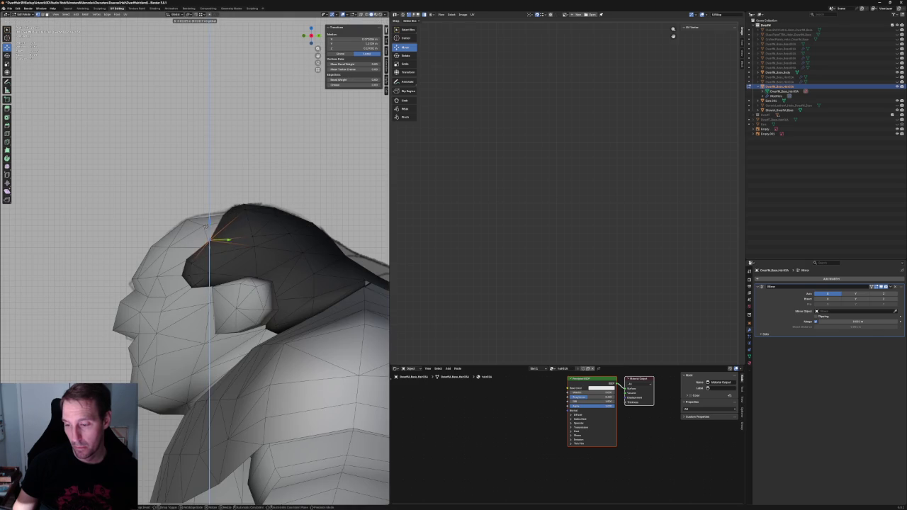
pyautogui.click(208, 228)
# Deselect, zoom in and turn X-ray back on to review the hairline
pyautogui.moveTo(208, 228)
pyautogui.mouseDown(button='middle')
pyautogui.moveTo(299, 239)
pyautogui.moveTo(193, 272)
pyautogui.mouseUp(button='middle')
pyautogui.click(298, 239)
pyautogui.scroll(3, 298, 239)
pyautogui.scroll(2, 193, 272)
pyautogui.hotkey('alt', 'z')
pyautogui.scroll(2, 184, 311)
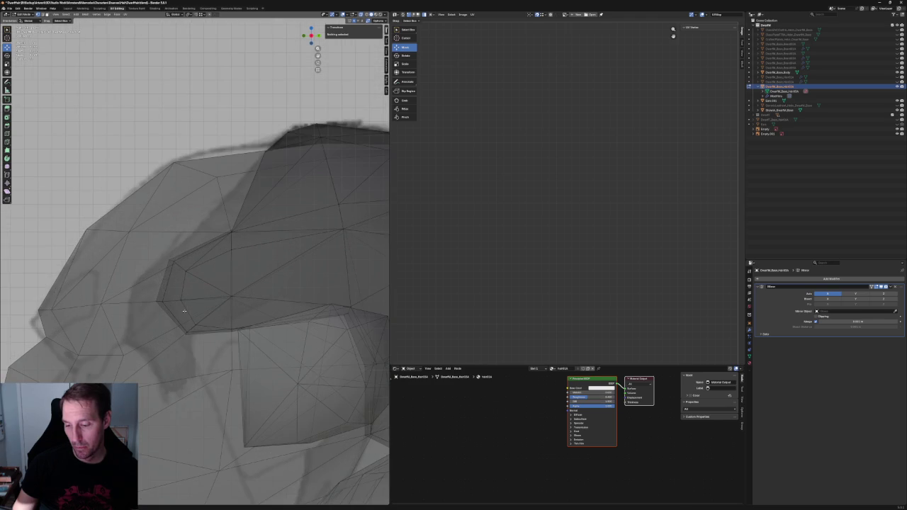
# Move the sideburn's front corner vertex with a Shift+X plane-locked move, checking it in X-ray
pyautogui.hotkey('alt', 'z')
pyautogui.hotkey('alt', 'z')
pyautogui.scroll(-2, 185, 310)
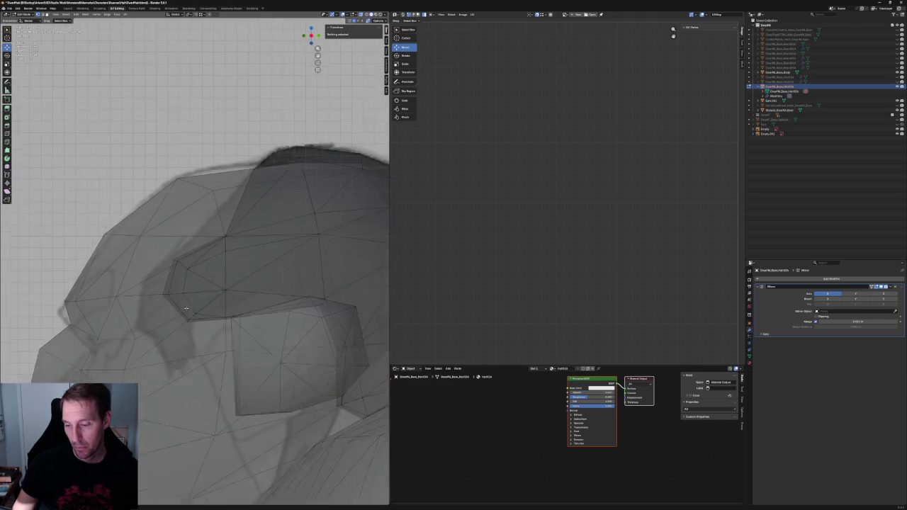
pyautogui.scroll(-3, 193, 285)
pyautogui.scroll(3, 193, 285)
pyautogui.hotkey('alt', 'z')
pyautogui.hotkey('alt', 'z')
pyautogui.click(184, 272)
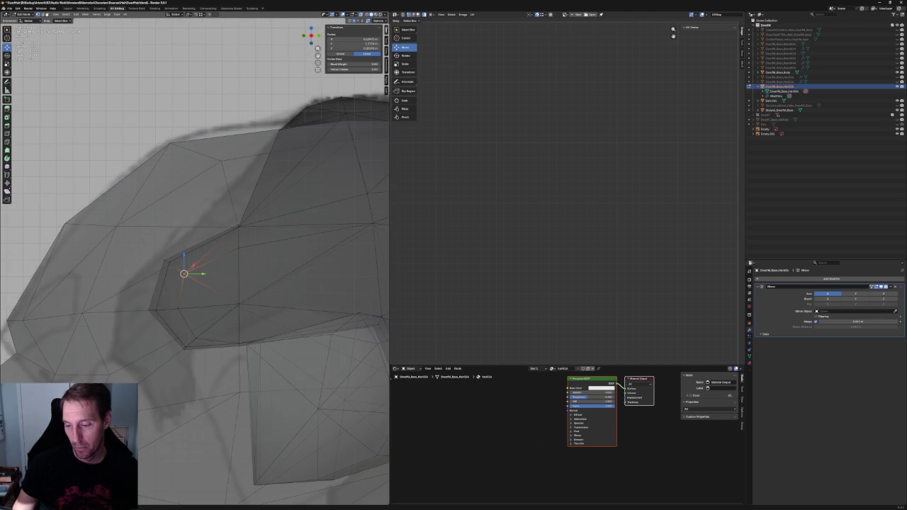
pyautogui.press('g')
pyautogui.hotkey('shift', 'x')
pyautogui.click(191, 260)
pyautogui.hotkey('alt', 'z')
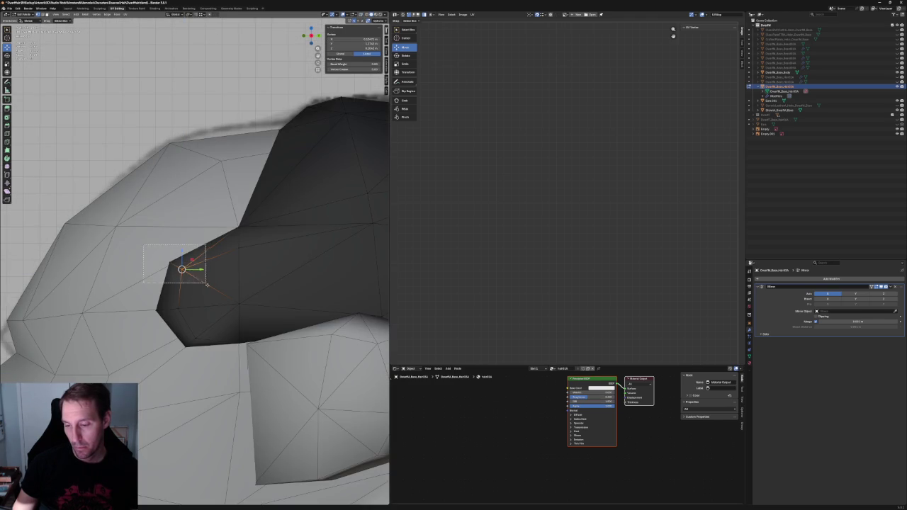
pyautogui.hotkey('alt', 'z')
# Reposition the sideburn corner vertices and another sideburn-edge vertex with Shift+X constrained moves
pyautogui.moveTo(139, 243); pyautogui.dragTo(190, 271)
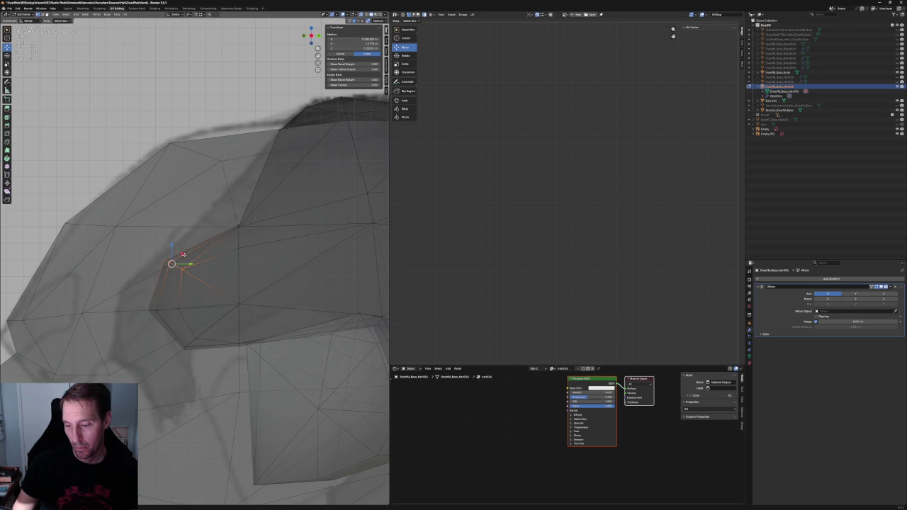
pyautogui.press('g')
pyautogui.hotkey('shift', 'x')
pyautogui.click(181, 278)
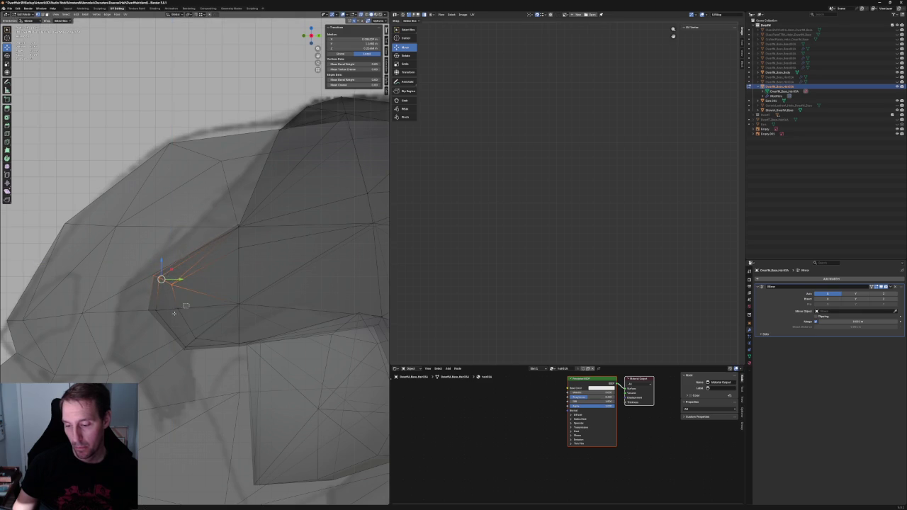
pyautogui.click(174, 307)
pyautogui.press('g')
pyautogui.hotkey('shift', 'x')
pyautogui.click(189, 308)
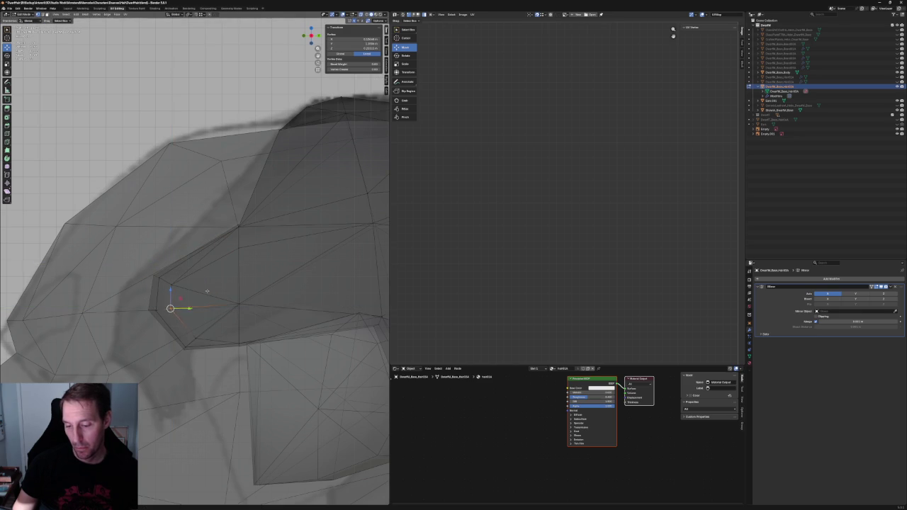
# Orbit to a close-up of the head and inspect a vertex near the sideburn in X-ray
pyautogui.hotkey('alt', 'z')
pyautogui.scroll(-3, 194, 303)
pyautogui.scroll(-3, 199, 297)
pyautogui.moveTo(199, 298)
pyautogui.mouseDown(button='middle')
pyautogui.moveTo(244, 289)
pyautogui.moveTo(243, 337)
pyautogui.moveTo(263, 328)
pyautogui.moveTo(216, 350)
pyautogui.moveTo(213, 298)
pyautogui.moveTo(220, 304)
pyautogui.moveTo(170, 334)
pyautogui.mouseUp(button='middle')
pyautogui.click(243, 340)
pyautogui.hotkey('alt', 'z')
pyautogui.hotkey('alt', 'z')
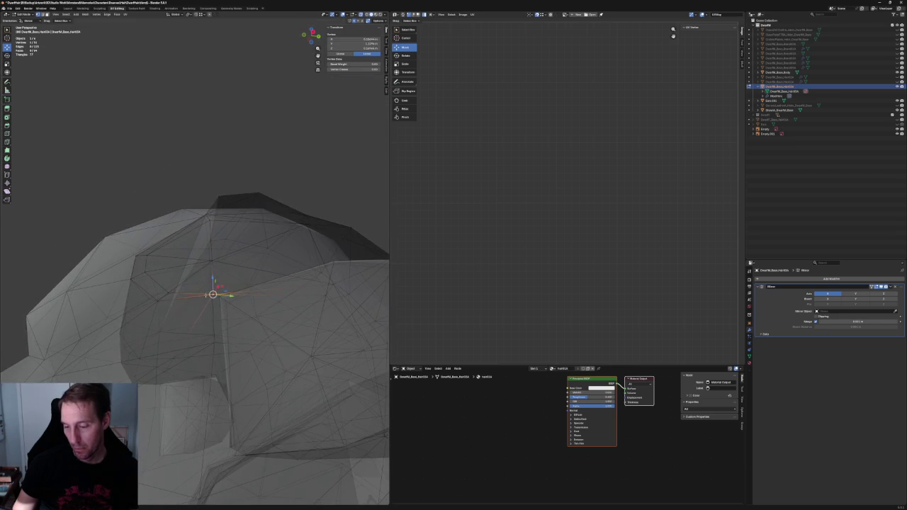
pyautogui.hotkey('alt', 'a')
# Delete the stray face at the sideburn
pyautogui.click(169, 333)
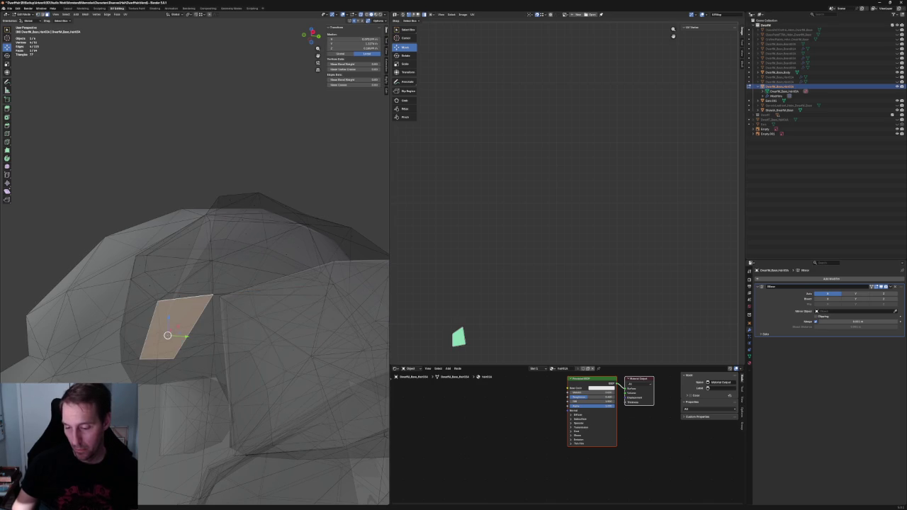
pyautogui.press('x')
pyautogui.press('Escape')
pyautogui.hotkey('alt', 'a')
pyautogui.click(177, 315)
pyautogui.press('x')
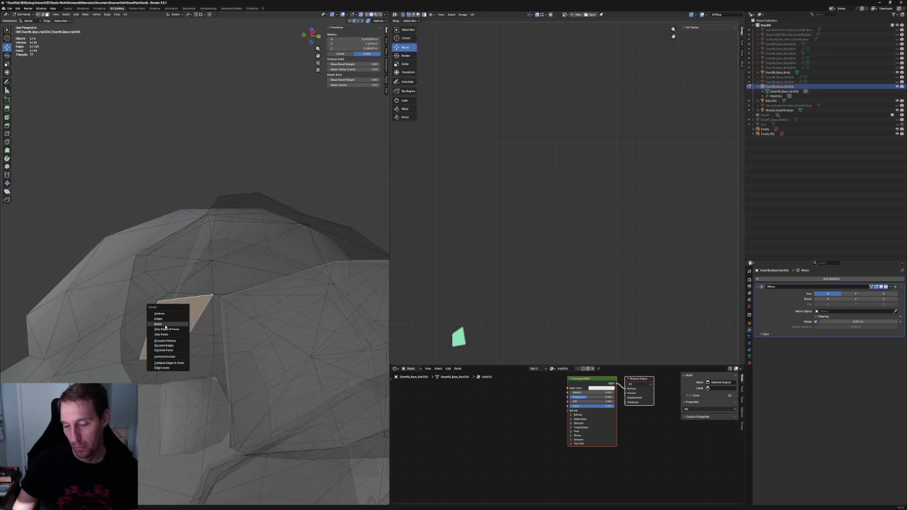
pyautogui.click(176, 316)
# Inspect the thin leftover sliver face from several angles, then undo back to no selection
pyautogui.hotkey('alt', 'z')
pyautogui.scroll(2, 182, 321)
pyautogui.click(182, 320)
pyautogui.moveTo(182, 320); pyautogui.dragTo(186, 310, button='middle')
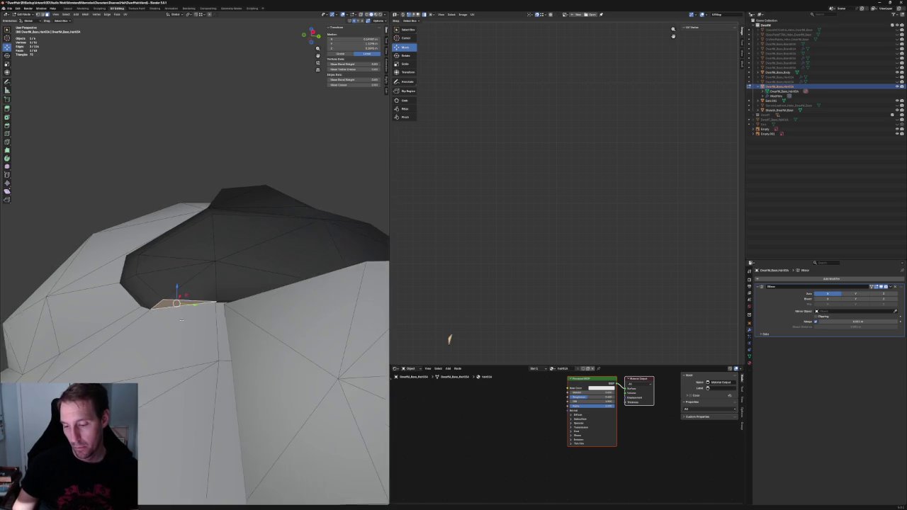
pyautogui.hotkey('alt', 'z')
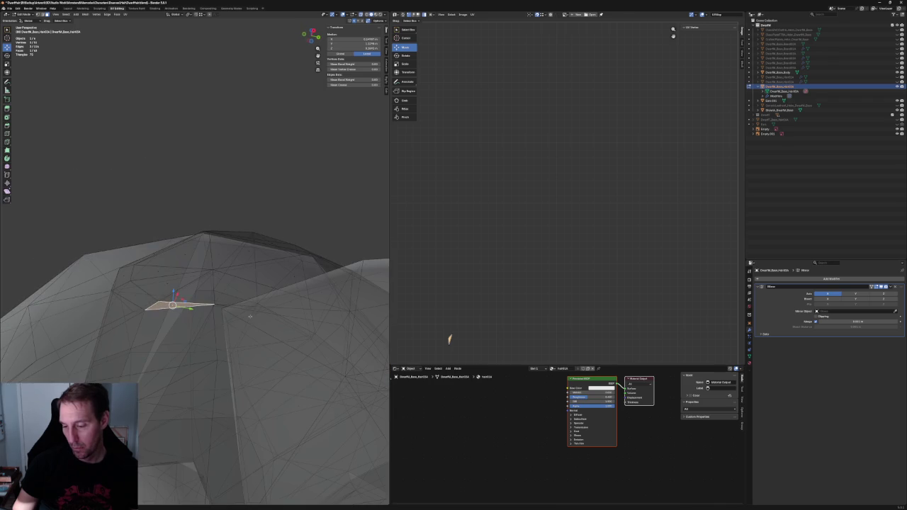
pyautogui.moveTo(252, 315); pyautogui.dragTo(229, 285, button='middle')
pyautogui.hotkey('alt', 'z')
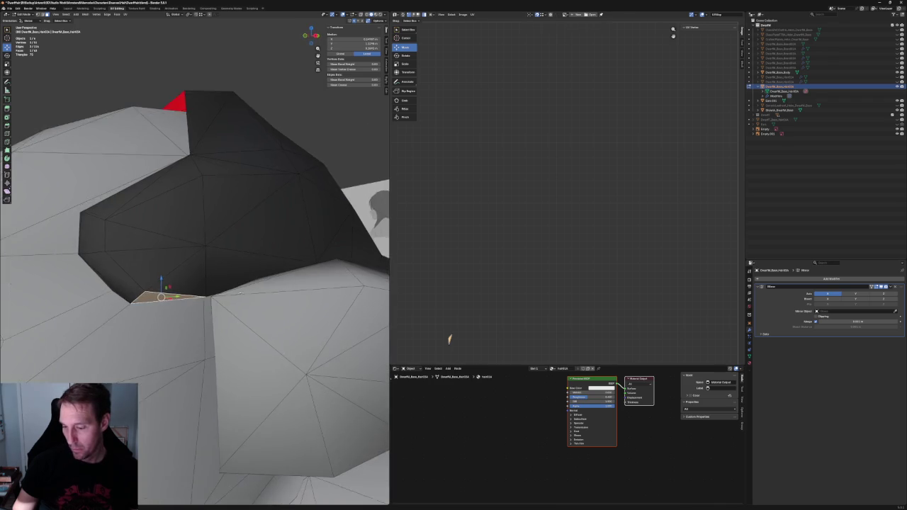
pyautogui.moveTo(229, 285); pyautogui.dragTo(540, 211, button='middle')
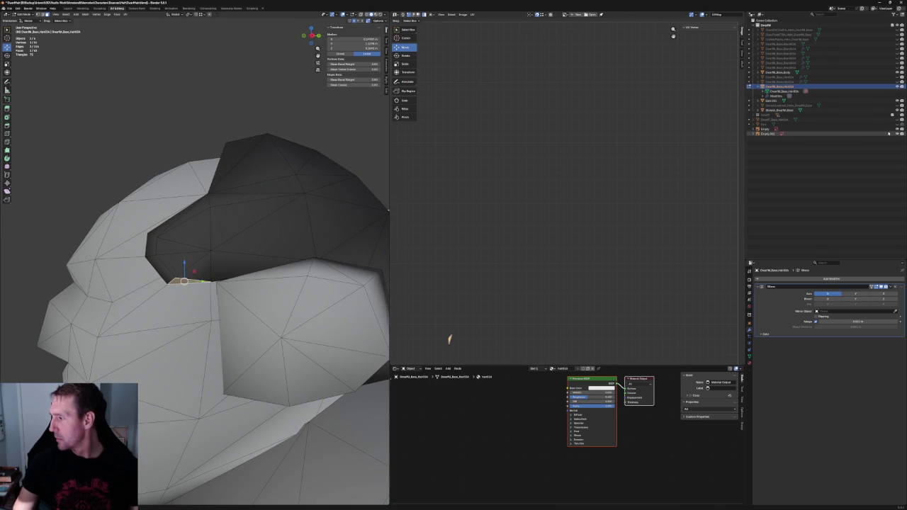
pyautogui.hotkey('ctrl', 'z')
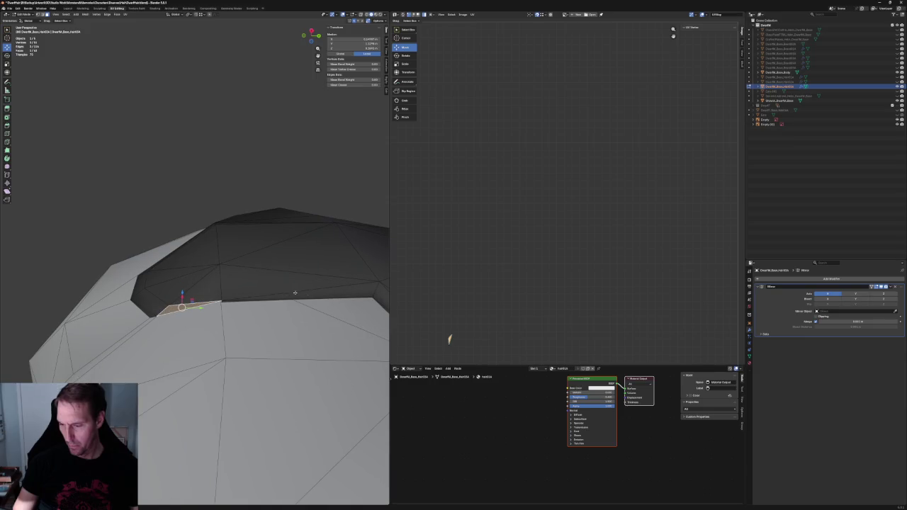
pyautogui.hotkey('ctrl', 'z')
pyautogui.hotkey('ctrl', 'z')
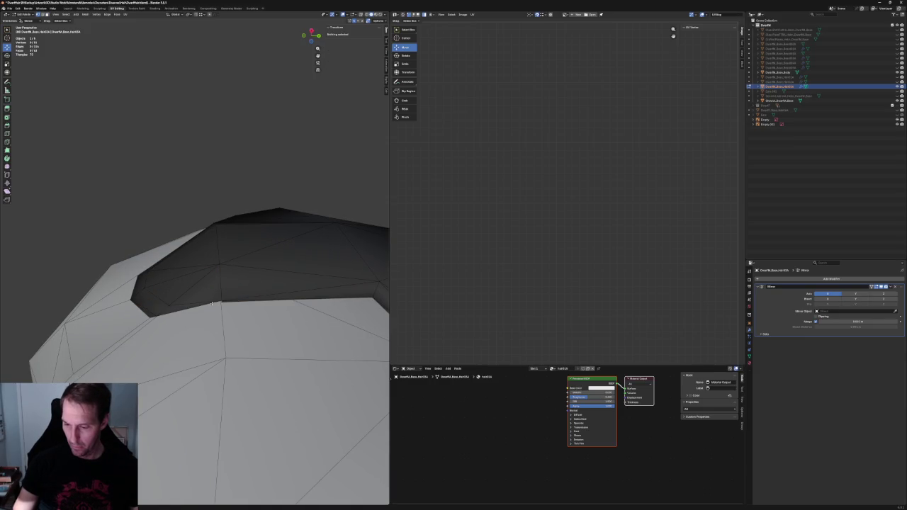
# Select the two neighbouring vertices forming the hair cap's lower edge
pyautogui.click(169, 303)
pyautogui.moveTo(170, 303); pyautogui.dragTo(192, 304, button='middle')
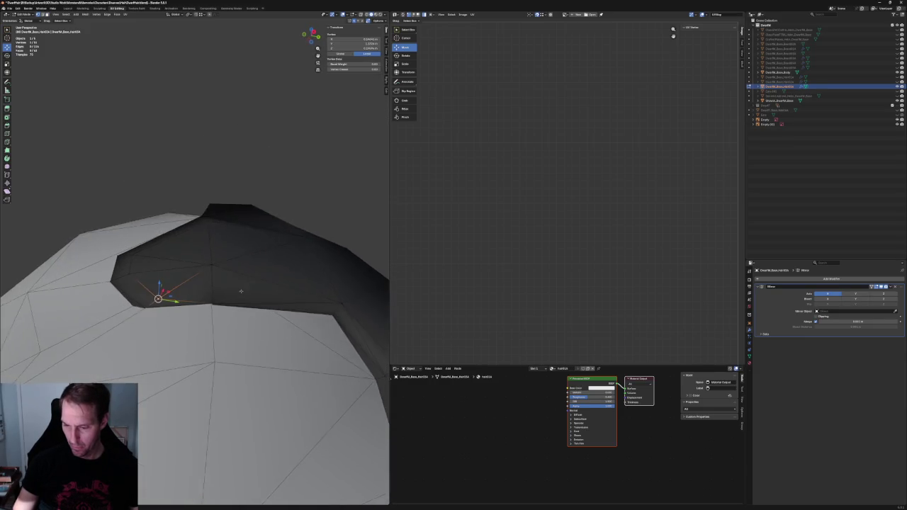
pyautogui.keyDown('shift'); pyautogui.click(204, 296); pyautogui.keyUp('shift')
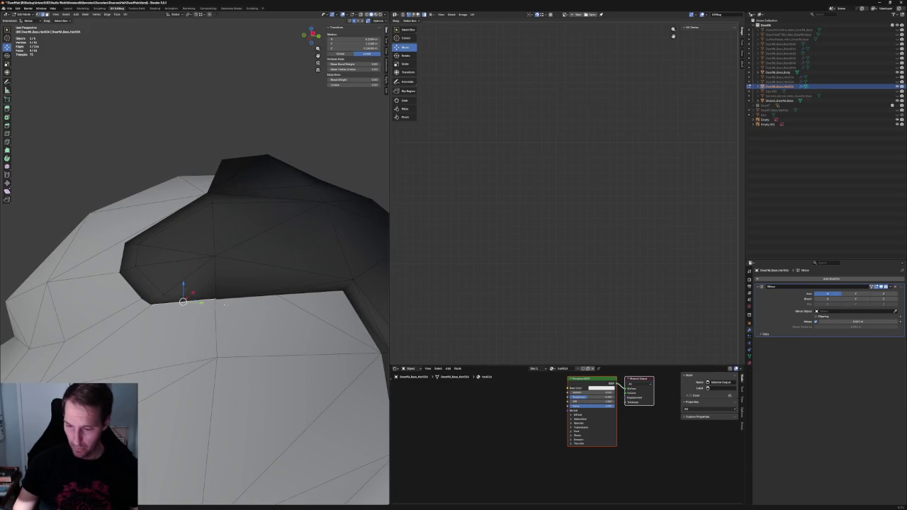
pyautogui.moveTo(213, 301); pyautogui.dragTo(225, 305, button='middle')
# Extrude the selected edge downward into a new sideburn face
pyautogui.press('e')
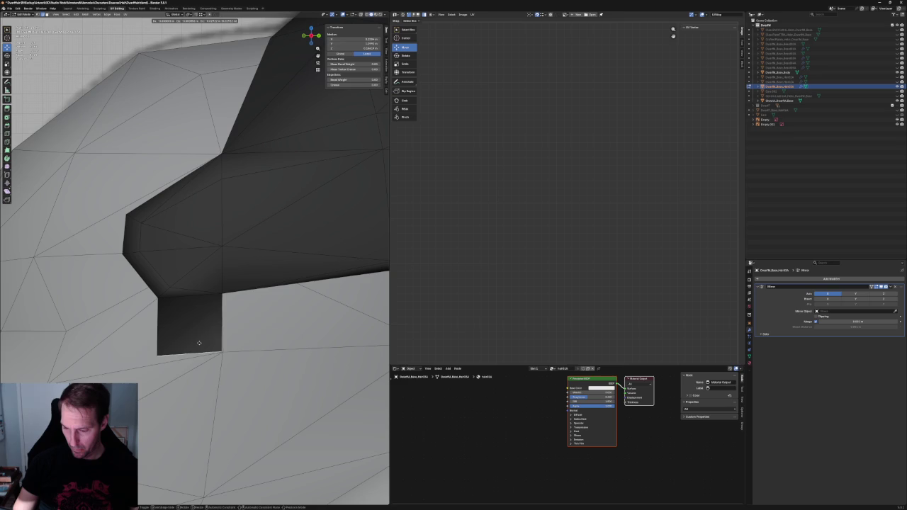
pyautogui.click(200, 343)
pyautogui.moveTo(200, 343); pyautogui.dragTo(195, 337, button='middle')
pyautogui.scroll(-3, 195, 335)
pyautogui.scroll(5, 195, 338)
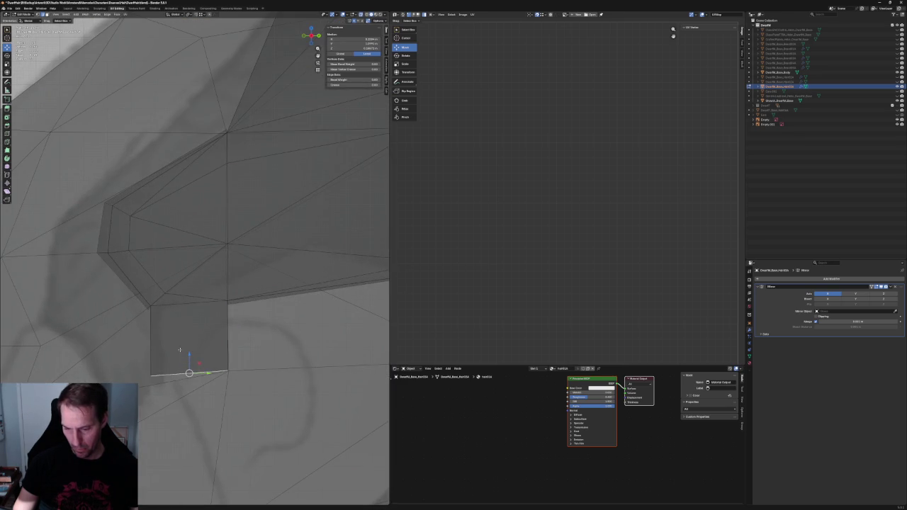
# Move the sideburn's bottom corner vertex along Z to even its lower edge
pyautogui.hotkey('alt', 'z')
pyautogui.click(151, 372)
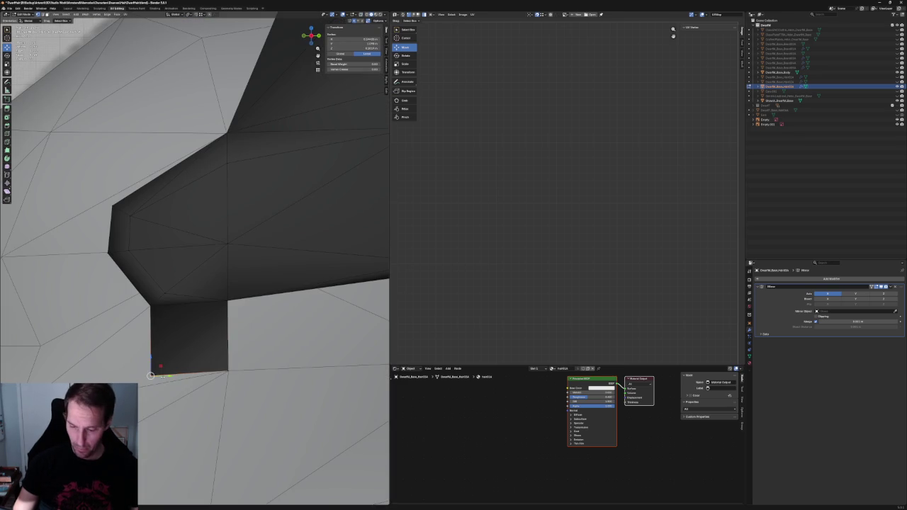
pyautogui.press('g')
pyautogui.press('z')
pyautogui.click(151, 370)
# Check the sideburn from another angle, then switch to Right Orthographic view
pyautogui.moveTo(151, 370)
pyautogui.mouseDown(button='middle')
pyautogui.moveTo(174, 345)
pyautogui.moveTo(221, 382)
pyautogui.mouseUp(button='middle')
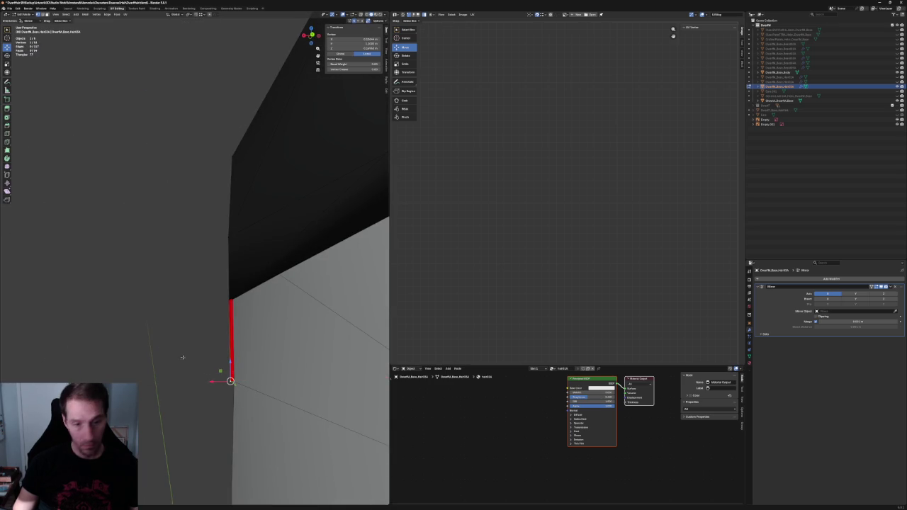
pyautogui.moveTo(220, 382); pyautogui.dragTo(169, 363, button='middle')
pyautogui.press('KP_3')
pyautogui.scroll(-2, 168, 363)
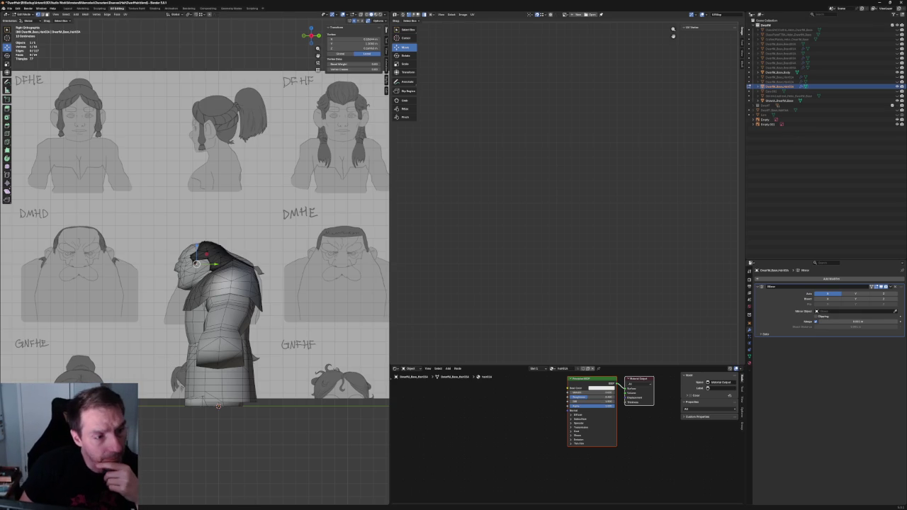
# Save the Blender file with Ctrl+S
pyautogui.hotkey('ctrl', 's')
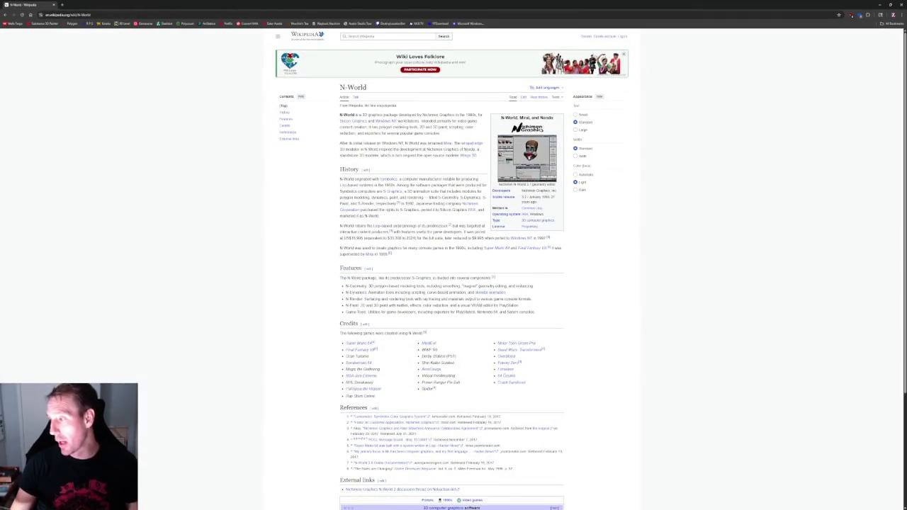
# View the N-World 3.1 Geometry Module screenshot full-screen with the page zoomed, then return to the article
pyautogui.click(528, 160)
pyautogui.hotkey('ctrl', '+')
pyautogui.hotkey('ctrl', '+')
pyautogui.hotkey('ctrl', '+')
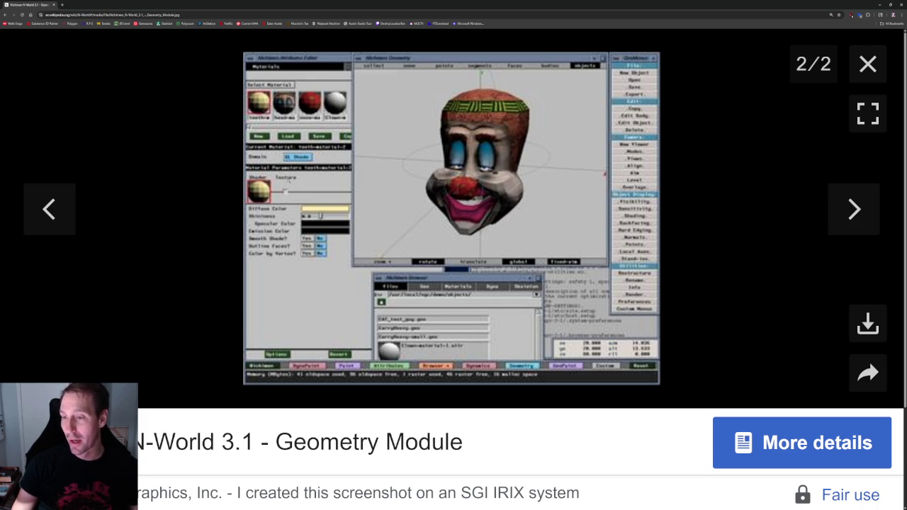
pyautogui.keyDown('ctrl'); pyautogui.scroll(-5, 289, 183); pyautogui.keyUp('ctrl')
pyautogui.keyDown('ctrl'); pyautogui.scroll(2, 201, 89); pyautogui.keyUp('ctrl')
pyautogui.click(6, 14)
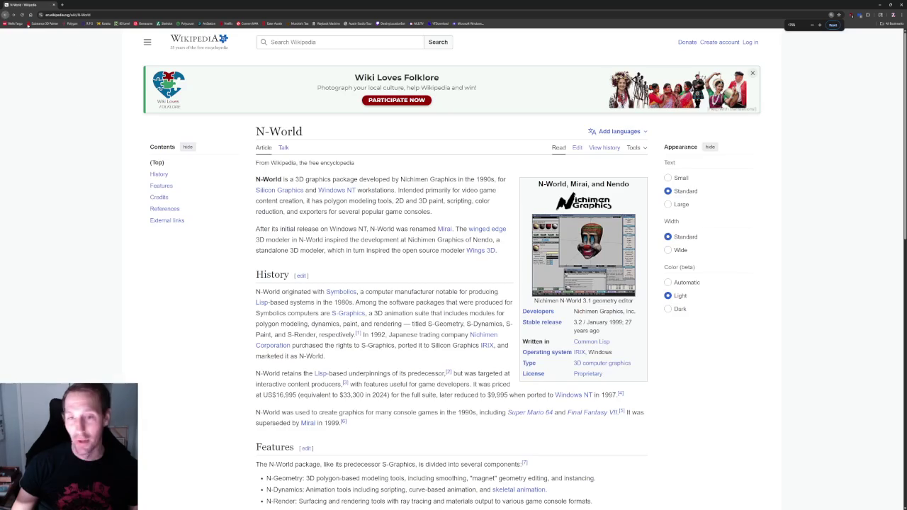
pyautogui.scroll(-3, 363, 218)
# Read through the N-World article's History, Features and Credits, then minimise the browser
pyautogui.keyDown('ctrl'); pyautogui.scroll(-2, 363, 217); pyautogui.keyUp('ctrl')
pyautogui.keyDown('ctrl'); pyautogui.scroll(1, 372, 202); pyautogui.keyUp('ctrl')
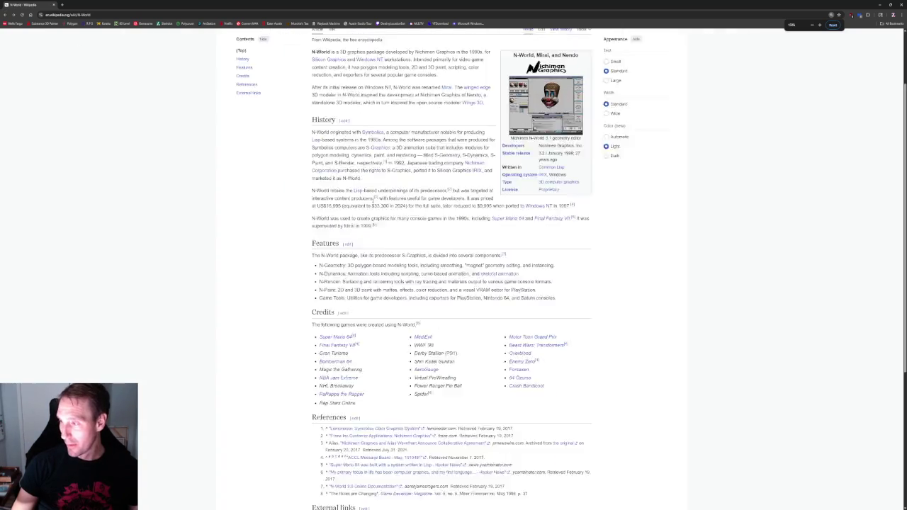
pyautogui.keyDown('ctrl'); pyautogui.scroll(5, 372, 202); pyautogui.keyUp('ctrl')
pyautogui.scroll(-5, 376, 201)
pyautogui.moveTo(249, 128); pyautogui.dragTo(202, 175)
pyautogui.scroll(1, 270, 155)
pyautogui.click(270, 155)
pyautogui.scroll(2, 270, 154)
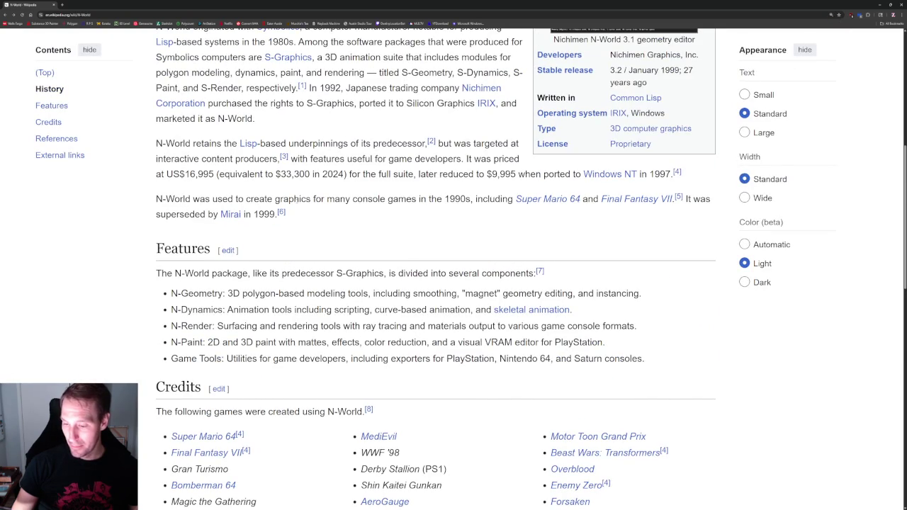
pyautogui.scroll(3, 267, 289)
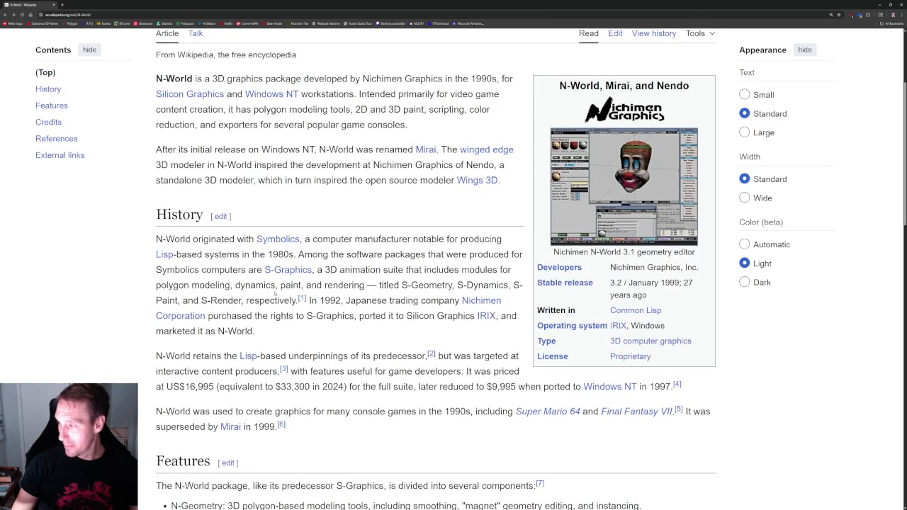
pyautogui.scroll(2, 275, 293)
pyautogui.scroll(-1, 277, 291)
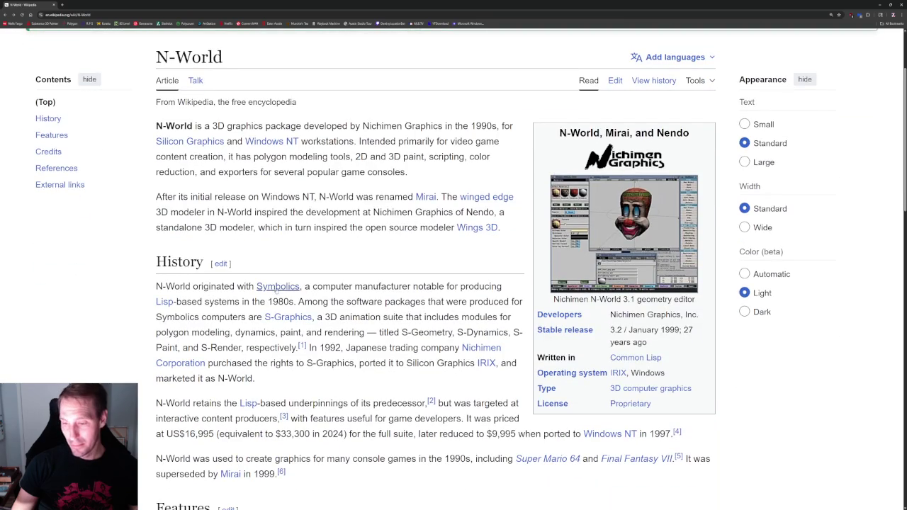
pyautogui.scroll(-1, 392, 346)
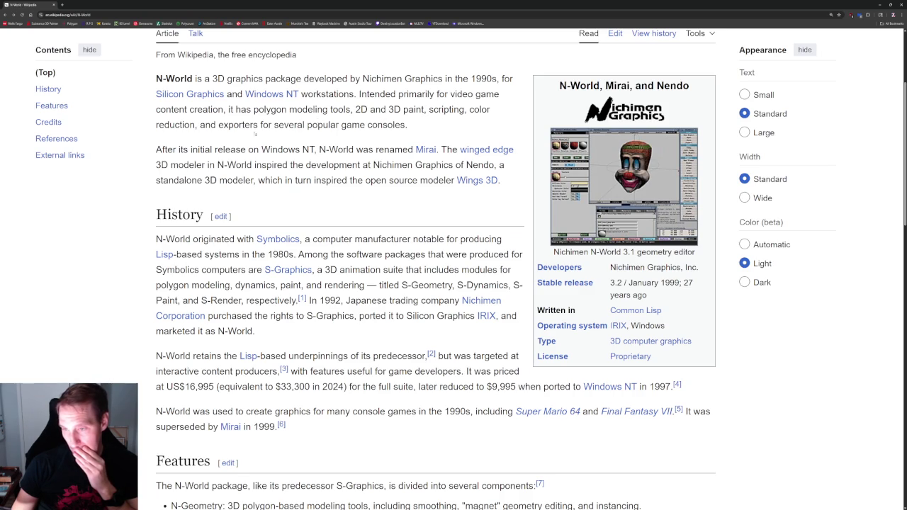
pyautogui.scroll(-1, 212, 213)
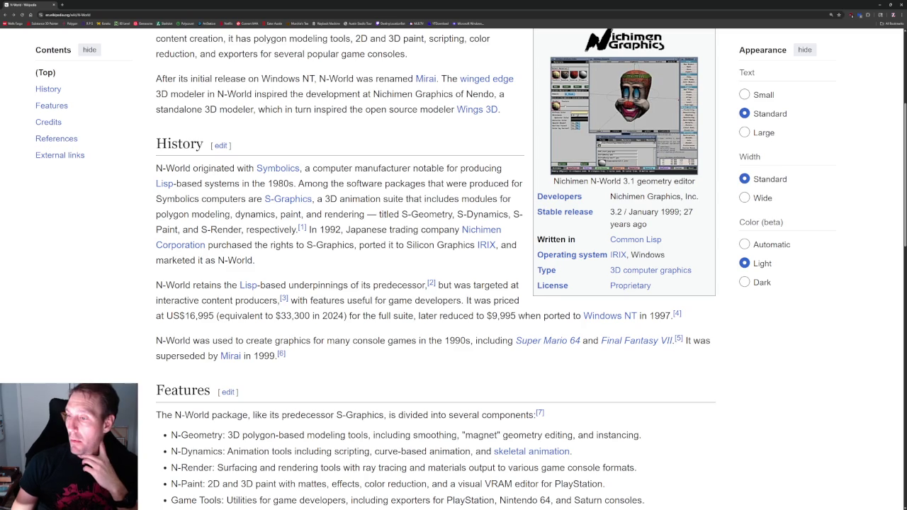
pyautogui.scroll(-3, 399, 171)
pyautogui.scroll(2, 399, 171)
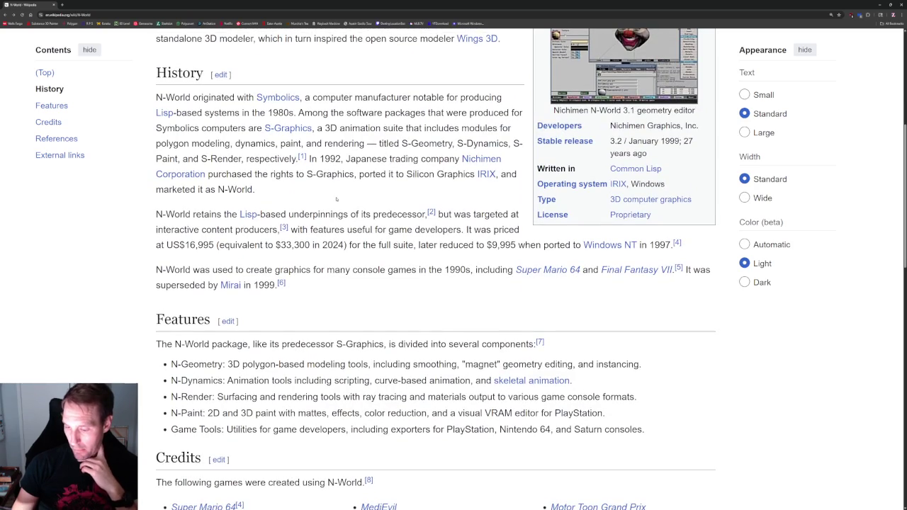
pyautogui.scroll(-1, 337, 199)
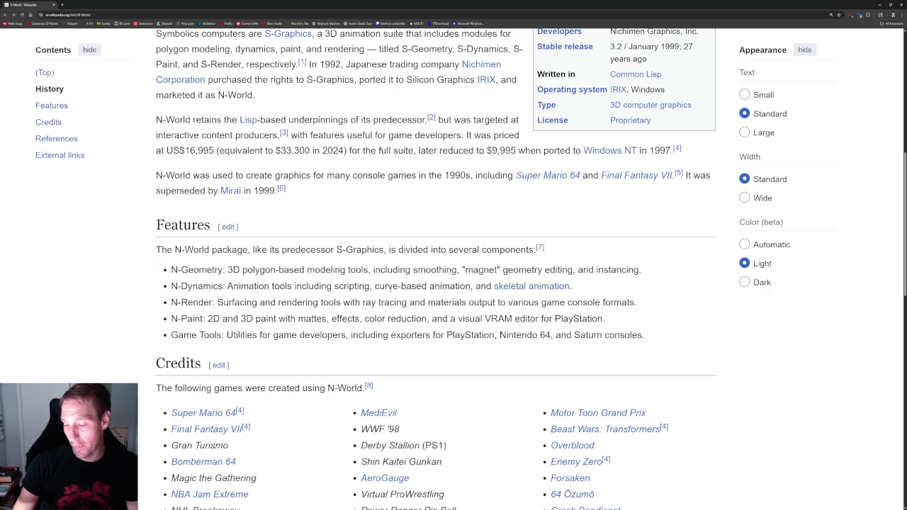
pyautogui.scroll(4, 395, 286)
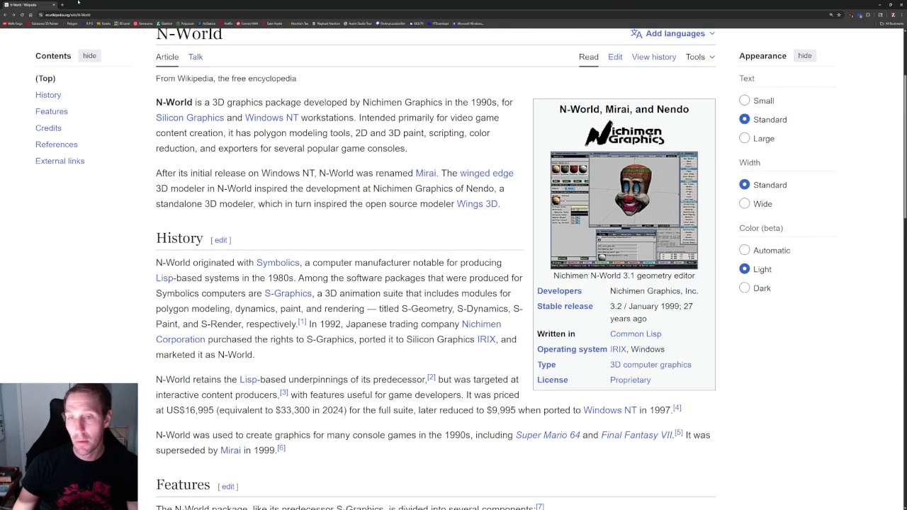
pyautogui.press('super+Down')
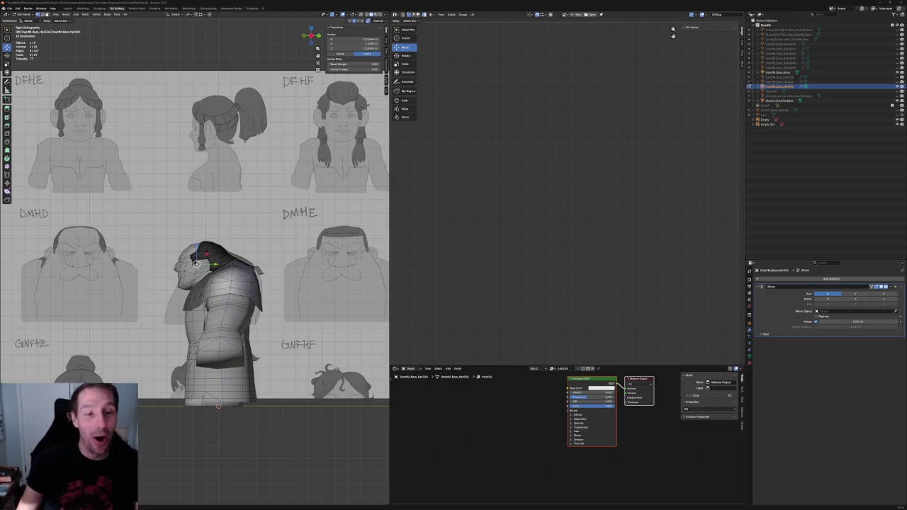
# Raise a hair-cap edge vertex above the sideburn with a Shift+X constrained move
pyautogui.moveTo(213, 234); pyautogui.dragTo(168, 220, button='middle')
pyautogui.scroll(3, 168, 219)
pyautogui.scroll(2, 184, 234)
pyautogui.scroll(3, 198, 248)
pyautogui.scroll(3, 210, 261)
pyautogui.hotkey('alt', 'z')
pyautogui.click(211, 287)
pyautogui.press('g')
pyautogui.hotkey('shift', 'x')
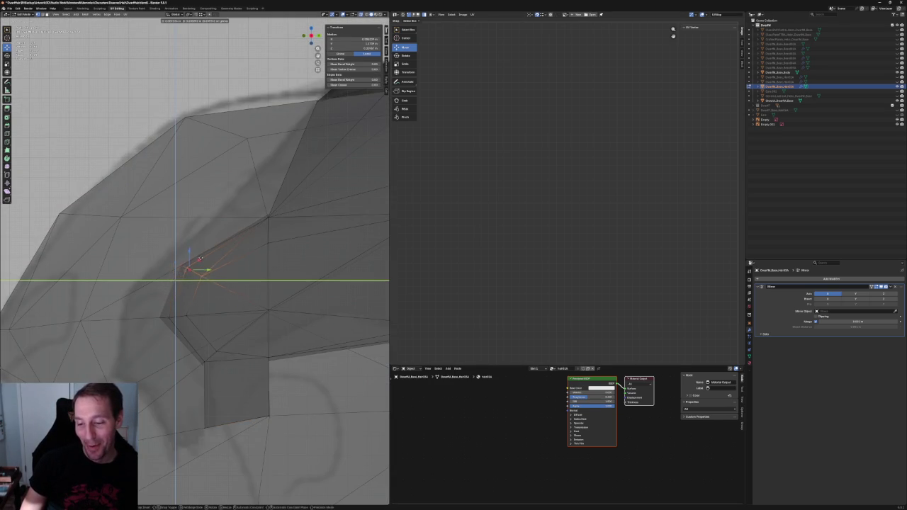
pyautogui.click(212, 253)
# Shift another vertex on the hair cap's edge sideways along X
pyautogui.hotkey('alt', 'z')
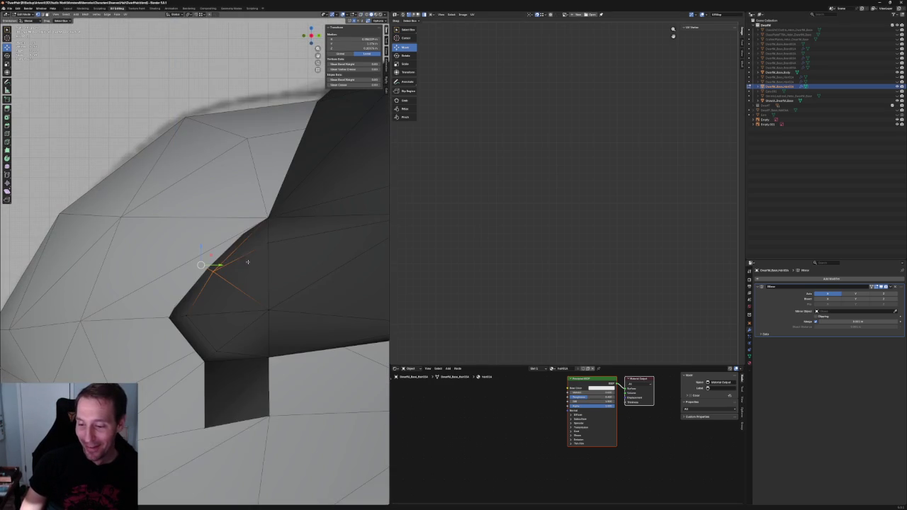
pyautogui.hotkey('alt', 'z')
pyautogui.scroll(3, 141, 262)
pyautogui.scroll(2, 121, 262)
pyautogui.scroll(2, 112, 261)
pyautogui.keyDown('shift'); pyautogui.moveTo(112, 262); pyautogui.dragTo(206, 250, button='middle'); pyautogui.keyUp('shift')
pyautogui.click(172, 262)
pyautogui.press('g')
pyautogui.press('x')
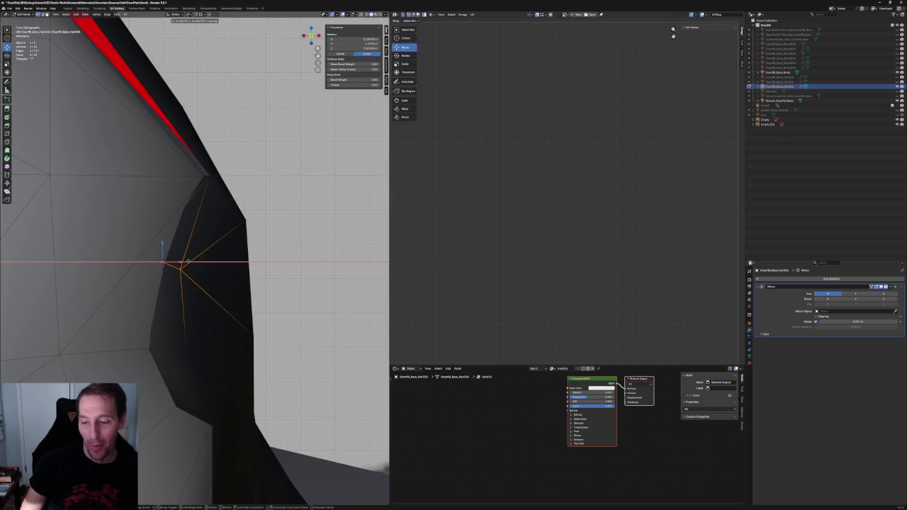
pyautogui.click(202, 260)
# Nudge that vertex along Y and then X, checking it from a side angle
pyautogui.scroll(-3, 200, 260)
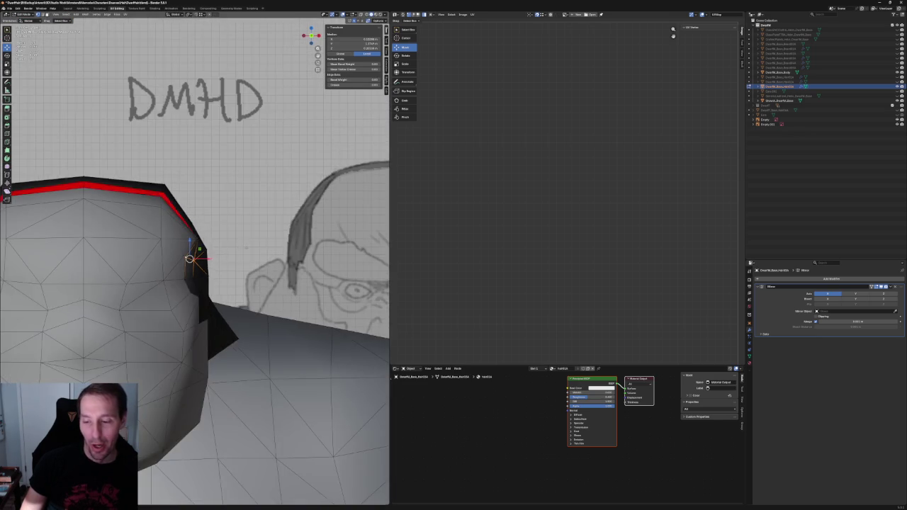
pyautogui.scroll(-3, 199, 259)
pyautogui.hotkey('alt', 'z')
pyautogui.scroll(4, 192, 249)
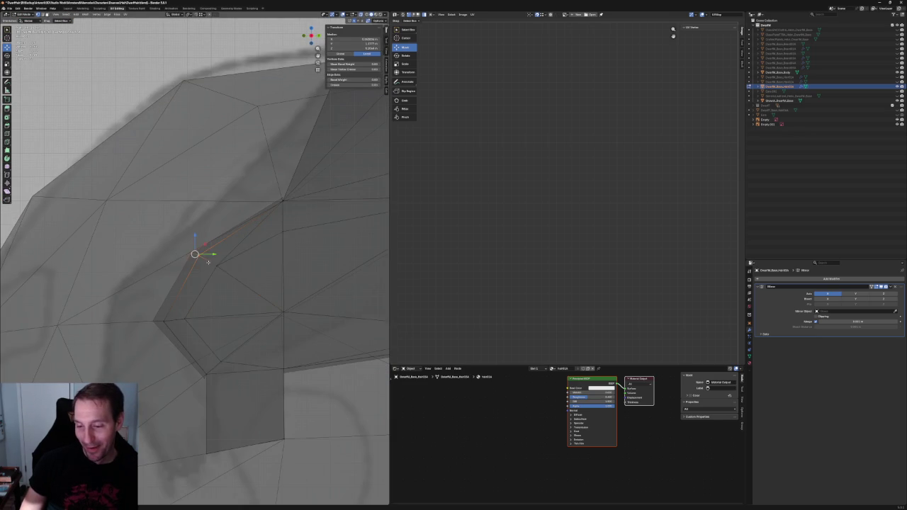
pyautogui.hotkey('alt', 'z')
pyautogui.press('g')
pyautogui.press('y')
pyautogui.press('Return')
pyautogui.moveTo(197, 257); pyautogui.dragTo(10, 253, button='middle')
pyautogui.hotkey('alt', 'z')
pyautogui.hotkey('alt', 'z')
pyautogui.press('g')
pyautogui.press('x')
pyautogui.press('Return')
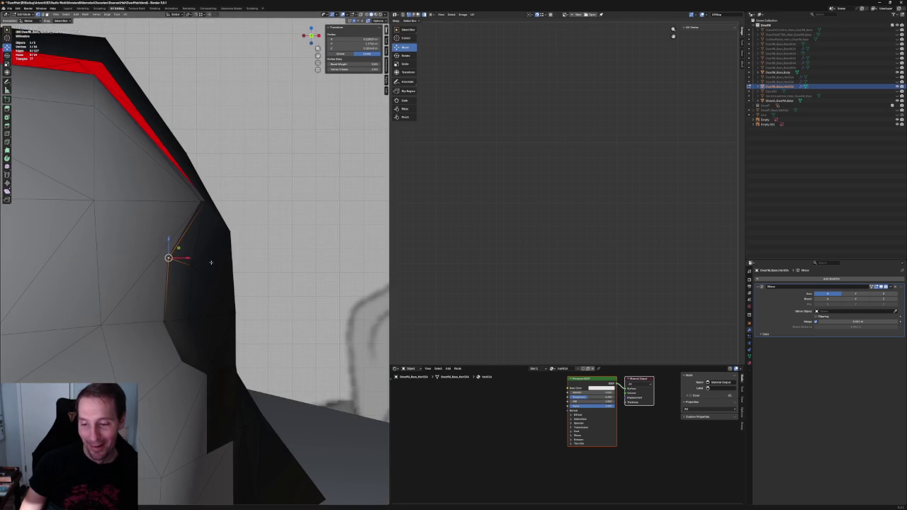
# Reposition the edge along the sideburn's top with a Shift+X move, then a small X shift
pyautogui.moveTo(183, 259); pyautogui.dragTo(200, 257, button='middle')
pyautogui.click(209, 247)
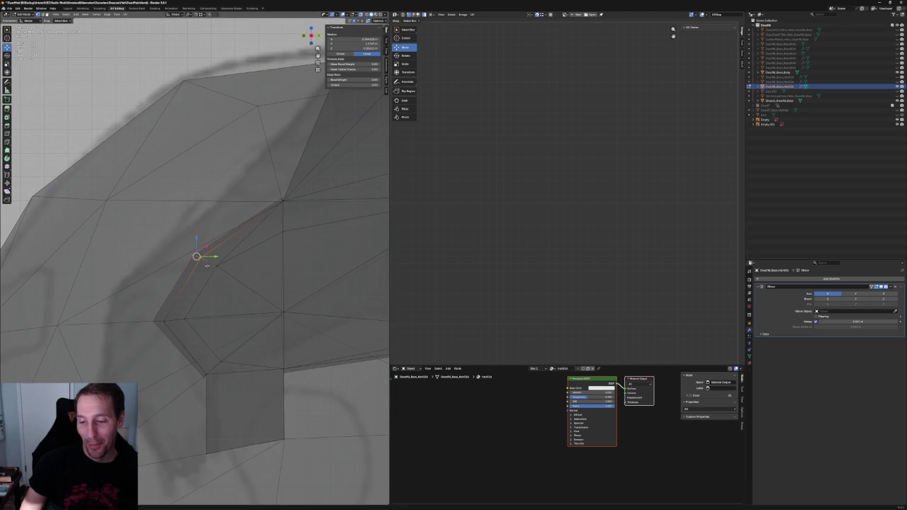
pyautogui.press('g')
pyautogui.hotkey('shift', 'x')
pyautogui.press('Return')
pyautogui.hotkey('alt', 'z')
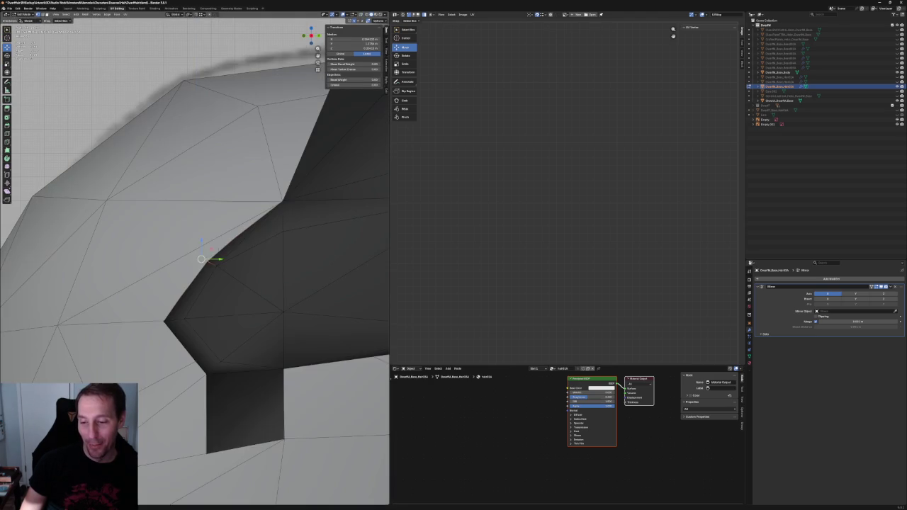
pyautogui.moveTo(202, 260); pyautogui.dragTo(212, 263, button='middle')
pyautogui.press('g')
pyautogui.press('x')
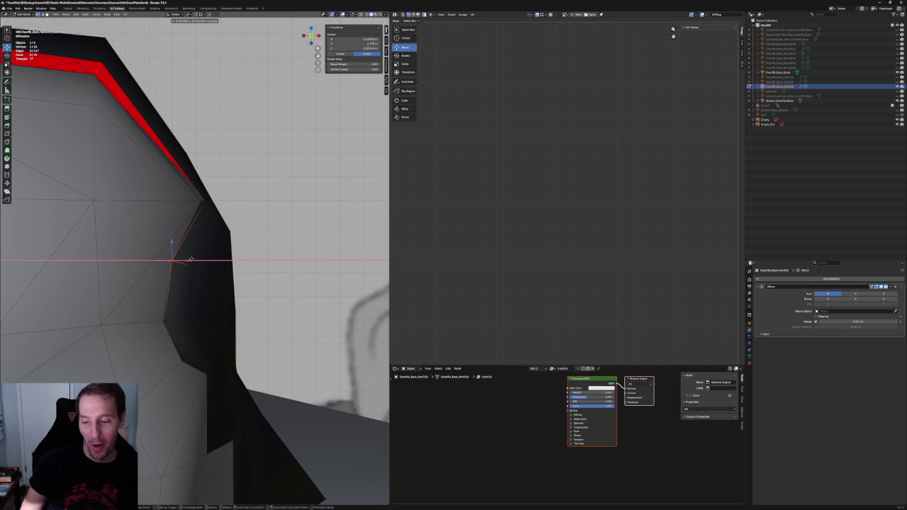
pyautogui.click(173, 260)
# Place the bottom sideburn vertex onto the left corner vertex
pyautogui.press('KP_1')
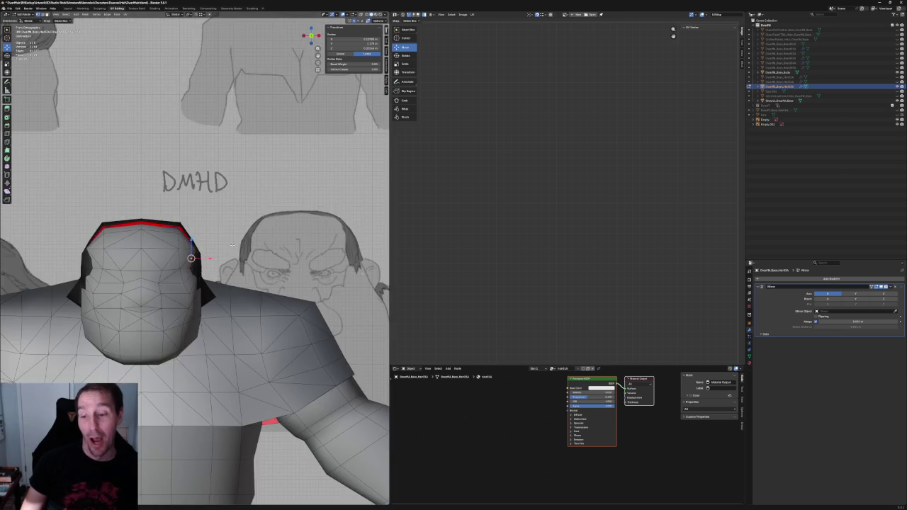
pyautogui.scroll(-3, 213, 277)
pyautogui.press('KP_3')
pyautogui.press('KP_Decimal')
pyautogui.scroll(5, 204, 297)
pyautogui.moveTo(174, 294); pyautogui.dragTo(196, 333, button='middle')
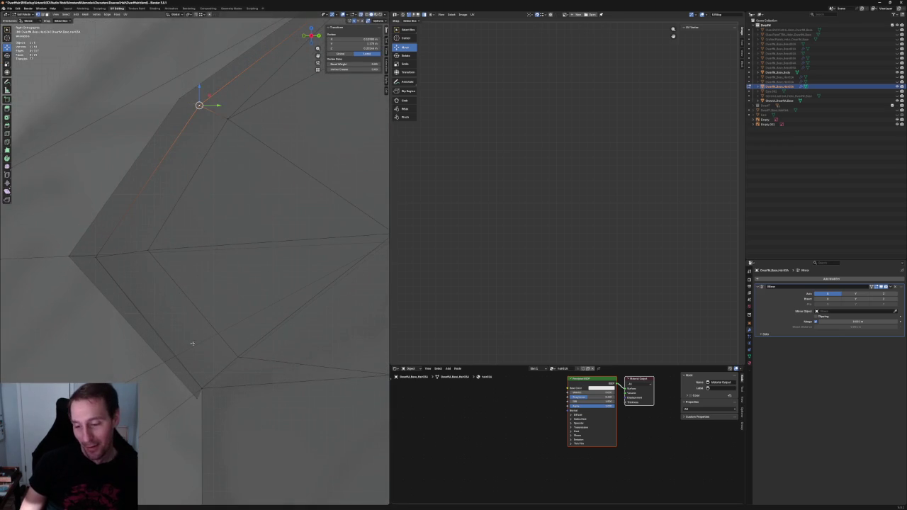
pyautogui.press('g')
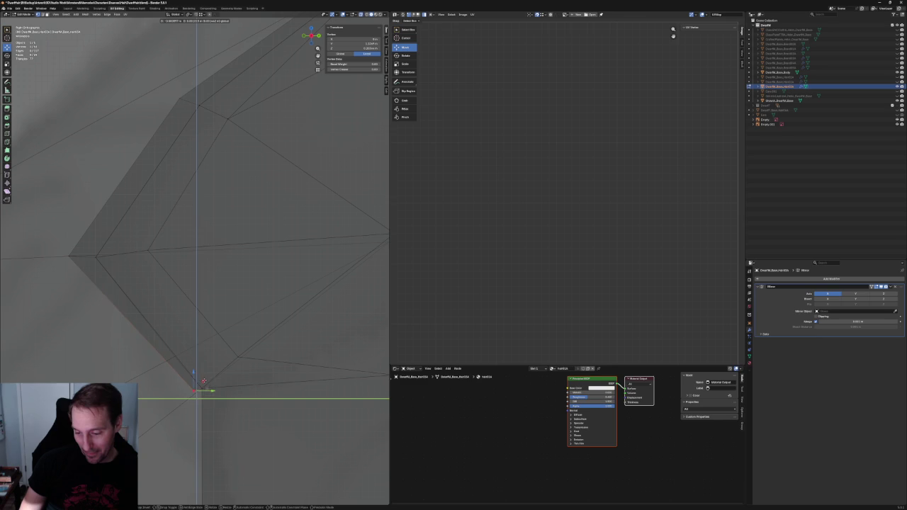
pyautogui.click(96, 237)
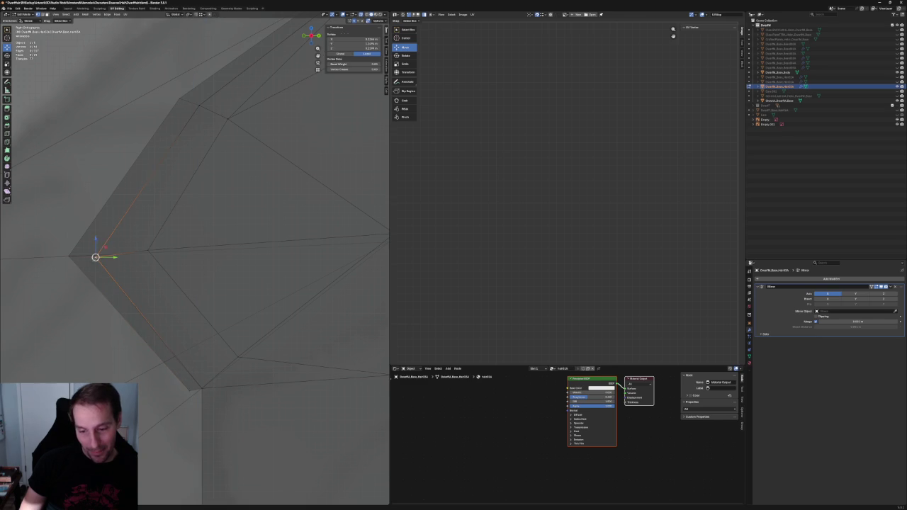
pyautogui.click(96, 237)
# Lower the sideburn tip vertex straight down along Z
pyautogui.moveTo(158, 239); pyautogui.dragTo(188, 269, button='middle')
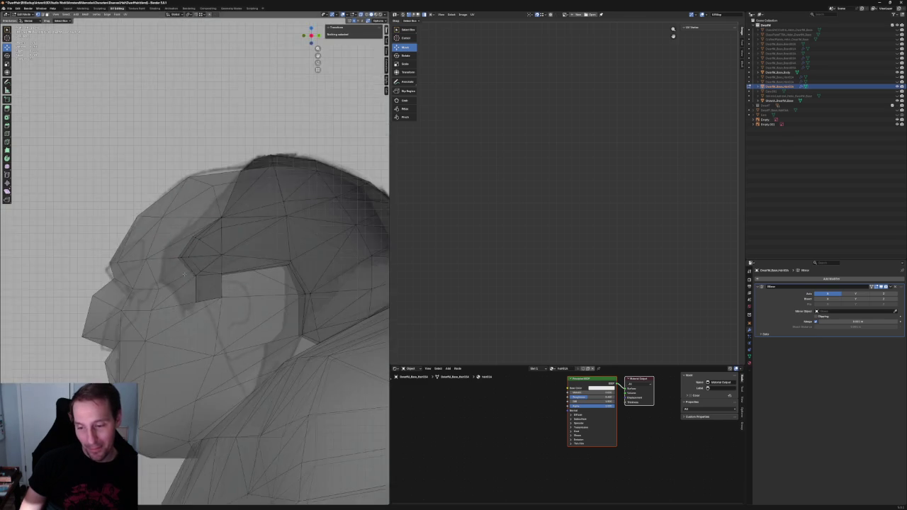
pyautogui.scroll(5, 188, 269)
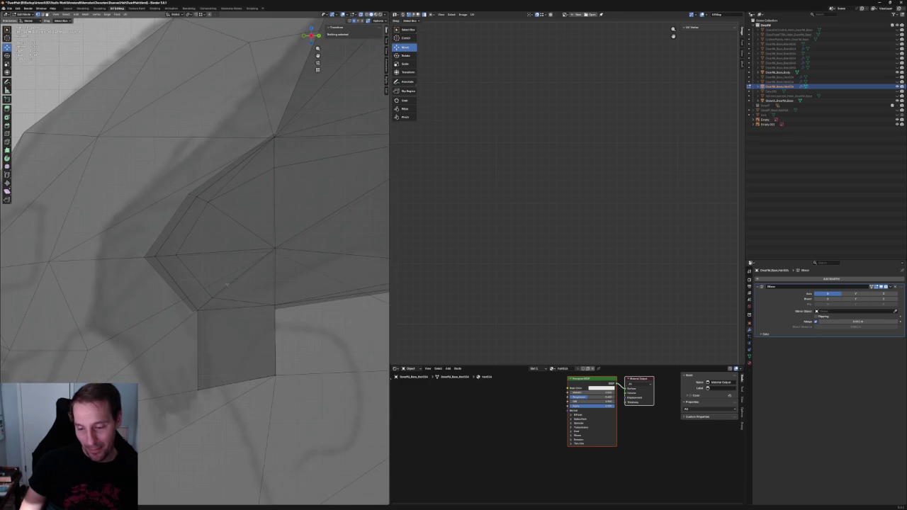
pyautogui.moveTo(219, 294); pyautogui.dragTo(216, 290, button='middle')
pyautogui.click(170, 256)
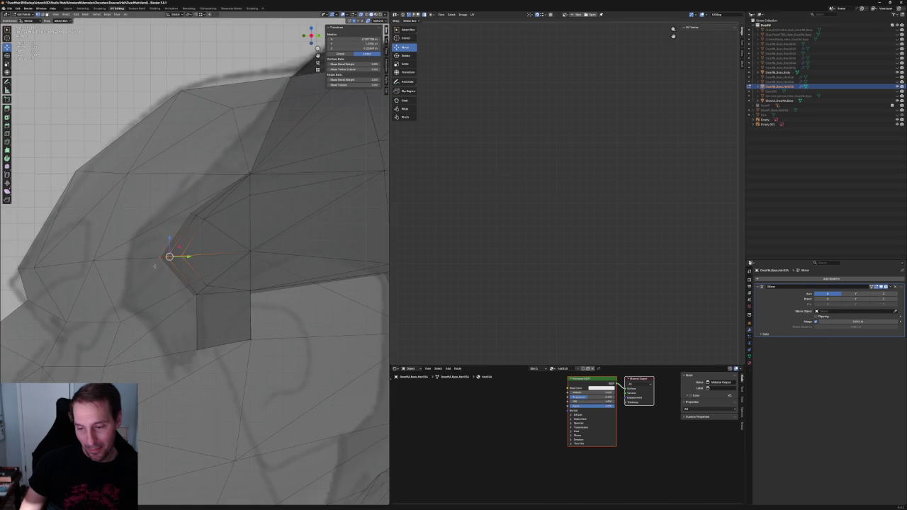
pyautogui.press('g')
pyautogui.press('z')
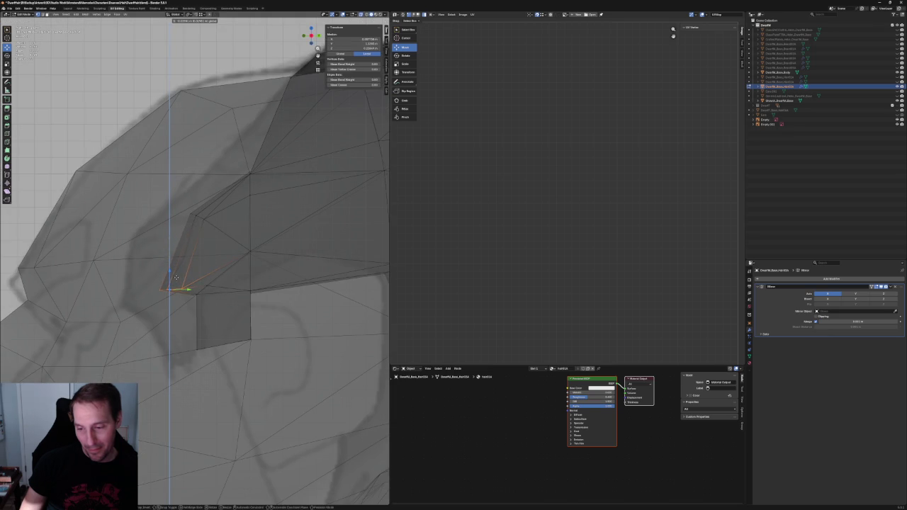
pyautogui.click(176, 276)
# Inspect the sideburn in X-ray from another angle and select its vertical edge
pyautogui.hotkey('alt', 'z')
pyautogui.moveTo(176, 276); pyautogui.dragTo(198, 263, button='middle')
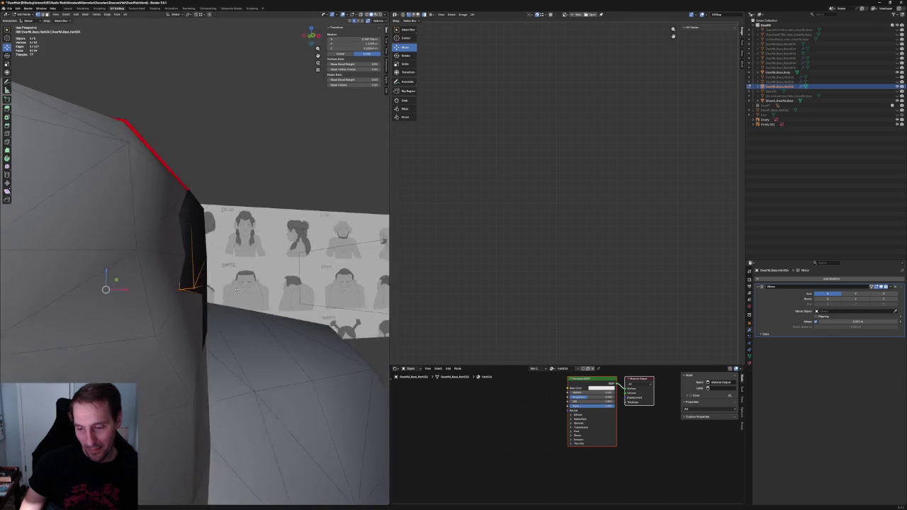
pyautogui.hotkey('alt', 'z')
pyautogui.hotkey('alt', 'z')
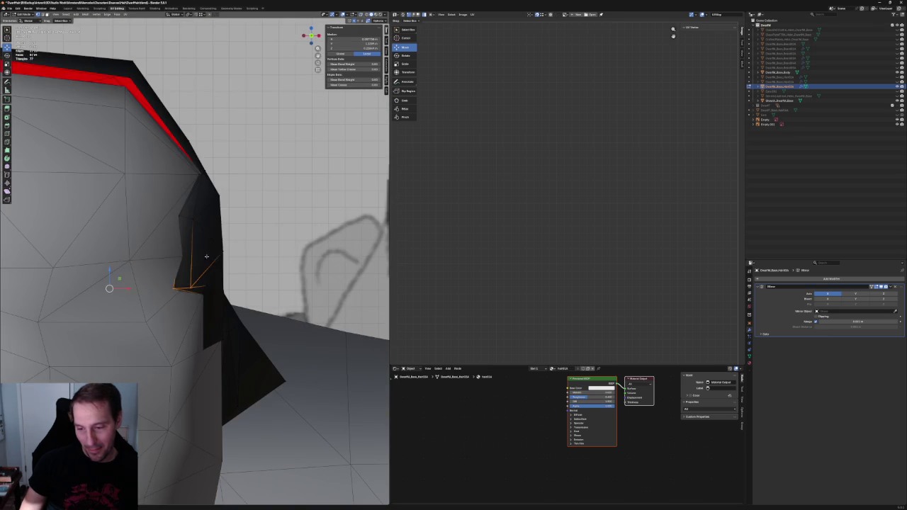
pyautogui.hotkey('alt', 'a')
pyautogui.click(183, 262)
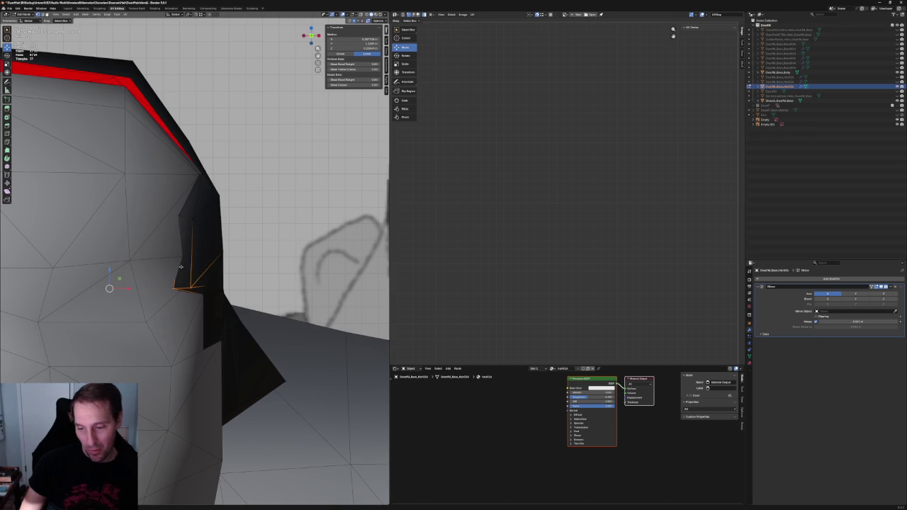
pyautogui.hotkey('alt', 'z')
pyautogui.click(185, 263)
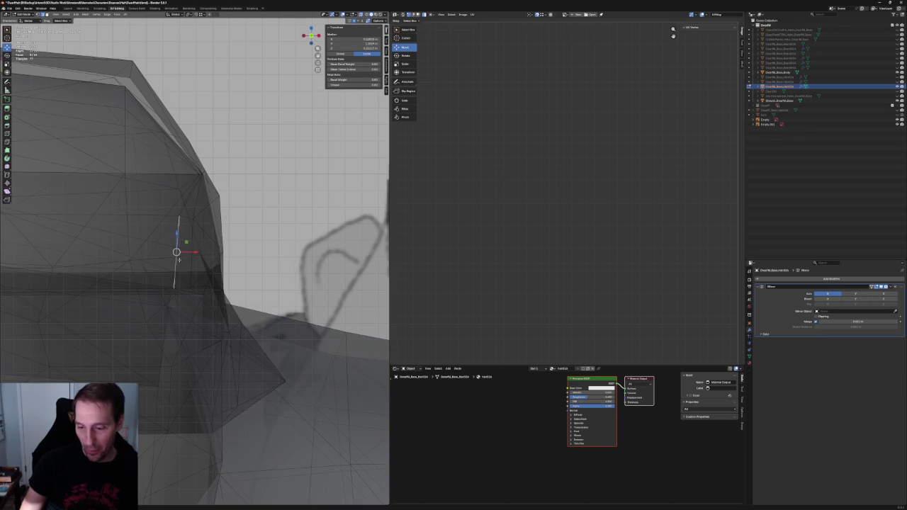
# Select a single sideburn vertex and try a front-to-back move, then cancel it
pyautogui.click(195, 255)
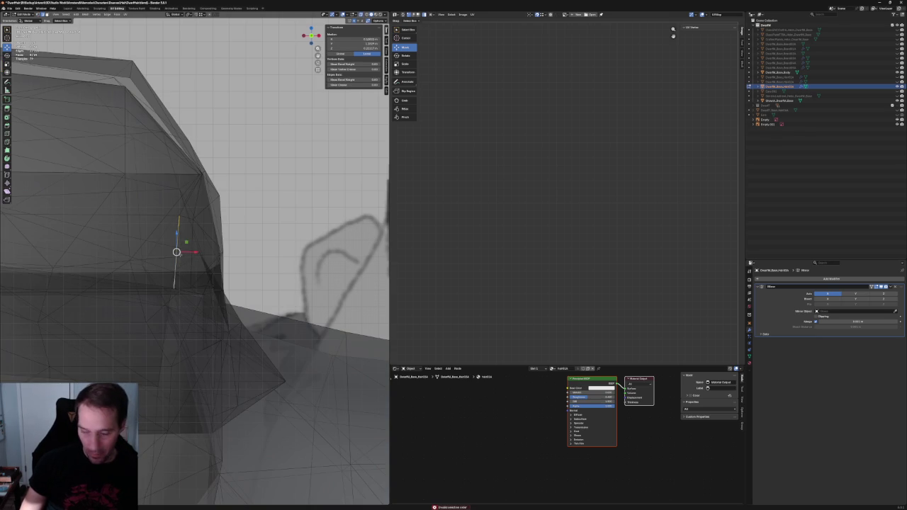
pyautogui.hotkey('alt', 'z')
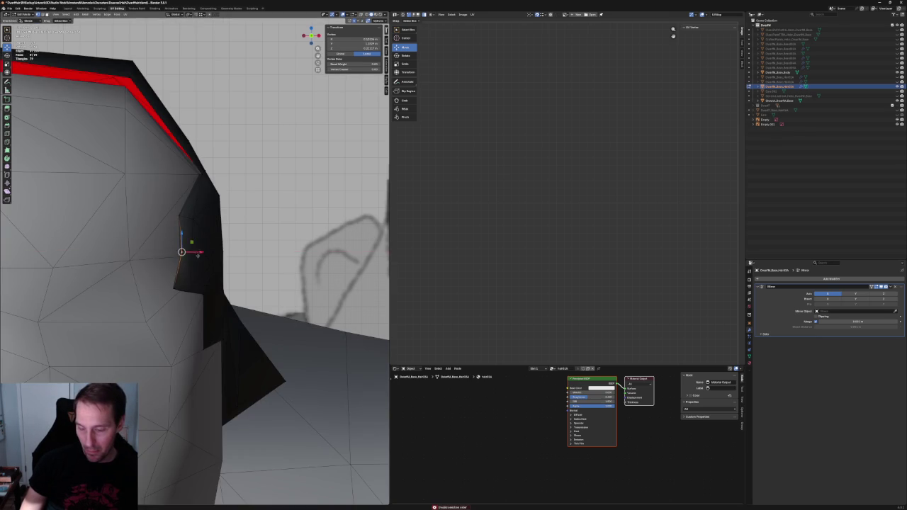
pyautogui.moveTo(193, 253); pyautogui.dragTo(191, 248, button='middle')
pyautogui.press('g')
pyautogui.press('y')
pyautogui.press('Escape')
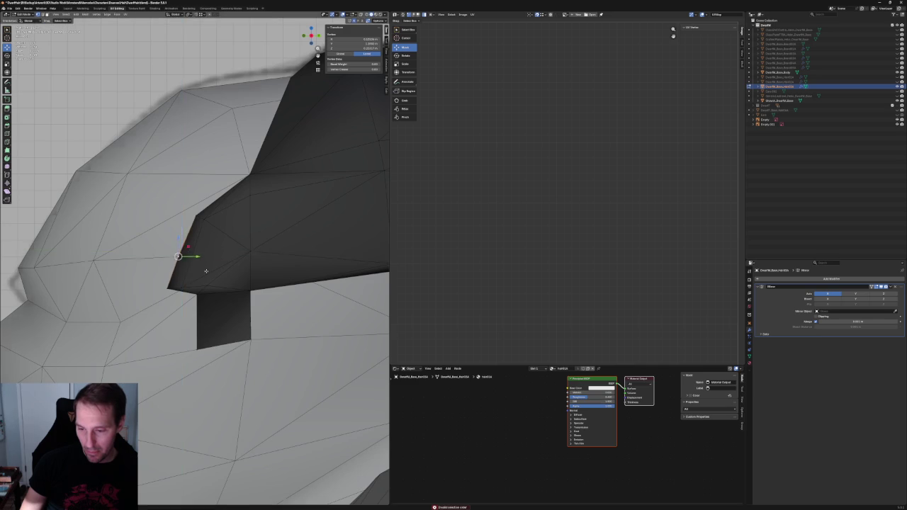
# Select the sideburn corner vertex and reposition it to square off the sideburn
pyautogui.hotkey('alt', 'z')
pyautogui.click(206, 285)
pyautogui.moveTo(206, 286)
pyautogui.mouseDown(button='middle')
pyautogui.moveTo(201, 309)
pyautogui.moveTo(213, 301)
pyautogui.mouseUp(button='middle')
pyautogui.hotkey('alt', 'z')
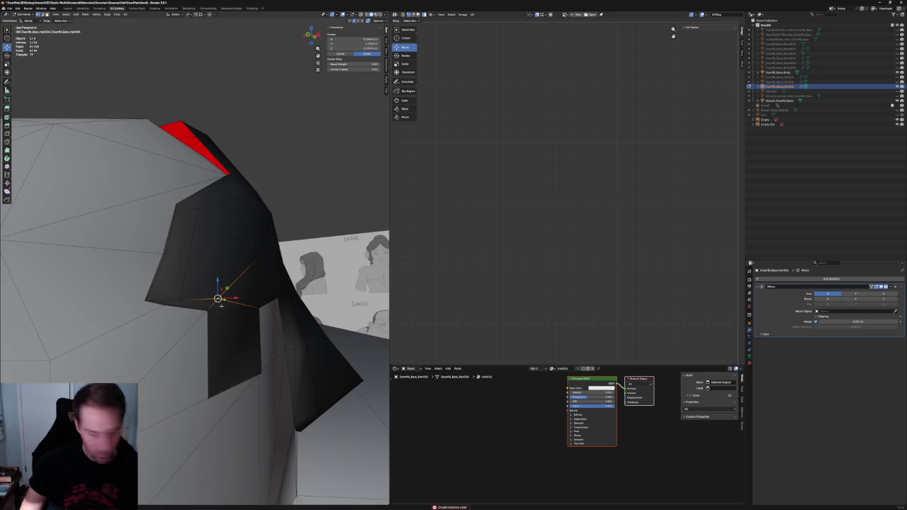
pyautogui.press('g')
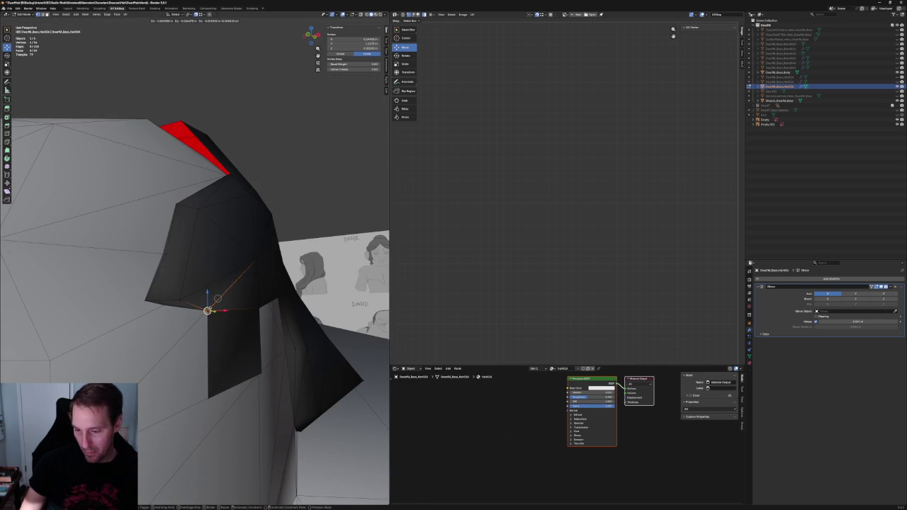
pyautogui.click(207, 310)
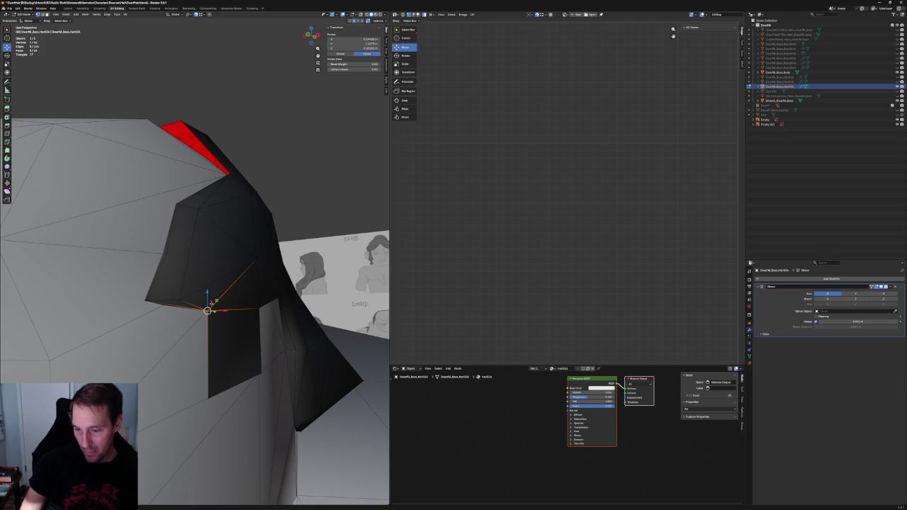
pyautogui.moveTo(207, 311)
pyautogui.mouseDown(button='middle')
pyautogui.moveTo(177, 293)
pyautogui.moveTo(215, 279)
pyautogui.moveTo(244, 284)
pyautogui.moveTo(250, 297)
pyautogui.moveTo(236, 282)
pyautogui.moveTo(260, 276)
pyautogui.mouseUp(button='middle')
# Add a second sideburn vertex to the selection and move both together
pyautogui.keyDown('shift'); pyautogui.click(330, 263); pyautogui.keyUp('shift')
pyautogui.moveTo(259, 267); pyautogui.dragTo(254, 279, button='middle')
pyautogui.press('g')
pyautogui.click(248, 274)
# Slide the sideburn edge vertex along its edge twice to even the outline
pyautogui.moveTo(213, 425); pyautogui.dragTo(213, 443, button='middle')
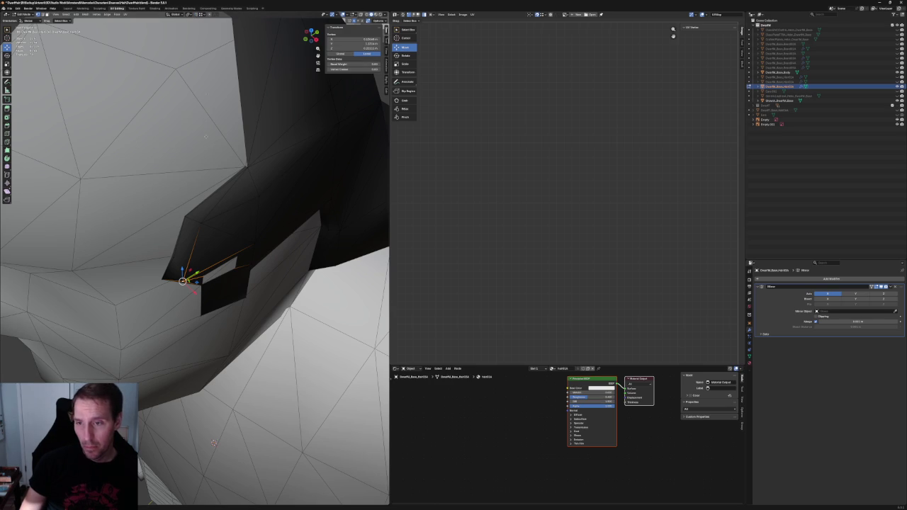
pyautogui.press('g')
pyautogui.press('g')
pyautogui.click(212, 274)
pyautogui.moveTo(212, 274); pyautogui.dragTo(192, 302, button='middle')
pyautogui.scroll(2, 191, 302)
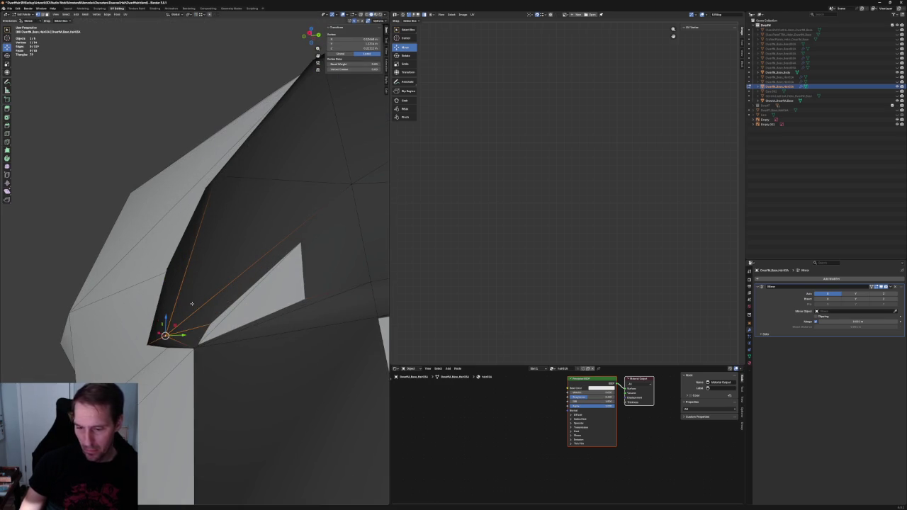
pyautogui.press('g')
pyautogui.press('g')
pyautogui.click(236, 318)
# Nudge the vertex sideways along X, then view the whole head
pyautogui.moveTo(236, 318)
pyautogui.mouseDown(button='middle')
pyautogui.moveTo(230, 326)
pyautogui.moveTo(234, 312)
pyautogui.mouseUp(button='middle')
pyautogui.press('g')
pyautogui.press('x')
pyautogui.click(231, 326)
pyautogui.moveTo(269, 272); pyautogui.dragTo(248, 284, button='middle')
pyautogui.scroll(-3, 255, 280)
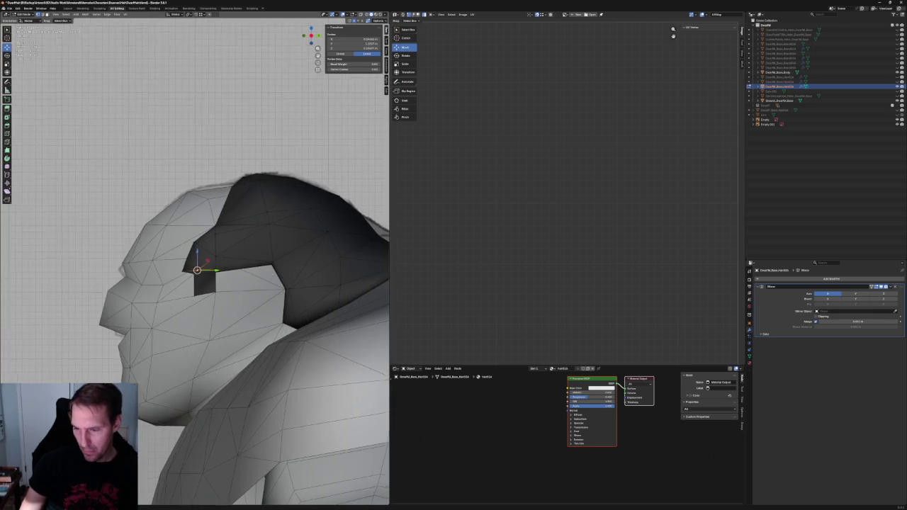
pyautogui.scroll(3, 194, 297)
pyautogui.scroll(3, 195, 297)
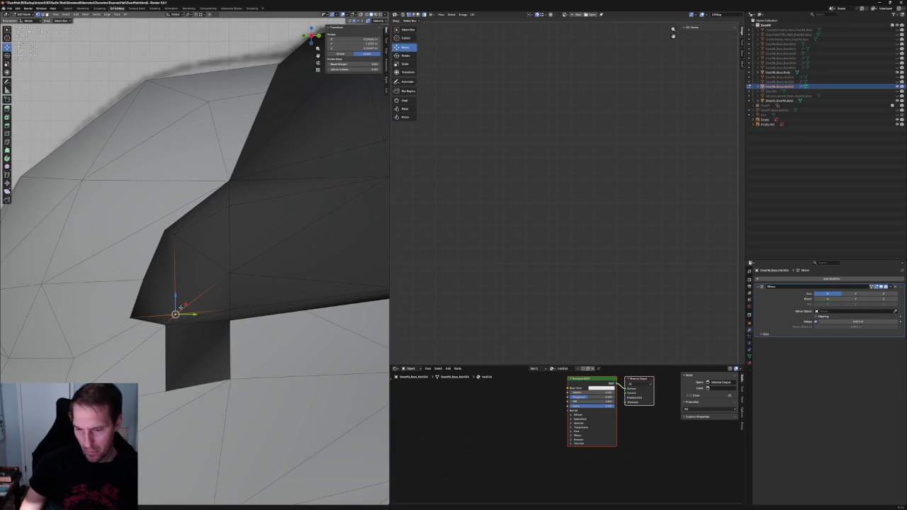
# Select another sideburn edge vertex and move it upward, comparing with the reference
pyautogui.hotkey('alt', 'a')
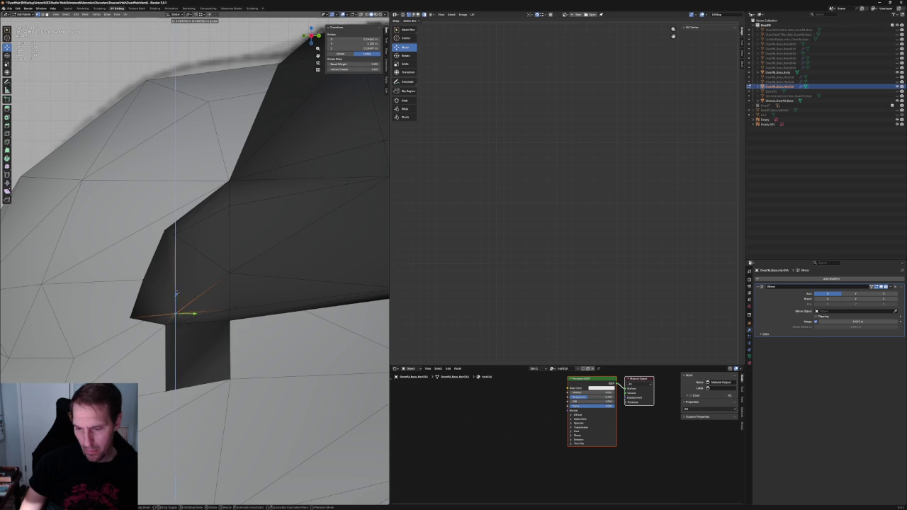
pyautogui.click(228, 311)
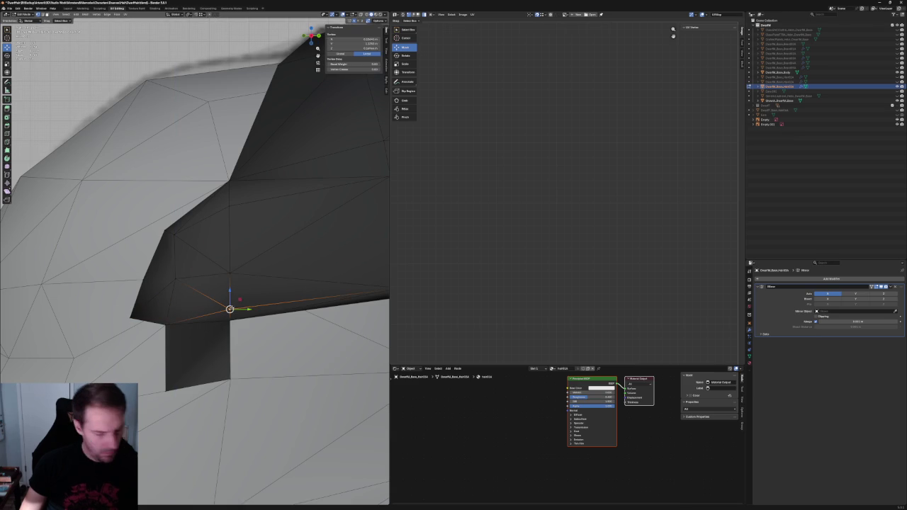
pyautogui.press('g')
pyautogui.click(230, 273)
pyautogui.moveTo(229, 273)
pyautogui.mouseDown(button='middle')
pyautogui.moveTo(213, 294)
pyautogui.moveTo(278, 281)
pyautogui.moveTo(166, 296)
pyautogui.moveTo(211, 291)
pyautogui.moveTo(288, 166)
pyautogui.moveTo(148, 299)
pyautogui.mouseUp(button='middle')
# Pull the front hairline vertex above the sideburn further along the temple hairline
pyautogui.click(203, 280)
pyautogui.click(188, 283)
pyautogui.click(288, 166)
pyautogui.scroll(3, 148, 299)
pyautogui.scroll(3, 148, 299)
pyautogui.moveTo(141, 278); pyautogui.dragTo(103, 299)
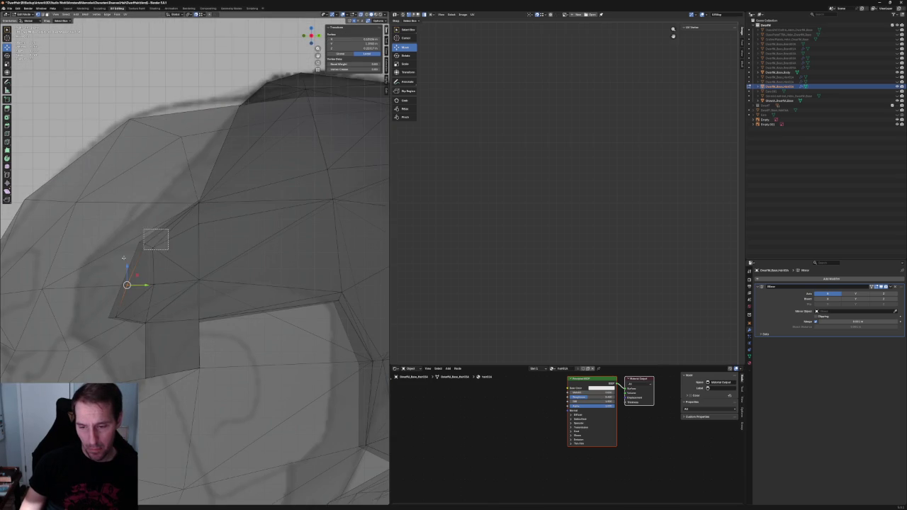
pyautogui.moveTo(164, 234); pyautogui.dragTo(129, 260)
pyautogui.hotkey('alt', 'z')
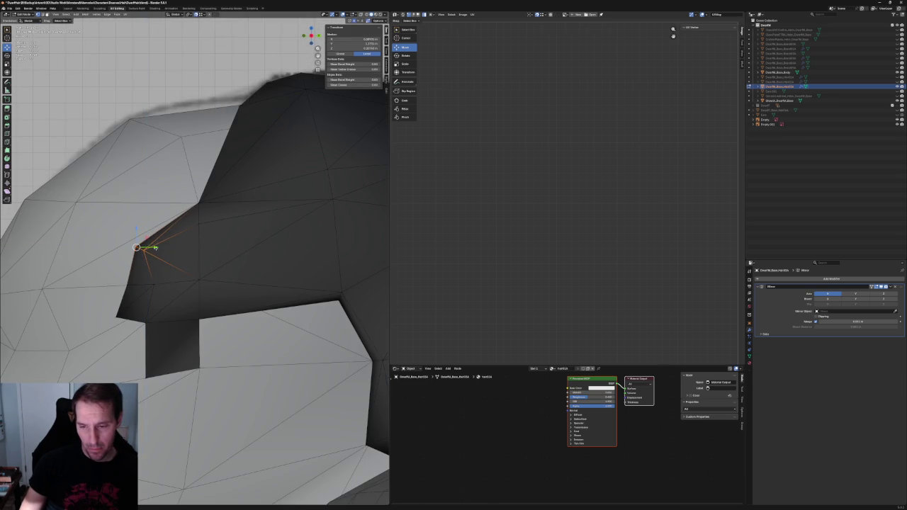
pyautogui.click(143, 249)
pyautogui.press('g')
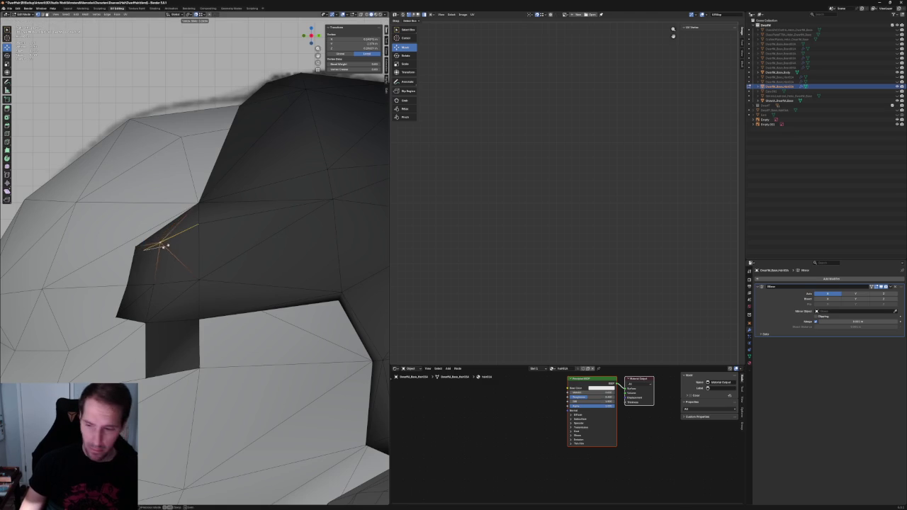
pyautogui.click(180, 264)
pyautogui.hotkey('alt', 'a')
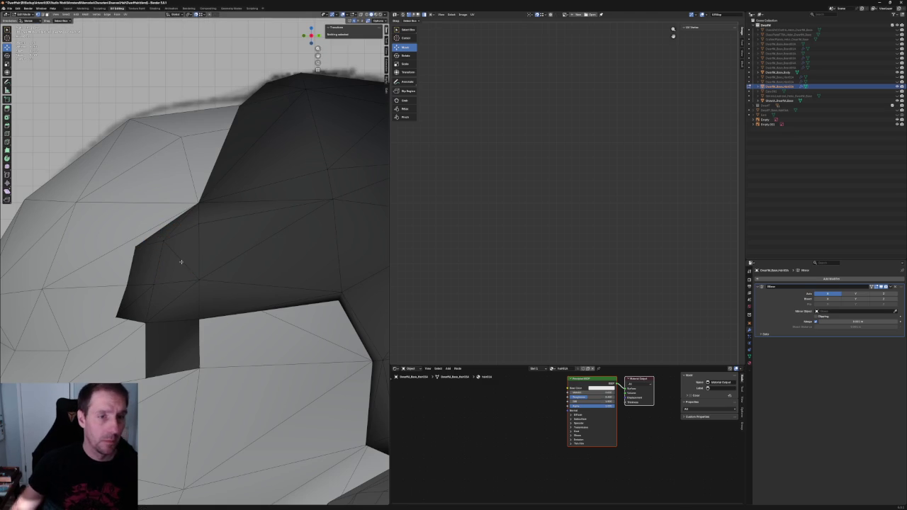
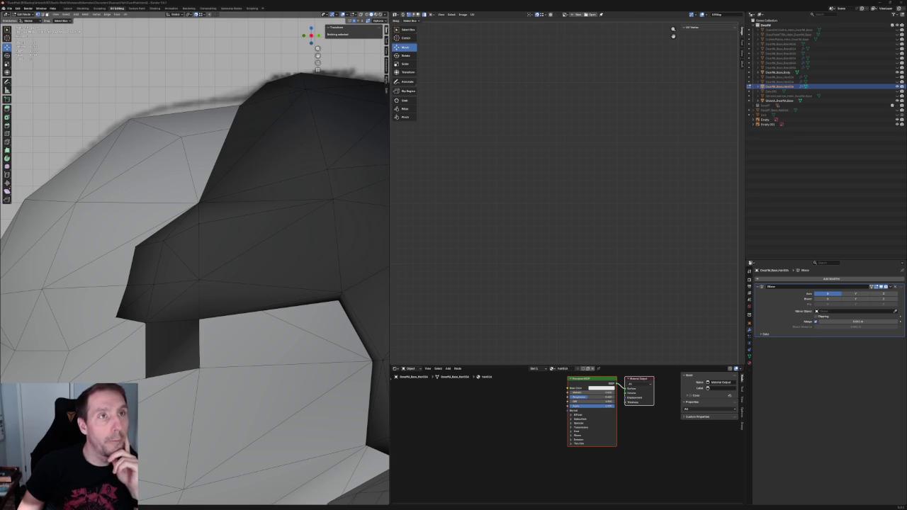
# Scroll back up through the Sonic 3D Blast Wikipedia article
pyautogui.scroll(6, 382, 190)
pyautogui.scroll(2, 381, 190)
pyautogui.scroll(6, 382, 190)
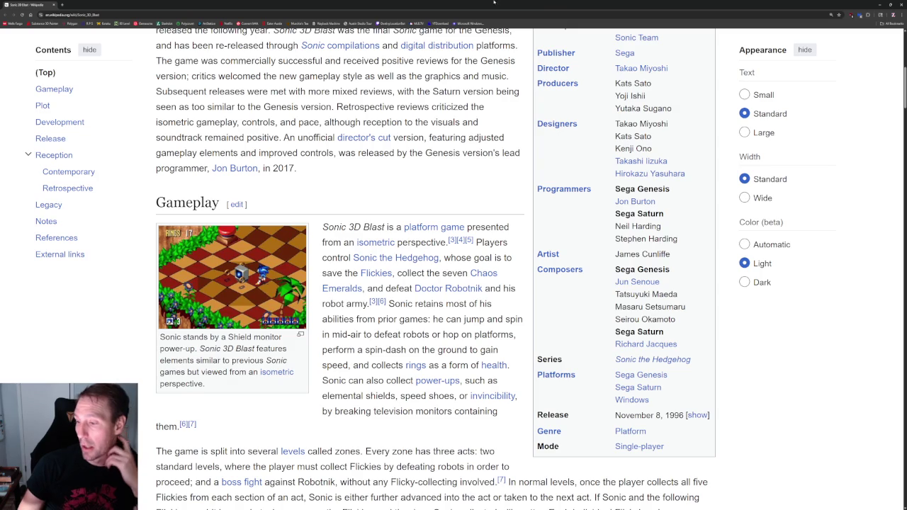
# Return to the Blender window with the low-poly hair mesh in Edit Mode
pyautogui.hotkey('alt', 'Tab')
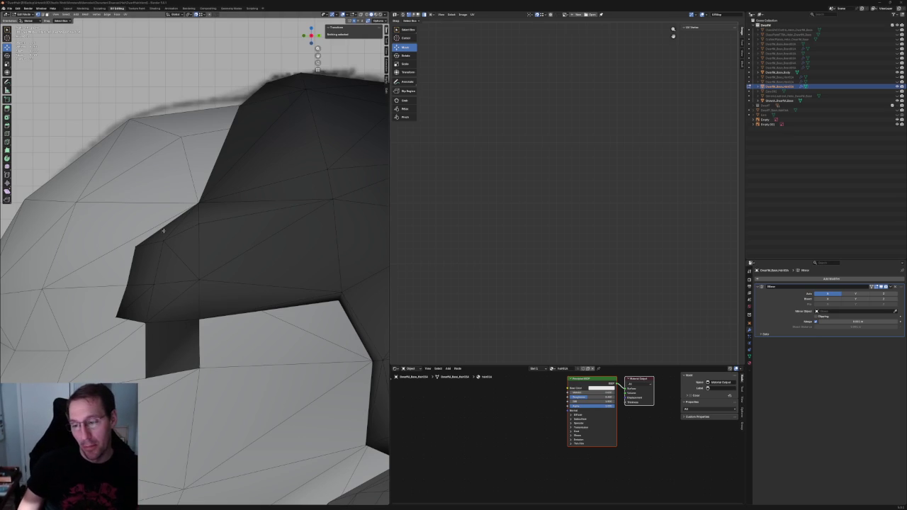
# Lower a vertex on the hair's top edge in front orthographic view
pyautogui.scroll(-5, 202, 226)
pyautogui.moveTo(202, 226)
pyautogui.mouseDown(button='middle')
pyautogui.moveTo(172, 212)
pyautogui.moveTo(201, 259)
pyautogui.moveTo(177, 255)
pyautogui.mouseUp(button='middle')
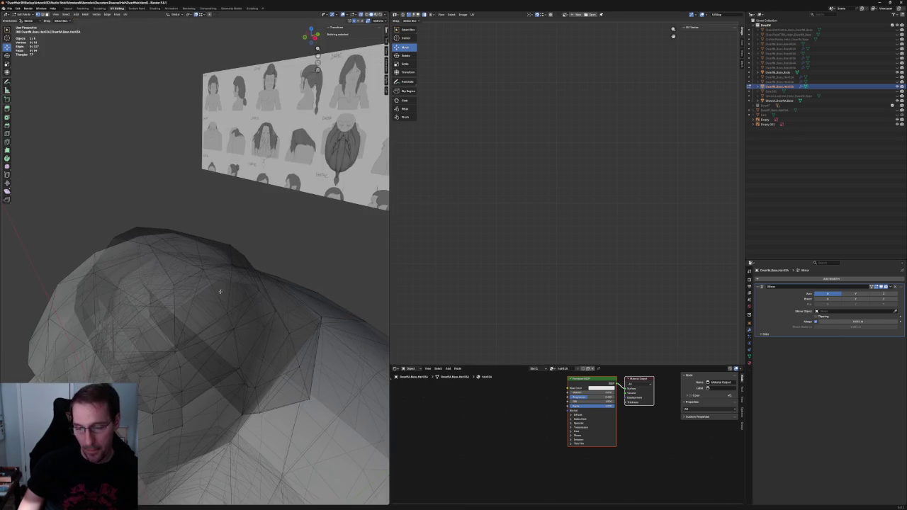
pyautogui.click(161, 263)
pyautogui.press('KP_1')
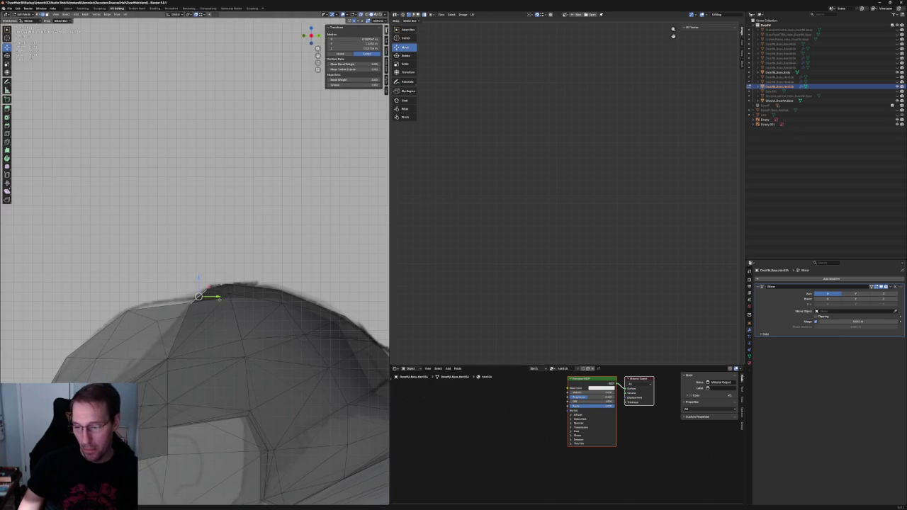
pyautogui.press('g')
pyautogui.click(198, 355)
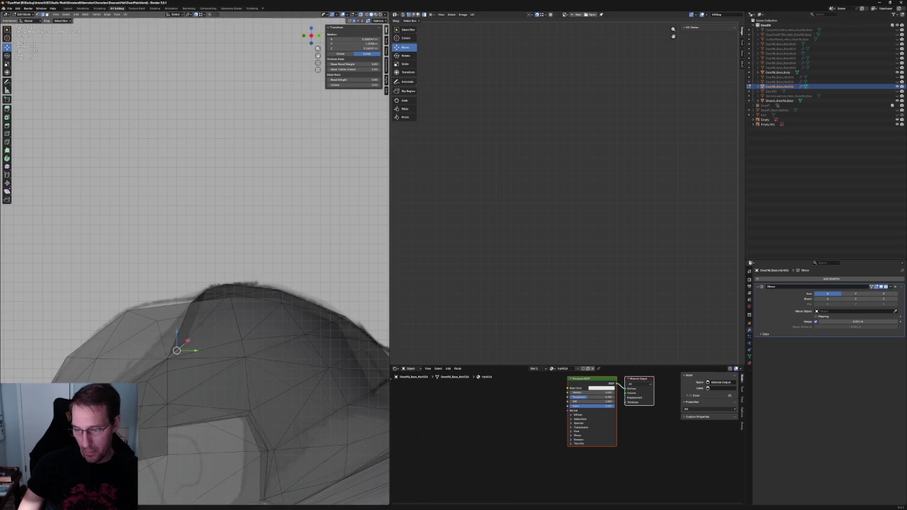
# Raise a hair vertex above the temple straight up along Z, with X-ray on
pyautogui.scroll(-3, 177, 319)
pyautogui.scroll(-3, 177, 319)
pyautogui.scroll(-2, 177, 319)
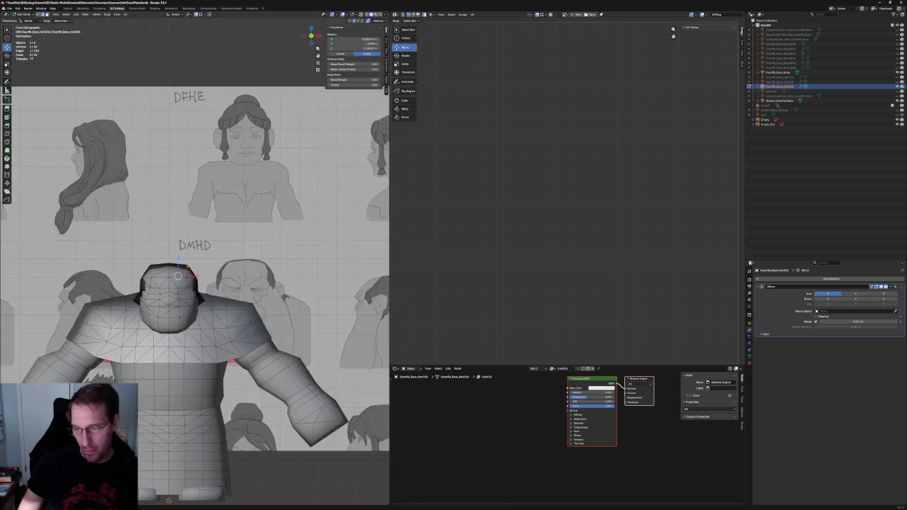
pyautogui.moveTo(212, 297); pyautogui.dragTo(220, 284, button='middle')
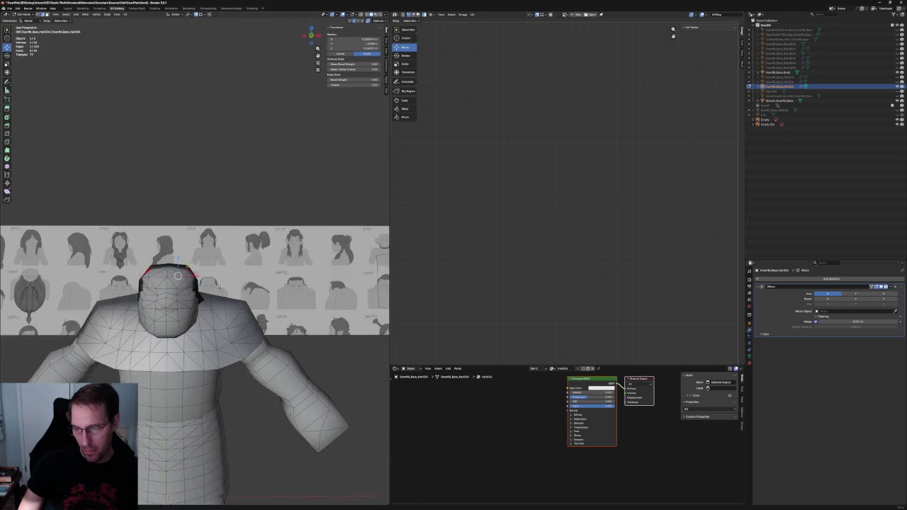
pyautogui.scroll(3, 220, 284)
pyautogui.scroll(2, 205, 273)
pyautogui.scroll(1, 192, 263)
pyautogui.scroll(2, 179, 251)
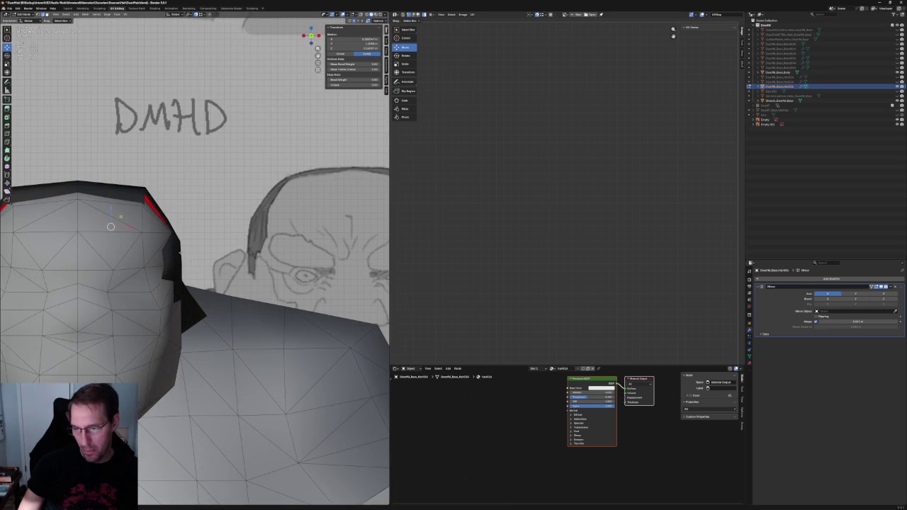
pyautogui.moveTo(193, 239); pyautogui.dragTo(202, 240, button='middle')
pyautogui.scroll(1, 184, 242)
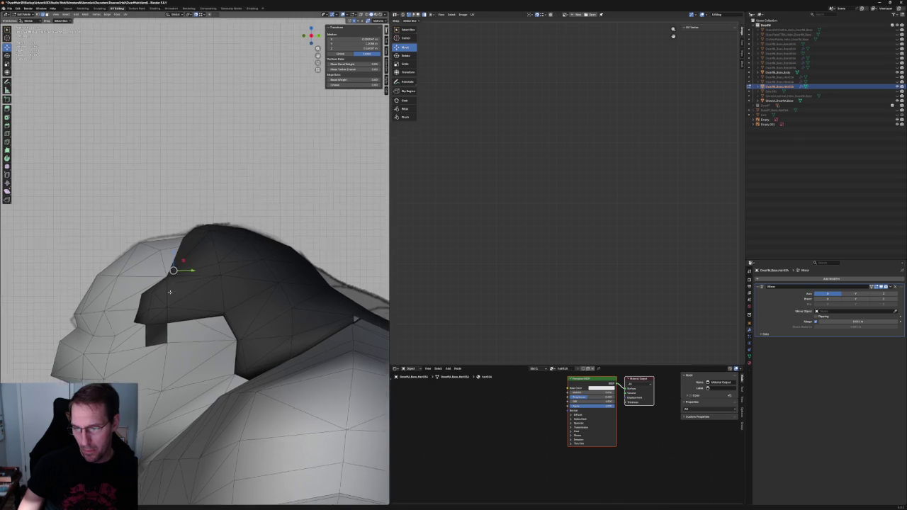
pyautogui.scroll(2, 244, 298)
pyautogui.click(244, 297)
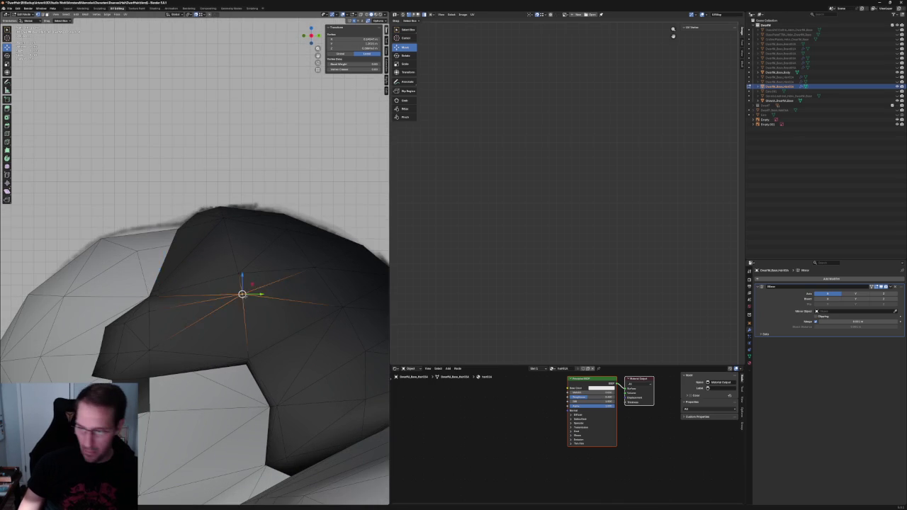
pyautogui.hotkey('alt', 'z')
pyautogui.press('g')
pyautogui.press('z')
pyautogui.click(242, 280)
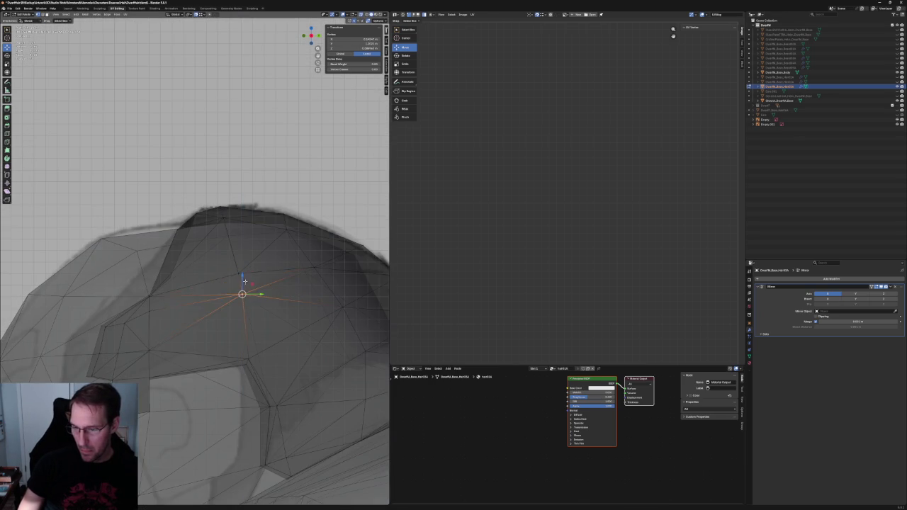
# Merge that vertex with the one below it into a single vertex
pyautogui.hotkey('alt', 'z')
pyautogui.keyDown('shift'); pyautogui.click(242, 293); pyautogui.keyUp('shift')
pyautogui.press('m')
pyautogui.click(240, 283)
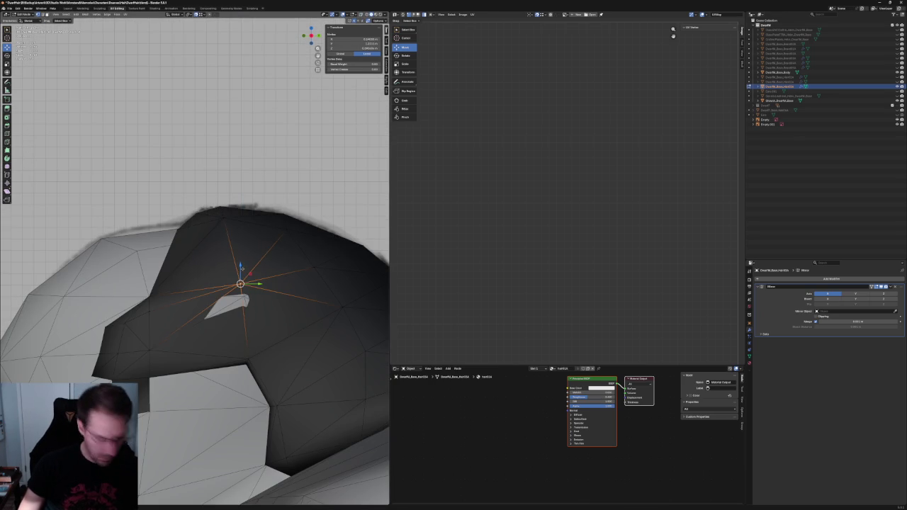
pyautogui.hotkey('ctrl', 'z')
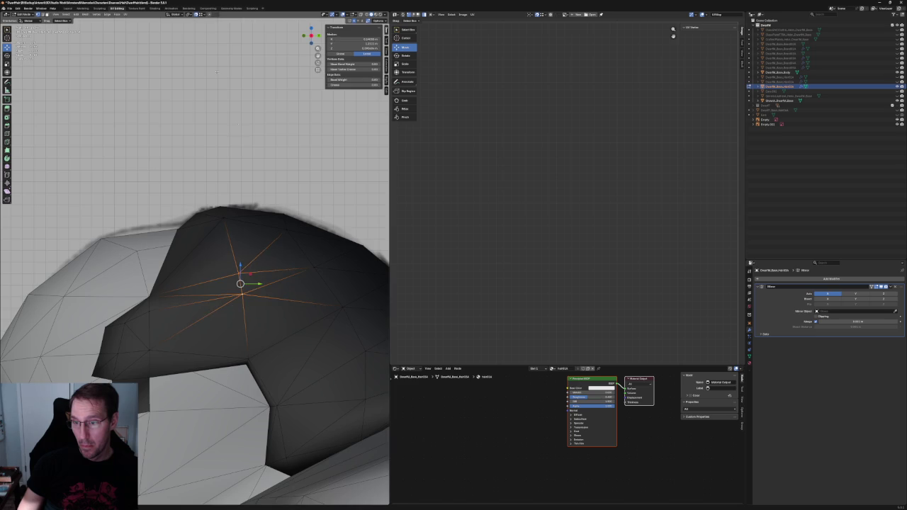
pyautogui.moveTo(240, 283); pyautogui.dragTo(181, 273, button='middle')
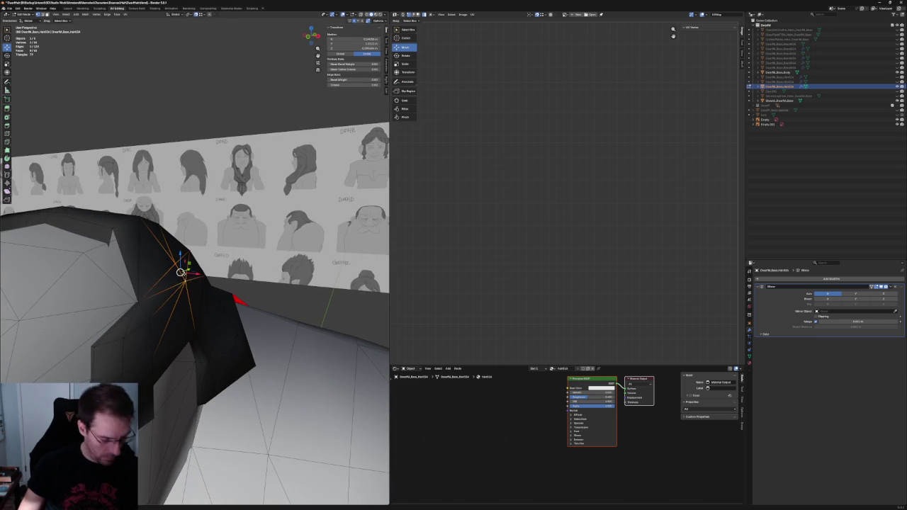
pyautogui.hotkey('ctrl', 'shift', 'z')
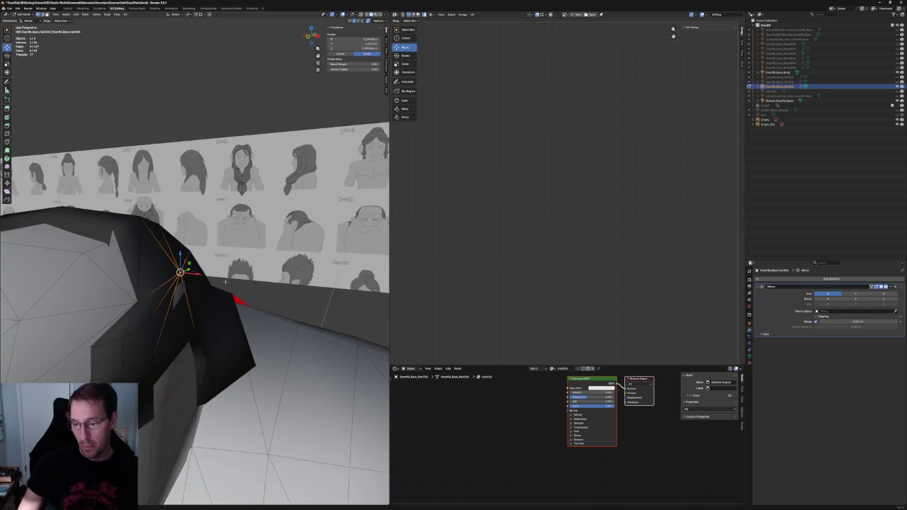
# In right side orthographic view, raise a crown vertex of the hair vertically
pyautogui.hotkey('alt', 'z')
pyautogui.moveTo(228, 275); pyautogui.dragTo(181, 278, button='middle')
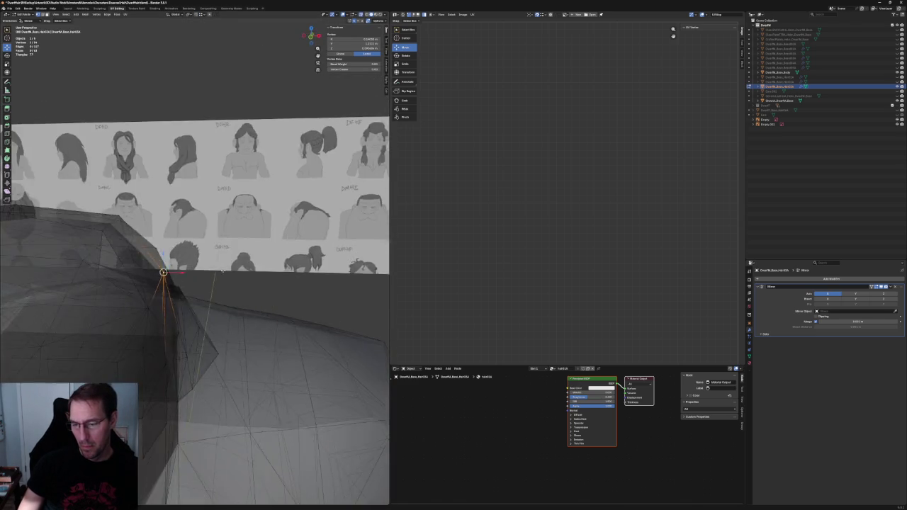
pyautogui.hotkey('alt', 'z')
pyautogui.moveTo(179, 278)
pyautogui.mouseDown(button='middle')
pyautogui.moveTo(235, 259)
pyautogui.moveTo(217, 255)
pyautogui.moveTo(221, 274)
pyautogui.moveTo(158, 481)
pyautogui.mouseUp(button='middle')
pyautogui.hotkey('alt', 'z')
pyautogui.hotkey('alt', 'z')
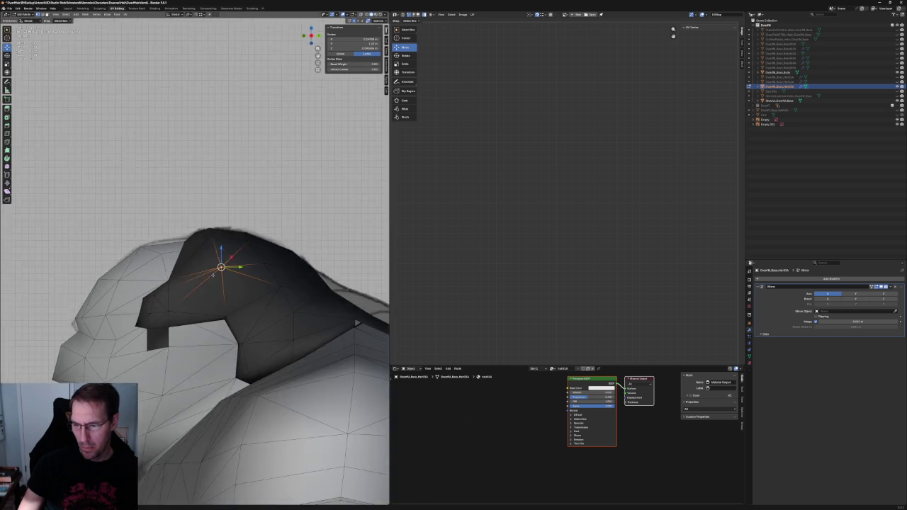
pyautogui.moveTo(163, 284); pyautogui.dragTo(158, 269, button='middle')
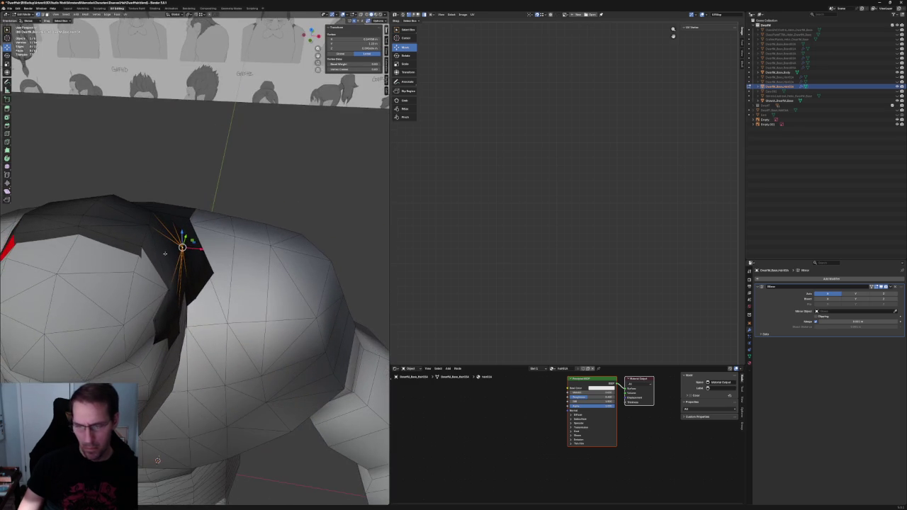
pyautogui.click(158, 253)
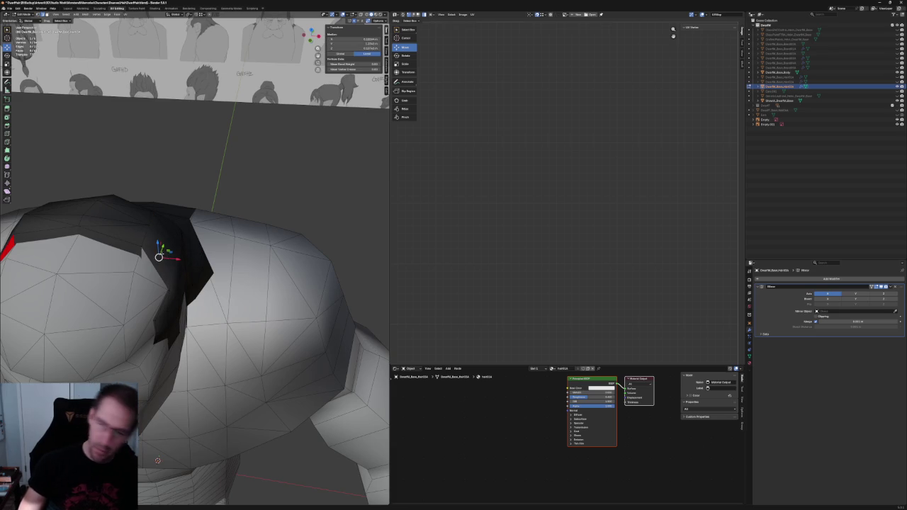
pyautogui.press('KP_3')
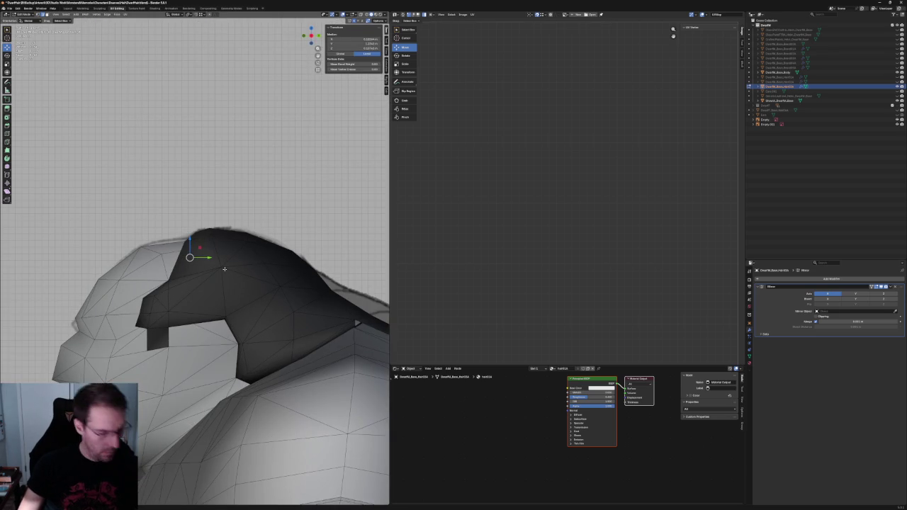
pyautogui.click(222, 265)
pyautogui.press('g')
pyautogui.press('z')
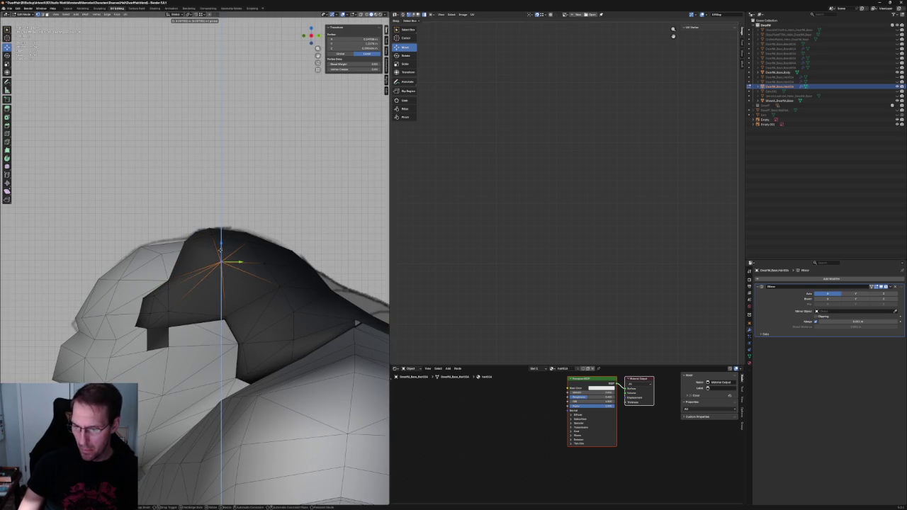
pyautogui.click(222, 253)
# Raise the next crown vertex to the right vertically as well
pyautogui.click(265, 253)
pyautogui.press('g')
pyautogui.press('z')
pyautogui.click(264, 241)
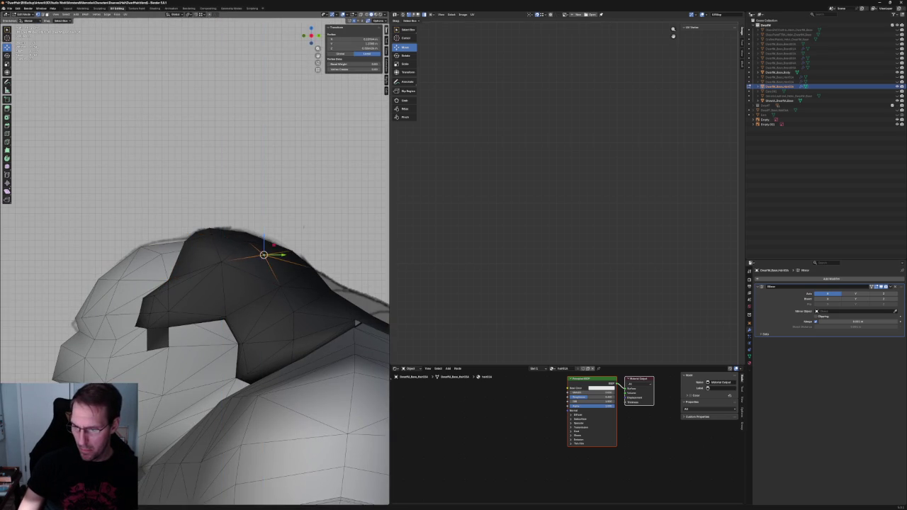
pyautogui.scroll(-4, 264, 241)
pyautogui.press('KP_1')
pyautogui.scroll(6, 213, 263)
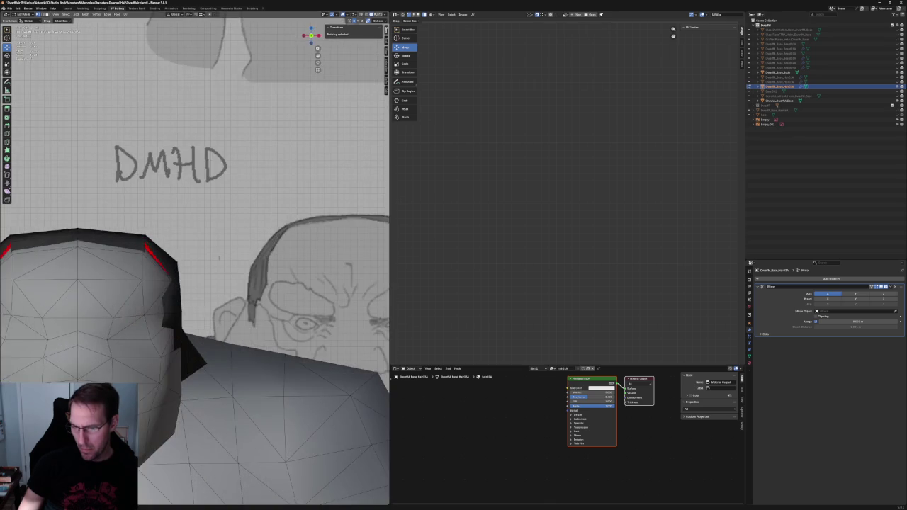
# Try sliding the temple-corner vertex along X, then cancel the move
pyautogui.scroll(-3, 213, 262)
pyautogui.scroll(-2, 212, 262)
pyautogui.scroll(5, 209, 270)
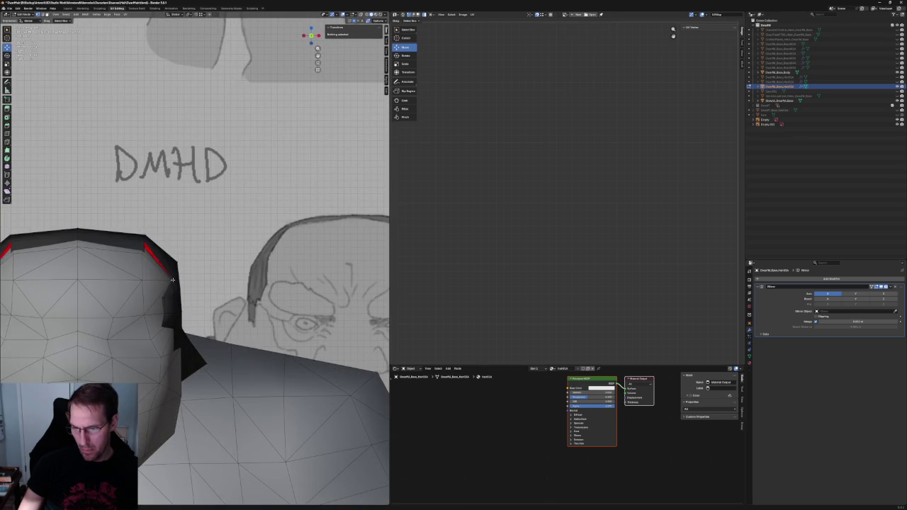
pyautogui.click(172, 280)
pyautogui.scroll(2, 172, 284)
pyautogui.scroll(2, 174, 297)
pyautogui.press('g')
pyautogui.press('x')
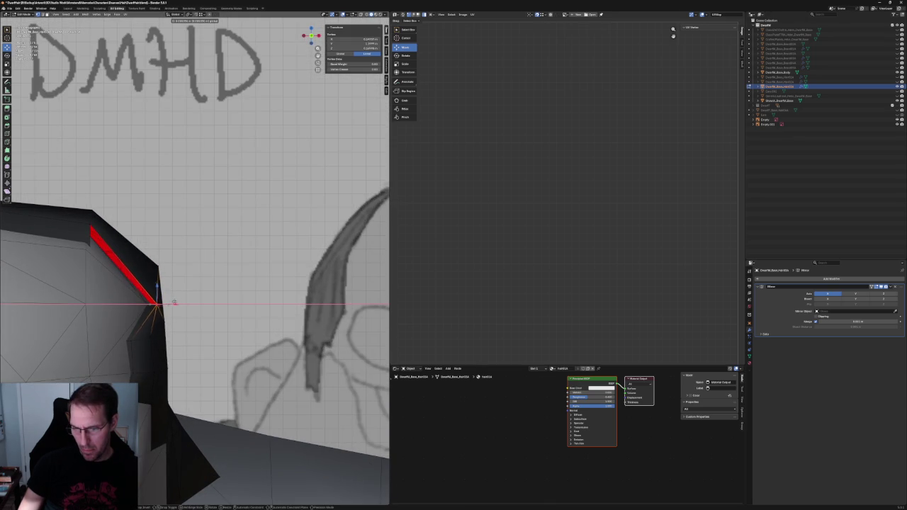
pyautogui.press('Escape')
pyautogui.keyDown('shift'); pyautogui.rightClick(153, 336); pyautogui.keyUp('shift')
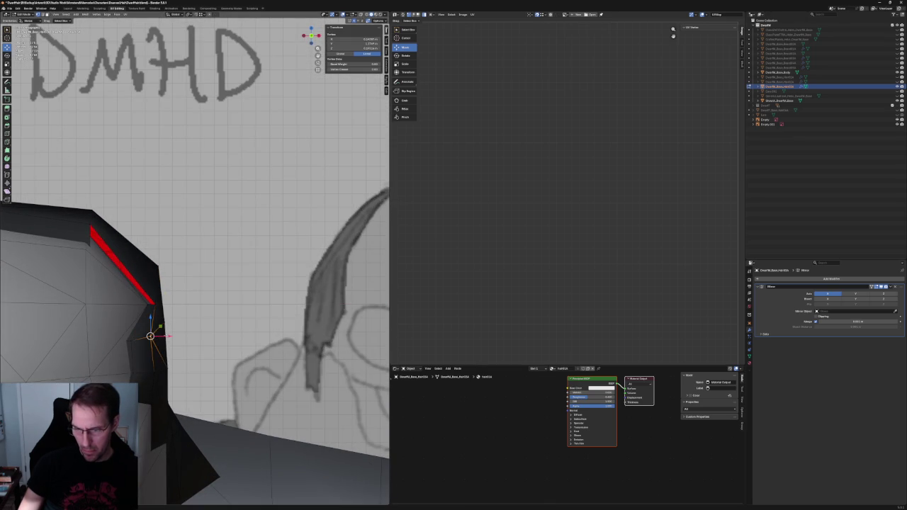
# Add more temple vertices and attempt an X-only scale, then cancel it
pyautogui.keyDown('shift'); pyautogui.click(157, 301); pyautogui.keyUp('shift')
pyautogui.keyDown('shift'); pyautogui.rightClick(152, 318); pyautogui.keyUp('shift')
pyautogui.press('s')
pyautogui.press('x')
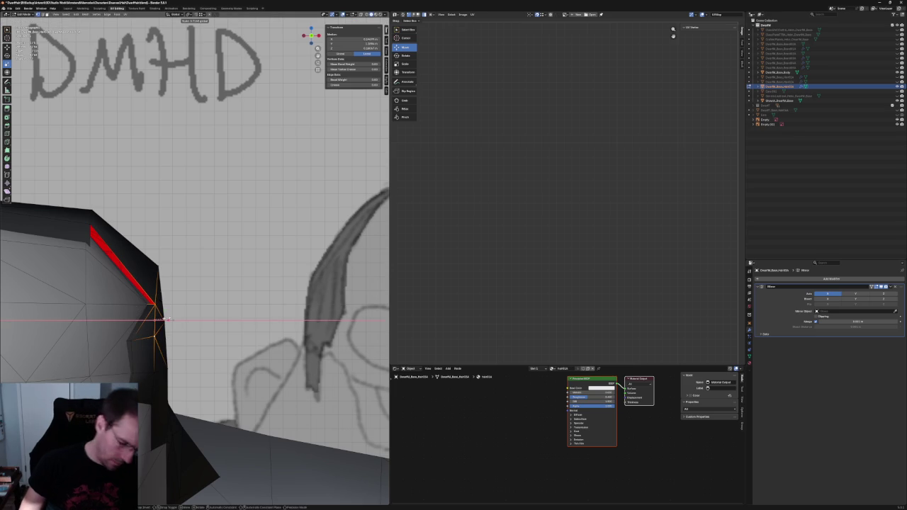
pyautogui.keyDown('shift'); pyautogui.rightClick(155, 320); pyautogui.keyUp('shift')
pyautogui.scroll(-3, 155, 320)
pyautogui.scroll(3, 155, 321)
# Nudge a single side vertex of the hair vertically, then clear the selection
pyautogui.moveTo(172, 319)
pyautogui.keyDown('shift'); pyautogui.mouseDown(button='middle')
pyautogui.moveTo(188, 267)
pyautogui.moveTo(183, 272)
pyautogui.mouseUp(button='middle'); pyautogui.keyUp('shift')
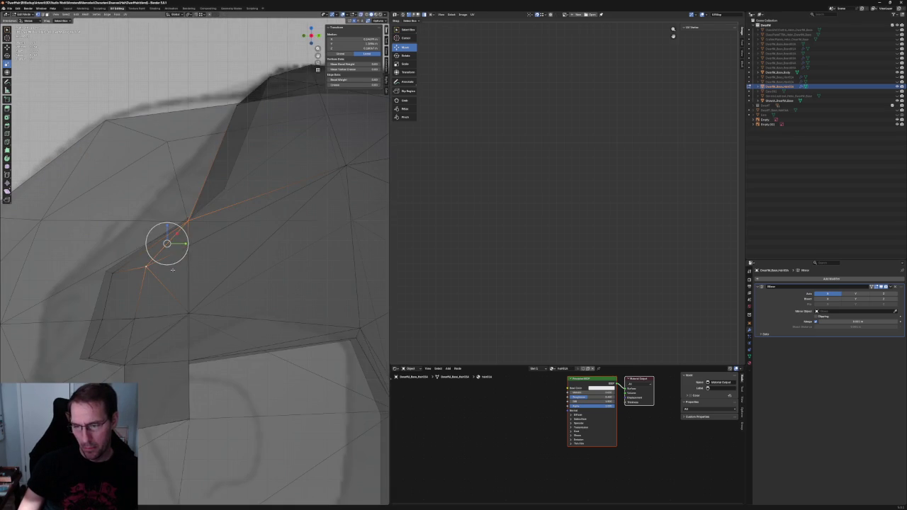
pyautogui.click(145, 267)
pyautogui.hotkey('shift', 'space')
pyautogui.press('g')
pyautogui.press('z')
pyautogui.click(150, 264)
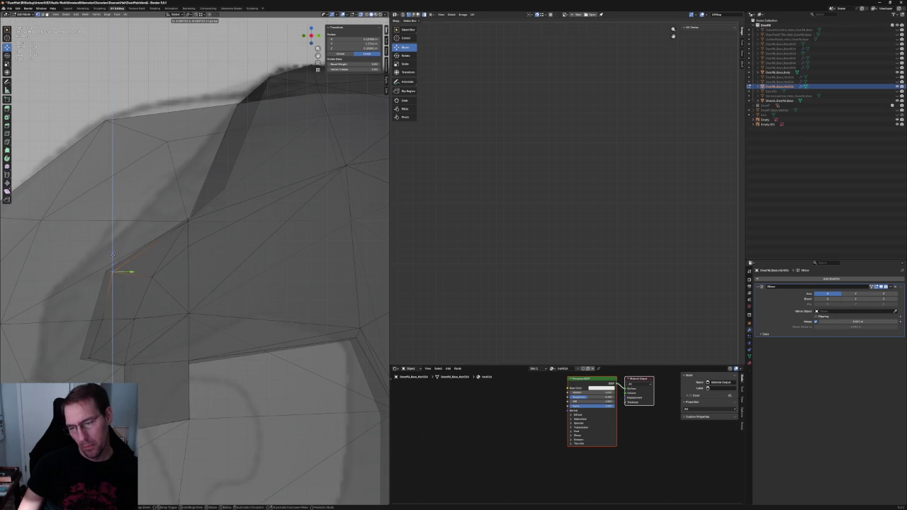
pyautogui.hotkey('alt', 'a')
# Select a vertex on the hair's side flap and try a Y move, then cancel it
pyautogui.moveTo(141, 277); pyautogui.dragTo(133, 298, button='middle')
pyautogui.hotkey('alt', 'z')
pyautogui.hotkey('alt', 'z')
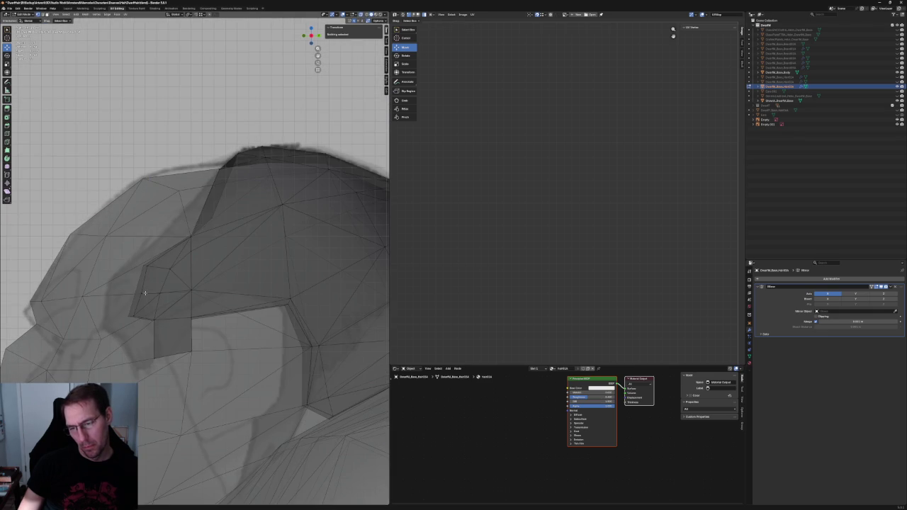
pyautogui.hotkey('alt', 'z')
pyautogui.click(162, 293)
pyautogui.hotkey('alt', 'z')
pyautogui.press('g')
pyautogui.press('y')
pyautogui.press('Escape')
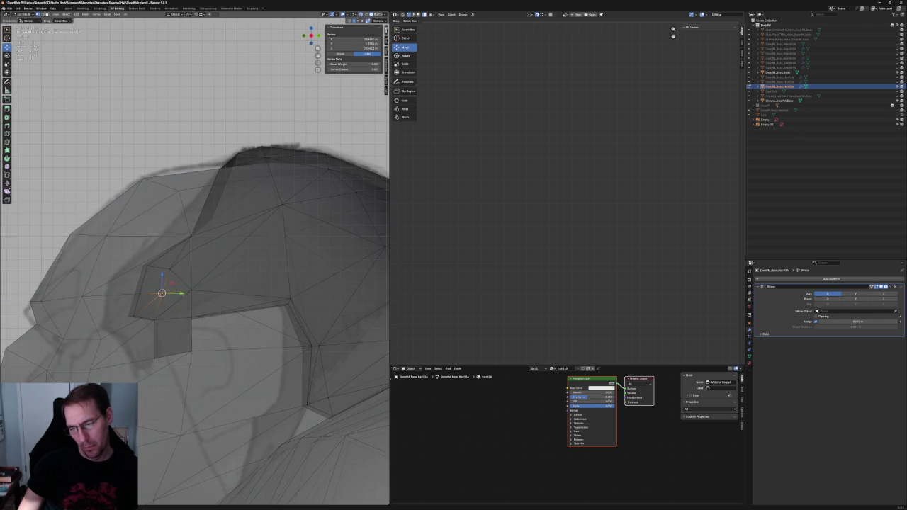
pyautogui.hotkey('alt', 'z')
pyautogui.scroll(-4, 207, 273)
pyautogui.moveTo(207, 272)
pyautogui.mouseDown(button='middle')
pyautogui.moveTo(199, 285)
pyautogui.moveTo(256, 270)
pyautogui.moveTo(213, 271)
pyautogui.mouseUp(button='middle')
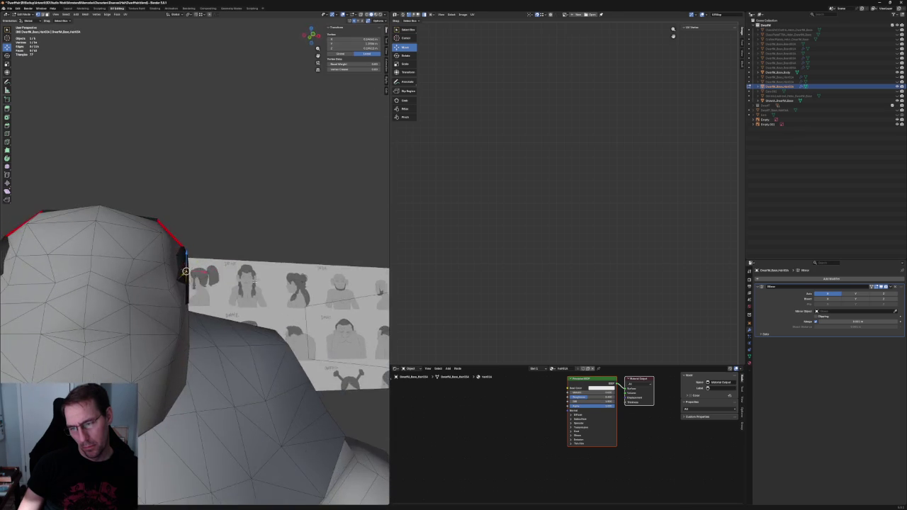
# In front view, bring the face reference into view and slide a hair vertex along X
pyautogui.press('KP_1')
pyautogui.scroll(5, 217, 270)
pyautogui.scroll(-2, 168, 239)
pyautogui.scroll(-4, 169, 239)
pyautogui.keyDown('shift'); pyautogui.moveTo(169, 239); pyautogui.dragTo(71, 249, button='middle'); pyautogui.keyUp('shift')
pyautogui.moveTo(110, 267); pyautogui.dragTo(110, 266)
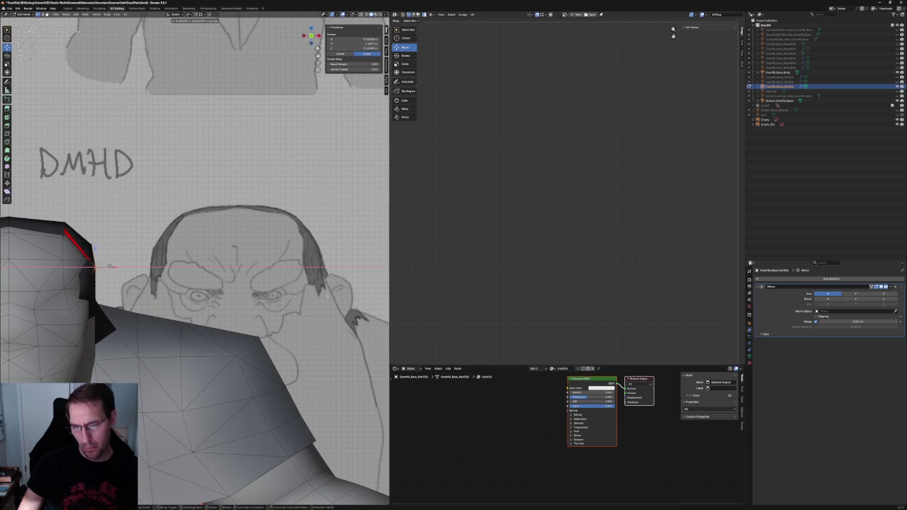
pyautogui.click(110, 268)
# With X-ray on, shift the vertex further along X so the lower edge meets the head
pyautogui.scroll(2, 107, 273)
pyautogui.scroll(2, 99, 276)
pyautogui.scroll(-3, 88, 283)
pyautogui.hotkey('alt', 'z')
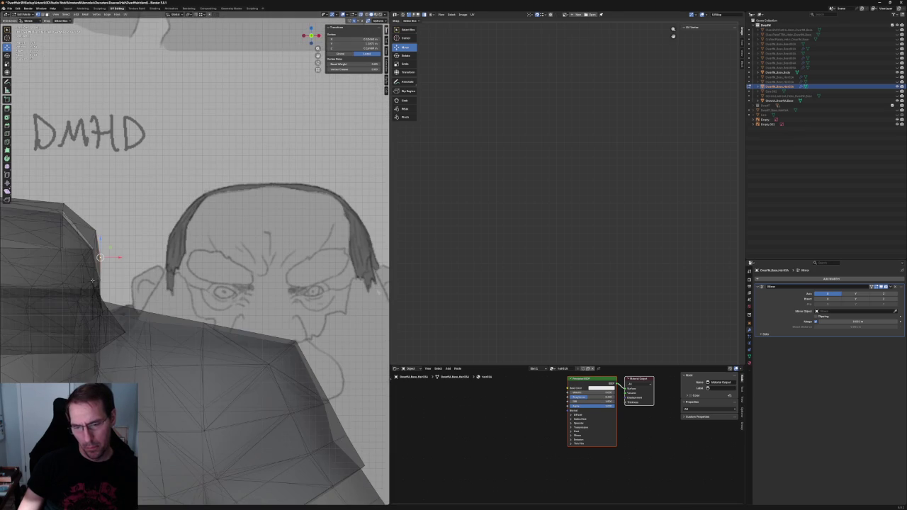
pyautogui.hotkey('alt', 'z')
pyautogui.moveTo(109, 280); pyautogui.dragTo(116, 280)
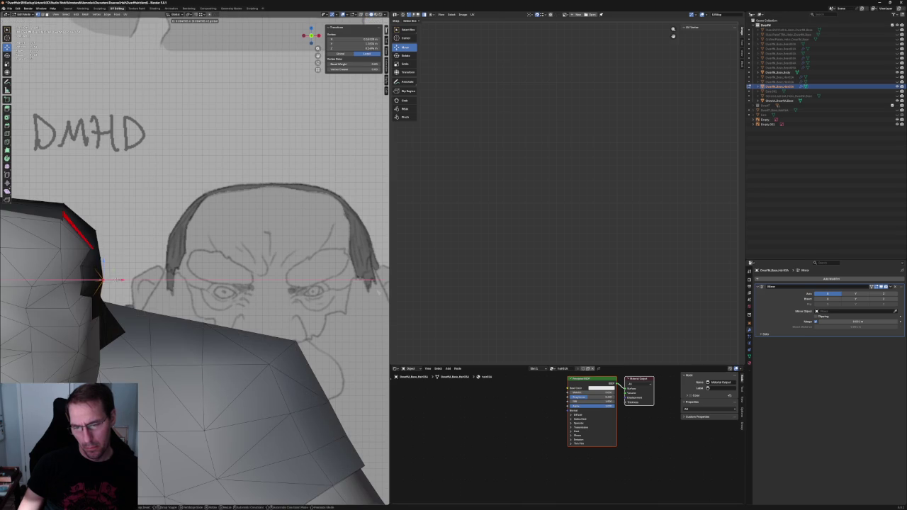
pyautogui.scroll(1, 117, 284)
pyautogui.scroll(1, 122, 294)
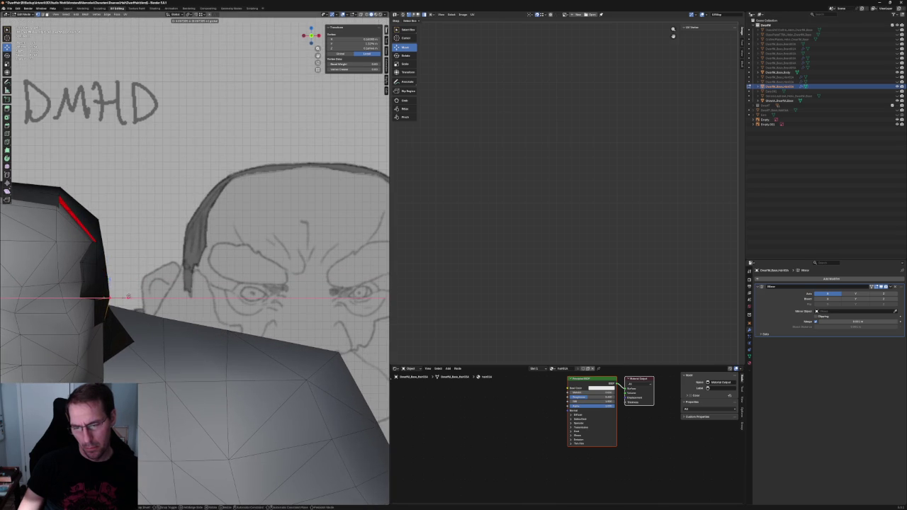
pyautogui.click(128, 296)
# Move a back vertex of the hair along X, checking from the side and behind
pyautogui.hotkey('alt', 'z')
pyautogui.moveTo(212, 284); pyautogui.dragTo(241, 266, button='middle')
pyautogui.hotkey('alt', 'z')
pyautogui.moveTo(299, 306); pyautogui.dragTo(309, 294, button='middle')
pyautogui.moveTo(268, 285); pyautogui.dragTo(265, 285)
pyautogui.press('KP_1')
pyautogui.scroll(-5, 213, 269)
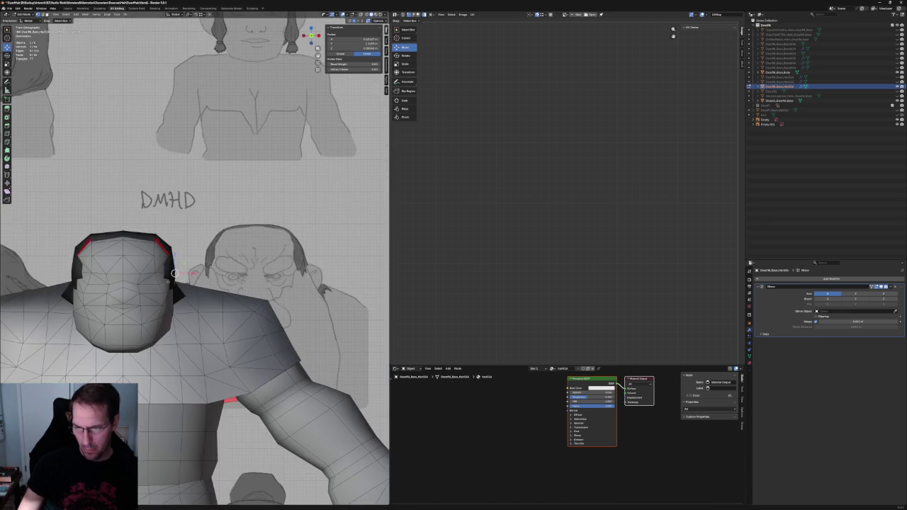
pyautogui.scroll(3, 175, 242)
pyautogui.moveTo(175, 242); pyautogui.dragTo(172, 291, button='middle')
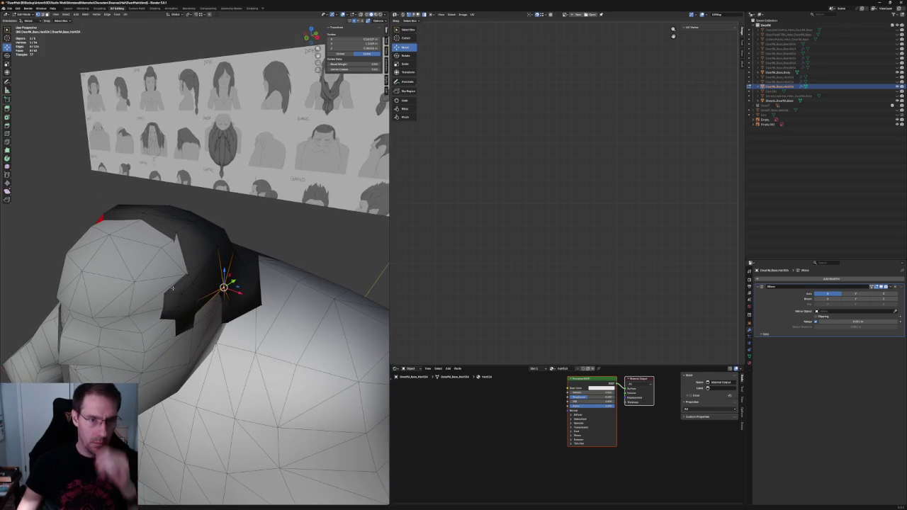
pyautogui.moveTo(184, 206)
pyautogui.mouseDown(button='middle')
pyautogui.moveTo(177, 228)
pyautogui.moveTo(152, 227)
pyautogui.mouseUp(button='middle')
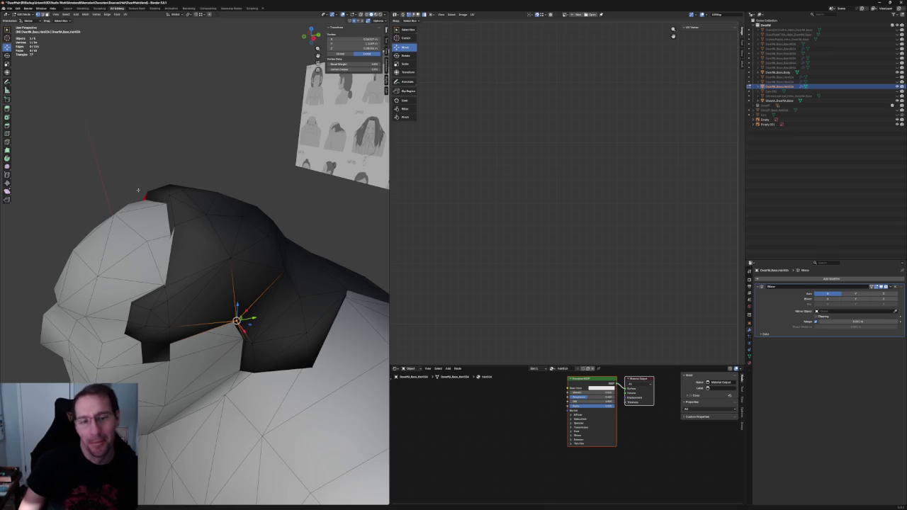
pyautogui.scroll(2, 139, 191)
pyautogui.moveTo(176, 235); pyautogui.dragTo(203, 236, button='middle')
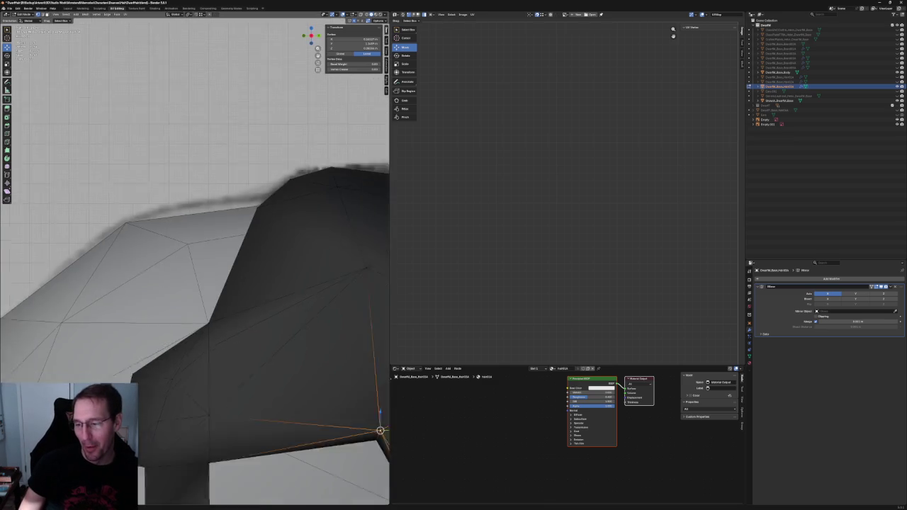
pyautogui.click(186, 274)
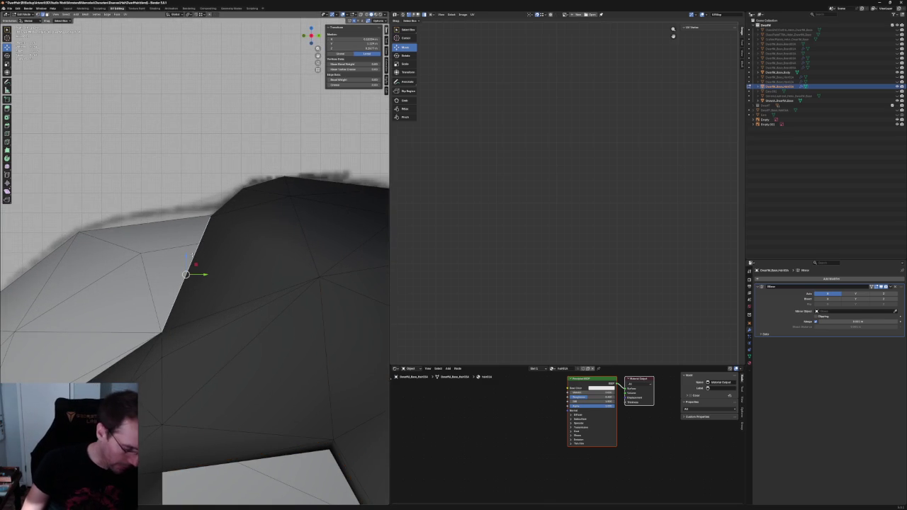
pyautogui.press('j')
# Frame the hair's temple edge and slide its vertex along X to reshape the sloped face
pyautogui.click(199, 244)
pyautogui.press('KP_Decimal')
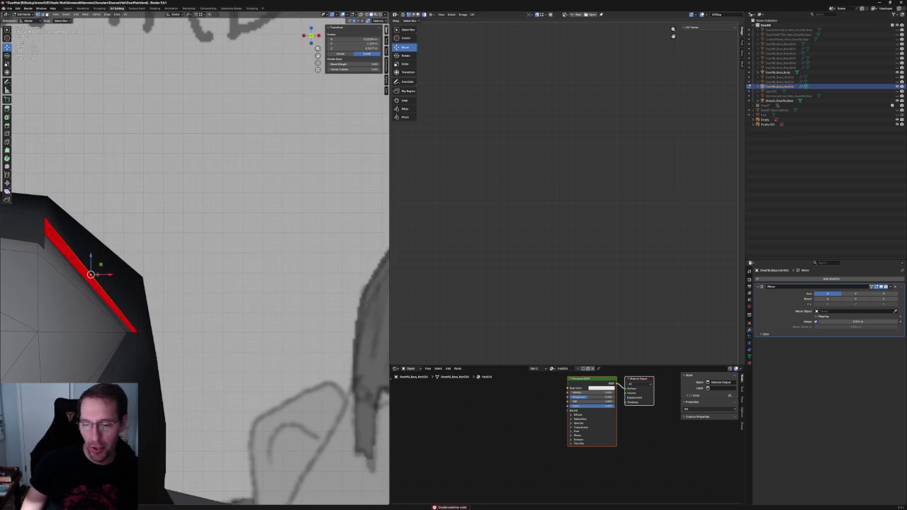
pyautogui.moveTo(103, 277); pyautogui.dragTo(126, 271)
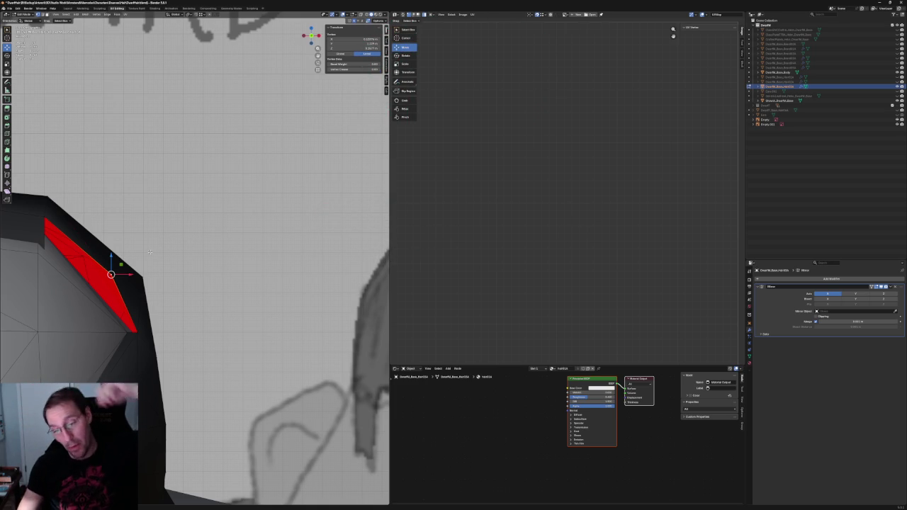
pyautogui.keyDown('shift'); pyautogui.moveTo(150, 252); pyautogui.dragTo(189, 272, button='middle'); pyautogui.keyUp('shift')
# Reselect a crown hair vertex and move it along Y, toggling X-ray to check
pyautogui.scroll(2, 188, 273)
pyautogui.hotkey('alt', 'z')
pyautogui.hotkey('alt', 'z')
pyautogui.click(219, 267)
pyautogui.hotkey('alt', 'z')
pyautogui.click(233, 268)
pyautogui.hotkey('alt', 'z')
pyautogui.scroll(-3, 234, 267)
pyautogui.moveTo(234, 268)
pyautogui.mouseDown(button='middle')
pyautogui.moveTo(221, 286)
pyautogui.moveTo(207, 265)
pyautogui.mouseUp(button='middle')
pyautogui.scroll(2, 206, 266)
pyautogui.hotkey('alt', 'z')
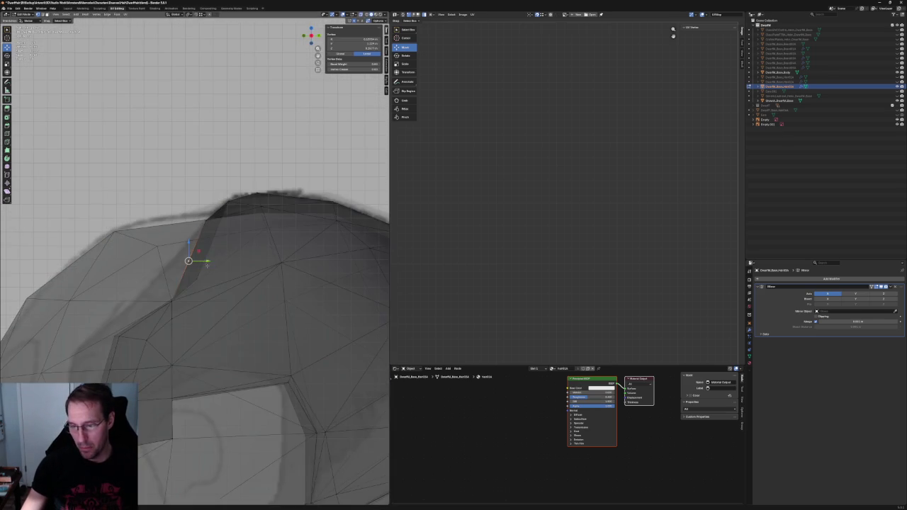
# Add a second vertex and move both up and outward in right side view
pyautogui.hotkey('alt', 'z')
pyautogui.moveTo(207, 262); pyautogui.dragTo(221, 262)
pyautogui.hotkey('alt', 'z')
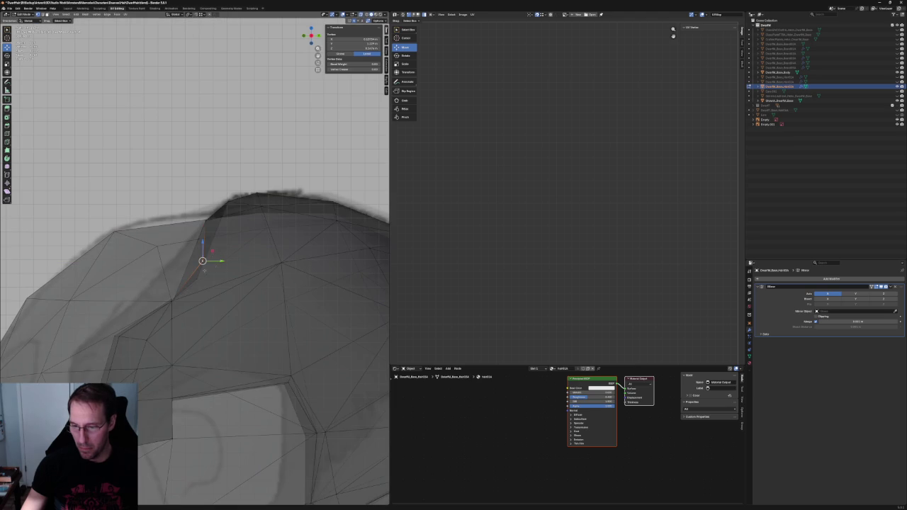
pyautogui.scroll(-2, 210, 266)
pyautogui.hotkey('alt', 'z')
pyautogui.moveTo(198, 275)
pyautogui.mouseDown(button='middle')
pyautogui.moveTo(227, 282)
pyautogui.moveTo(208, 259)
pyautogui.moveTo(191, 269)
pyautogui.mouseUp(button='middle')
pyautogui.hotkey('alt', 'z')
pyautogui.hotkey('alt', 'z')
pyautogui.hotkey('alt', 'z')
pyautogui.keyDown('shift'); pyautogui.click(195, 273); pyautogui.keyUp('shift')
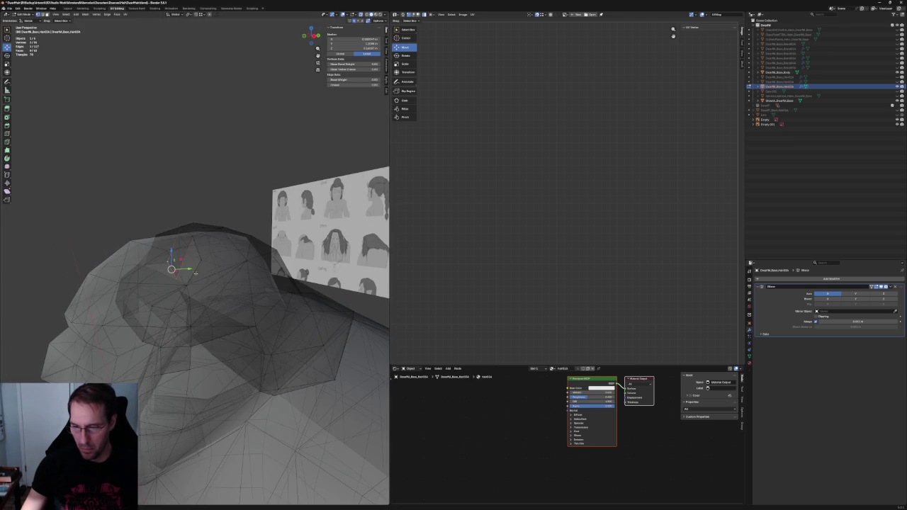
pyautogui.press('KP_3')
pyautogui.moveTo(185, 288); pyautogui.dragTo(215, 252)
# Select another hair vertex, centre the view on it, and inspect the hair from below
pyautogui.scroll(-5, 215, 253)
pyautogui.moveTo(214, 253); pyautogui.dragTo(240, 262, button='middle')
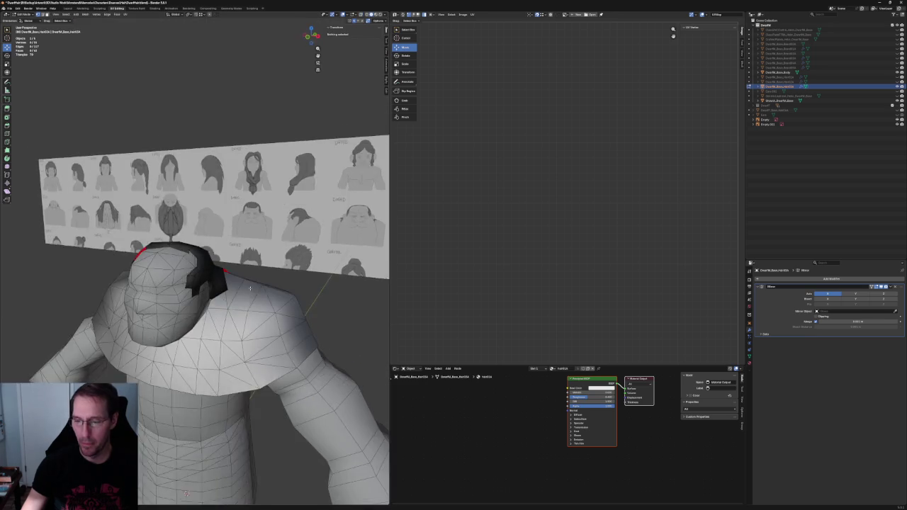
pyautogui.scroll(5, 241, 263)
pyautogui.click(236, 253)
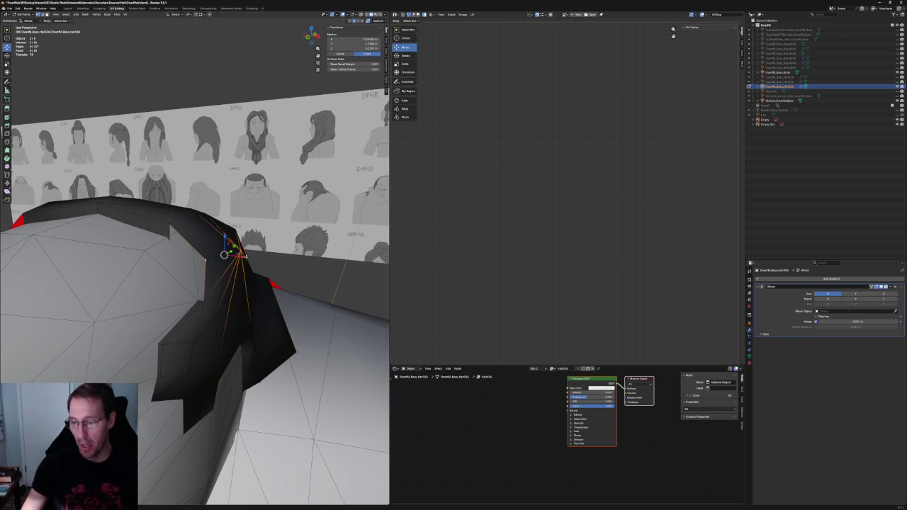
pyautogui.press('KP_Decimal')
pyautogui.moveTo(205, 255); pyautogui.dragTo(204, 284, button='middle')
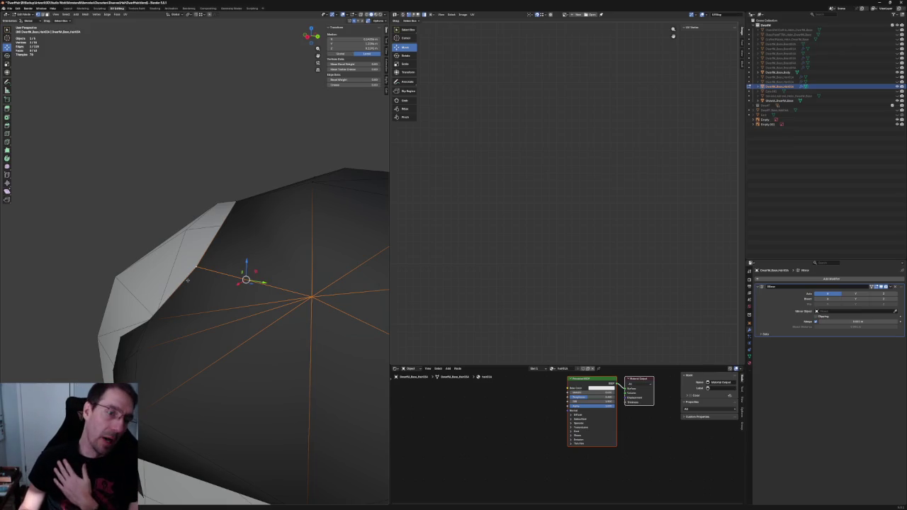
# In X-ray, slide the lower vertex of the hair edge along the X axis
pyautogui.moveTo(265, 251); pyautogui.dragTo(295, 190, button='middle')
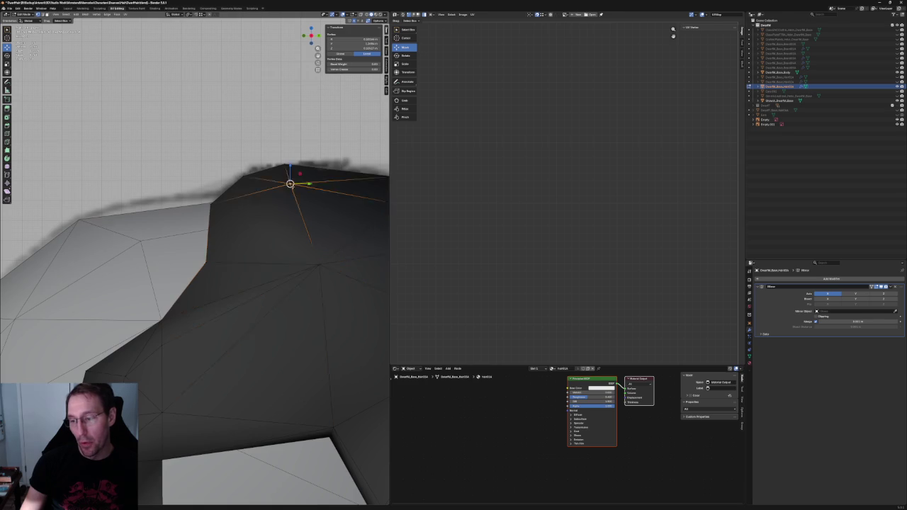
pyautogui.hotkey('alt', 'z')
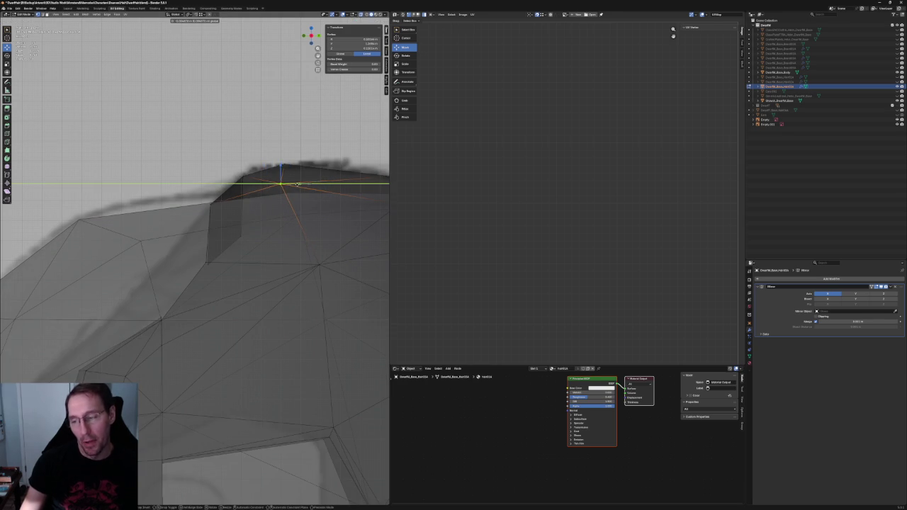
pyautogui.click(320, 264)
pyautogui.press('g')
pyautogui.press('x')
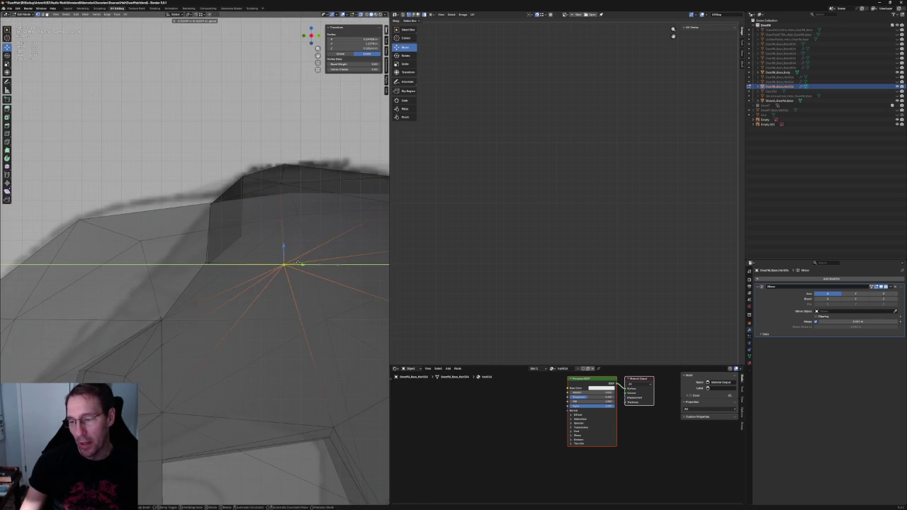
pyautogui.click(286, 258)
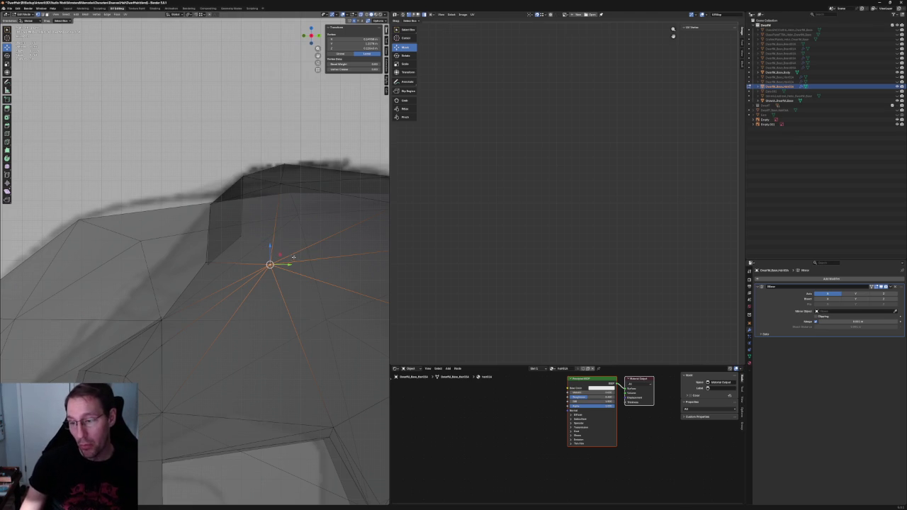
# Check the mesh against the reference sheet, then raise the hair corner vertex along Z
pyautogui.moveTo(262, 247); pyautogui.dragTo(227, 255, button='middle')
pyautogui.scroll(5, 227, 255)
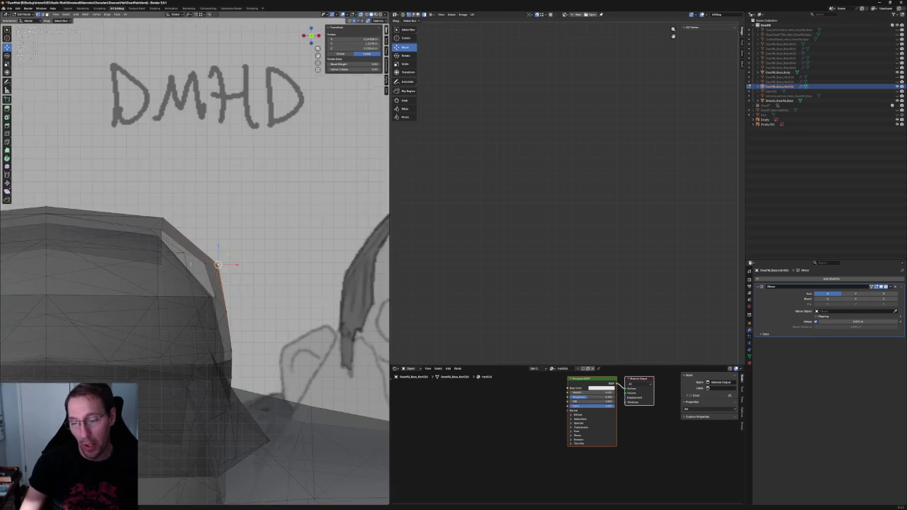
pyautogui.scroll(3, 213, 284)
pyautogui.hotkey('alt', 'z')
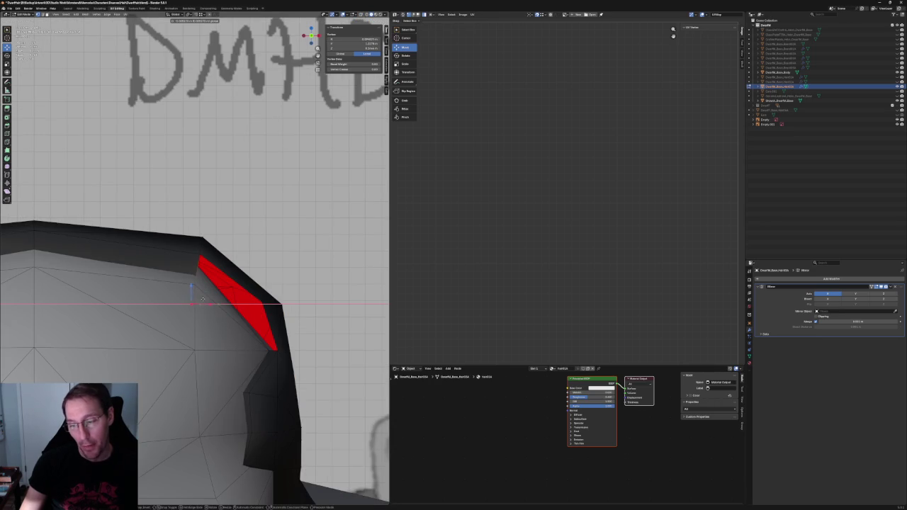
pyautogui.hotkey('alt', 'z')
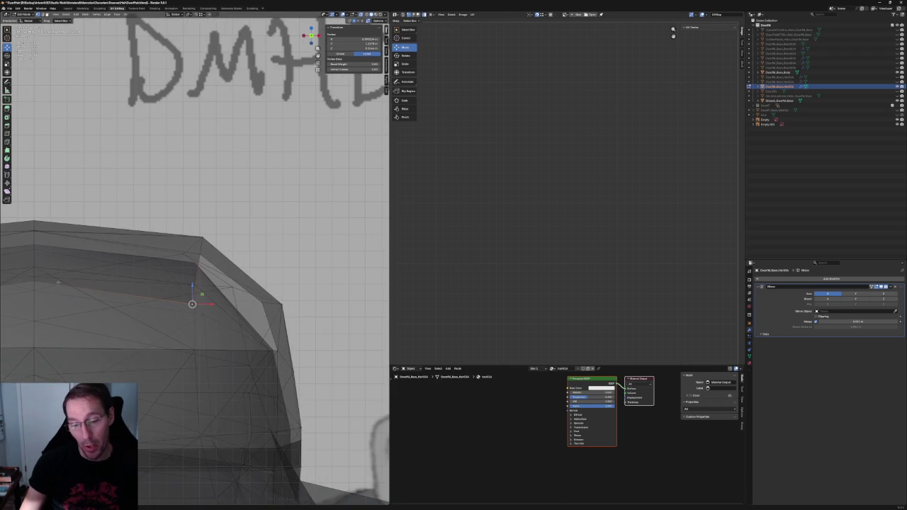
pyautogui.scroll(-4, 67, 277)
pyautogui.moveTo(141, 284); pyautogui.dragTo(213, 298, button='middle')
pyautogui.scroll(4, 212, 297)
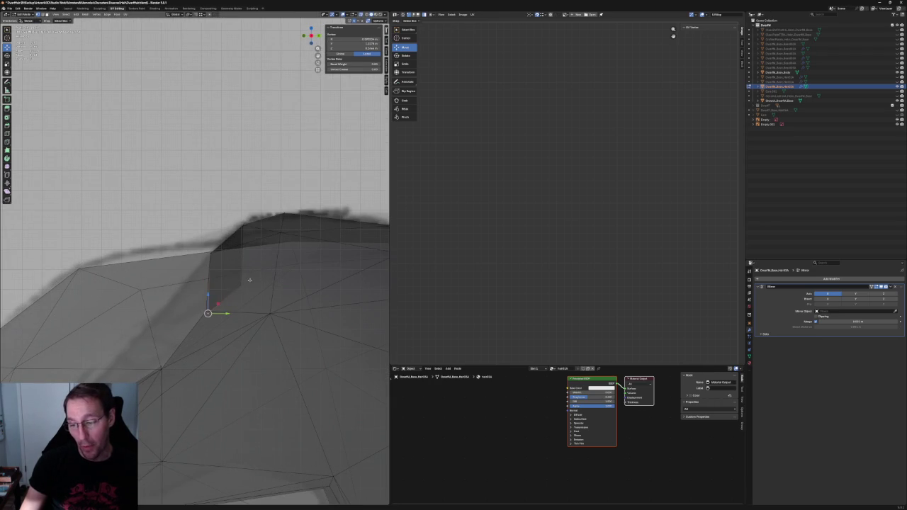
pyautogui.click(230, 286)
pyautogui.hotkey('alt', 'z')
pyautogui.press('g')
pyautogui.press('z')
pyautogui.click(237, 274)
pyautogui.hotkey('alt', 'z')
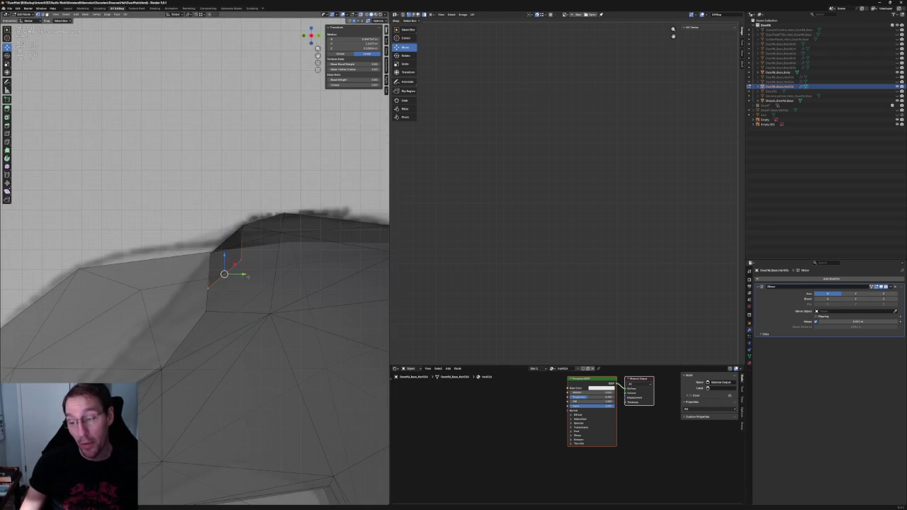
# Move the next two vertices down the hair edge vertically along Z
pyautogui.click(244, 257)
pyautogui.press('g')
pyautogui.press('z')
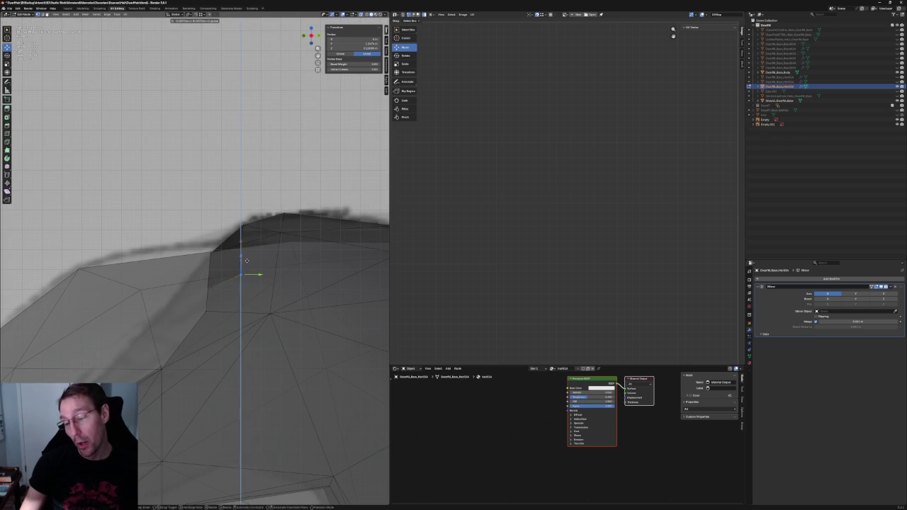
pyautogui.click(246, 261)
pyautogui.click(208, 281)
pyautogui.press('g')
pyautogui.press('z')
pyautogui.click(251, 272)
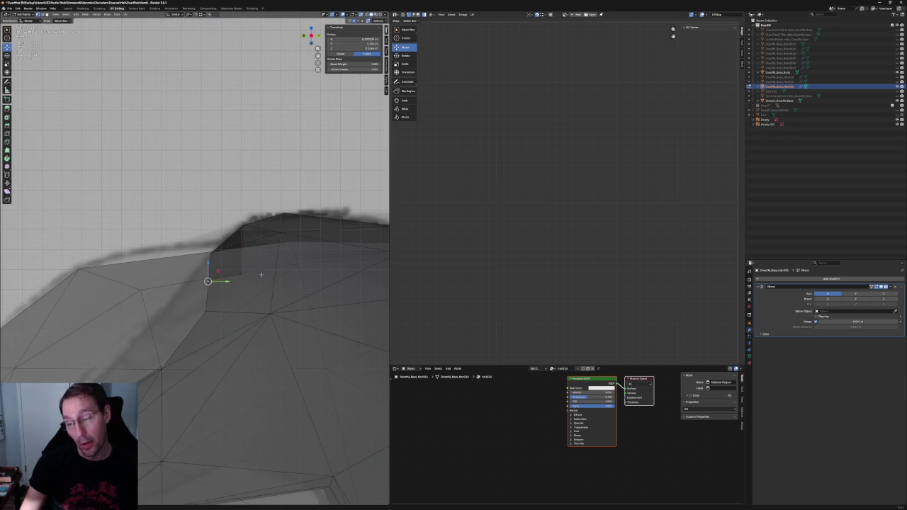
# Select two edge vertices and move them together along Z in front view
pyautogui.keyDown('shift'); pyautogui.click(241, 275); pyautogui.keyUp('shift')
pyautogui.moveTo(241, 276); pyautogui.dragTo(214, 275, button='middle')
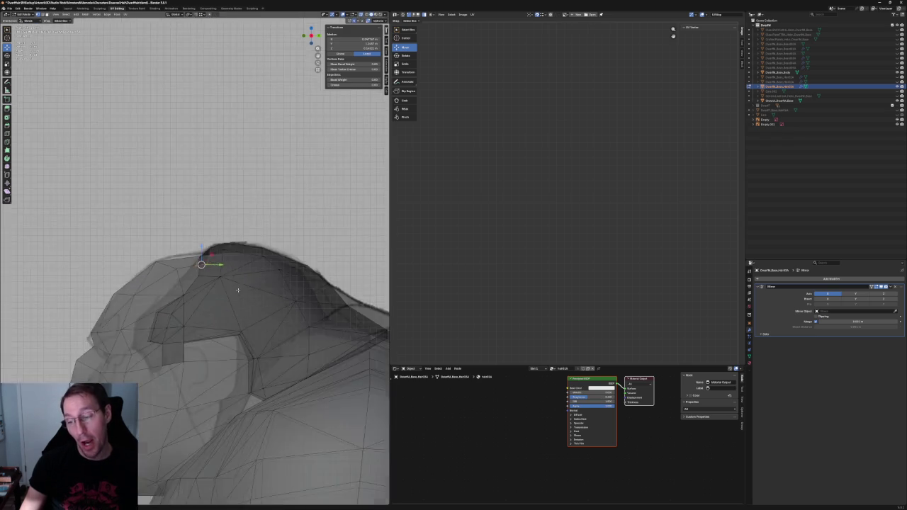
pyautogui.scroll(-3, 215, 275)
pyautogui.press('KP_1')
pyautogui.hotkey('alt', 'z')
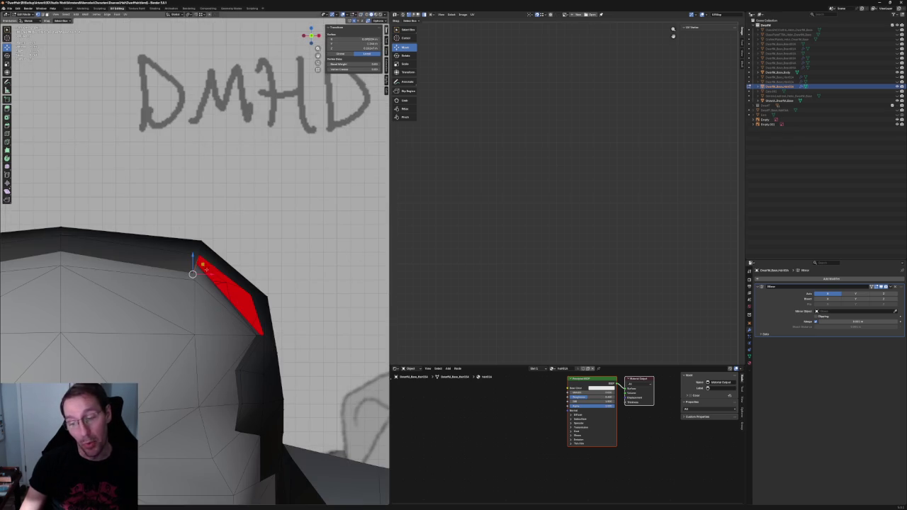
pyautogui.press('g')
pyautogui.press('z')
pyautogui.press('Return')
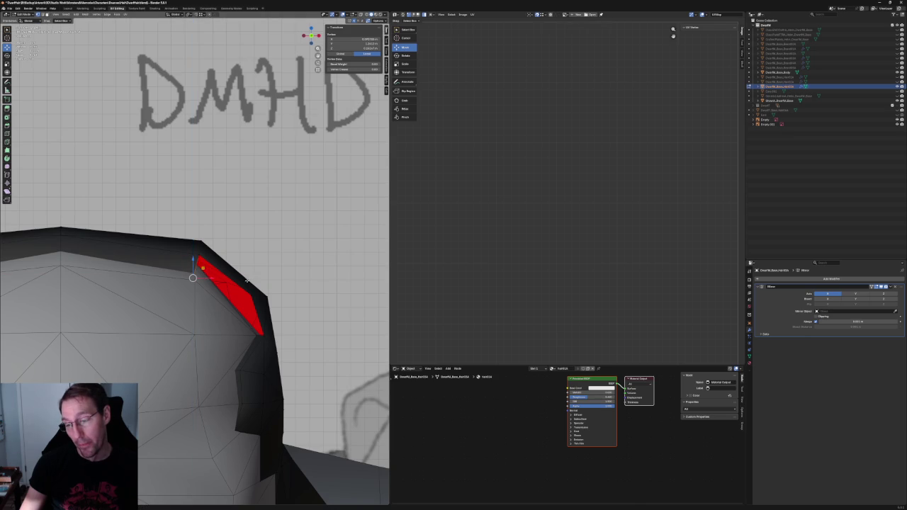
pyautogui.scroll(-2, 247, 280)
pyautogui.press('ctrl+KP_1')
pyautogui.press('KP_1')
pyautogui.scroll(3, 250, 298)
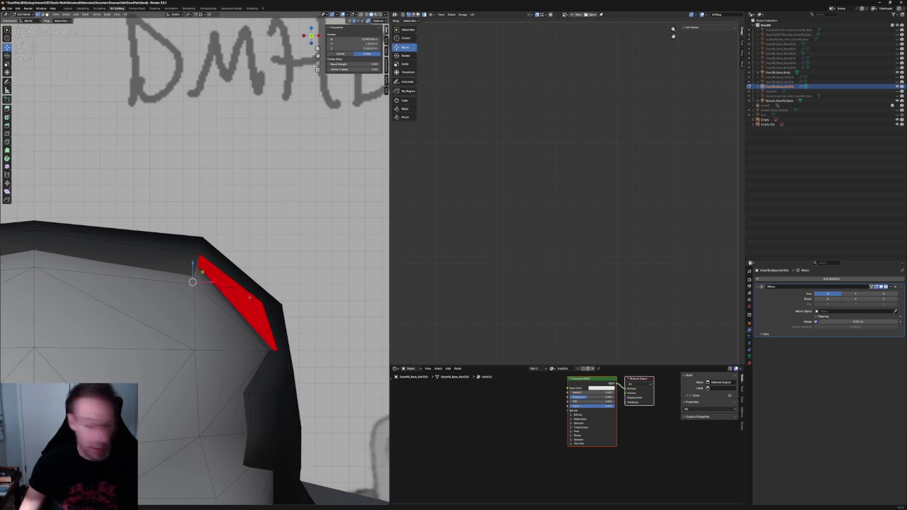
# Pull the red face's outer edge inward and lower the vertex below it along Z
pyautogui.click(266, 316)
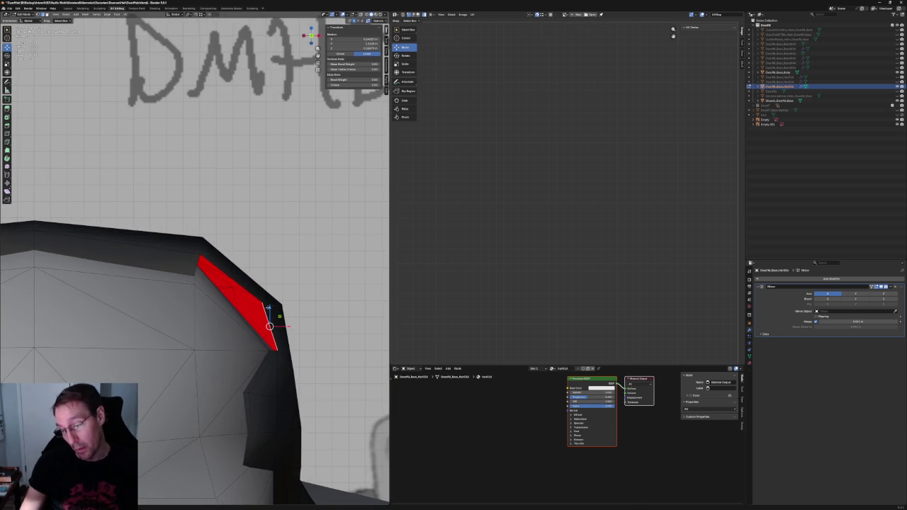
pyautogui.press('g')
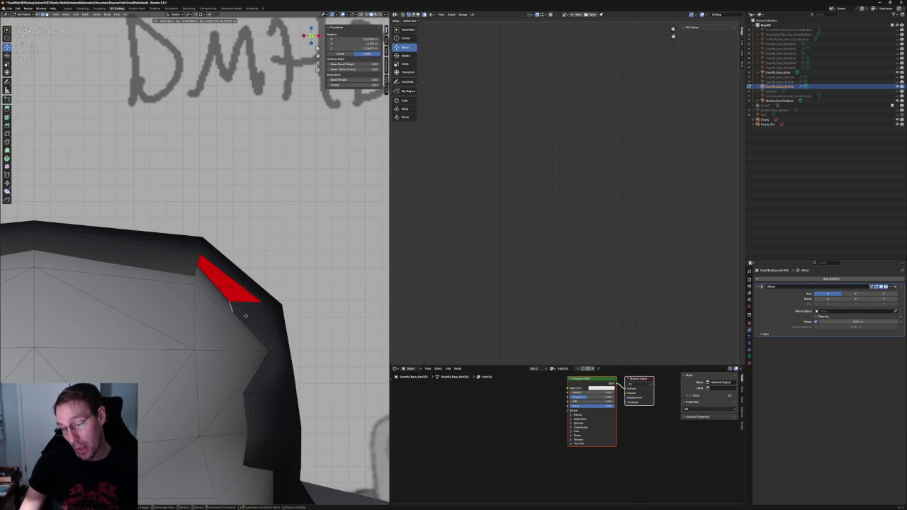
pyautogui.click(245, 316)
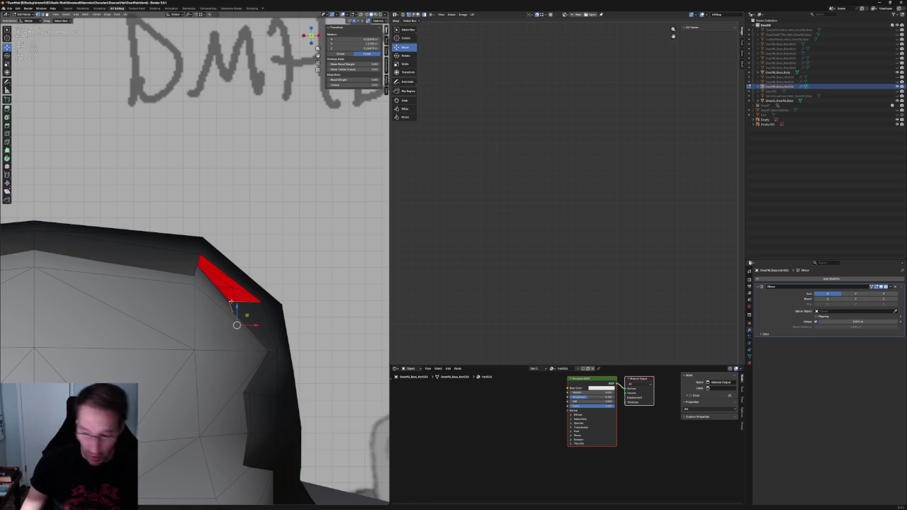
pyautogui.click(229, 299)
pyautogui.hotkey('alt', 'z')
pyautogui.press('g')
pyautogui.press('z')
pyautogui.click(229, 319)
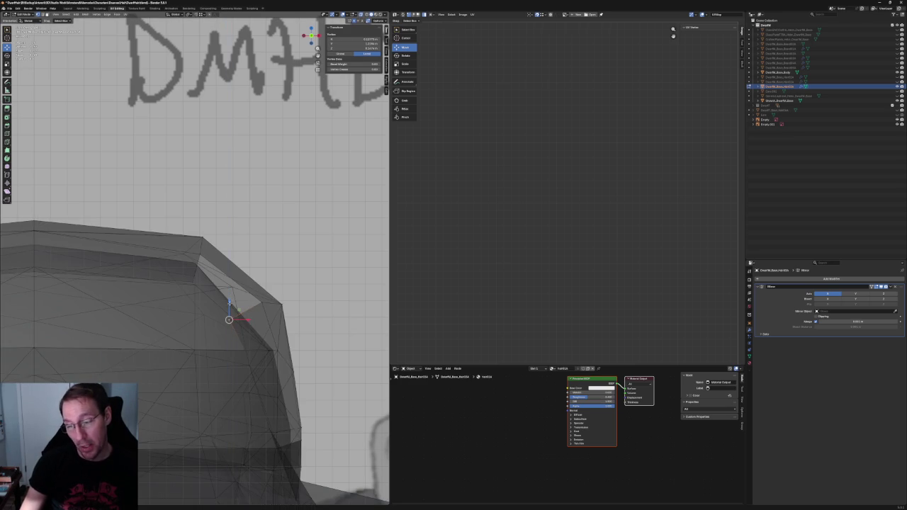
# From a side view, slide a vertex on the hair edge along the Y axis
pyautogui.moveTo(229, 320)
pyautogui.mouseDown(button='middle')
pyautogui.moveTo(170, 287)
pyautogui.moveTo(222, 281)
pyautogui.mouseUp(button='middle')
pyautogui.click(206, 282)
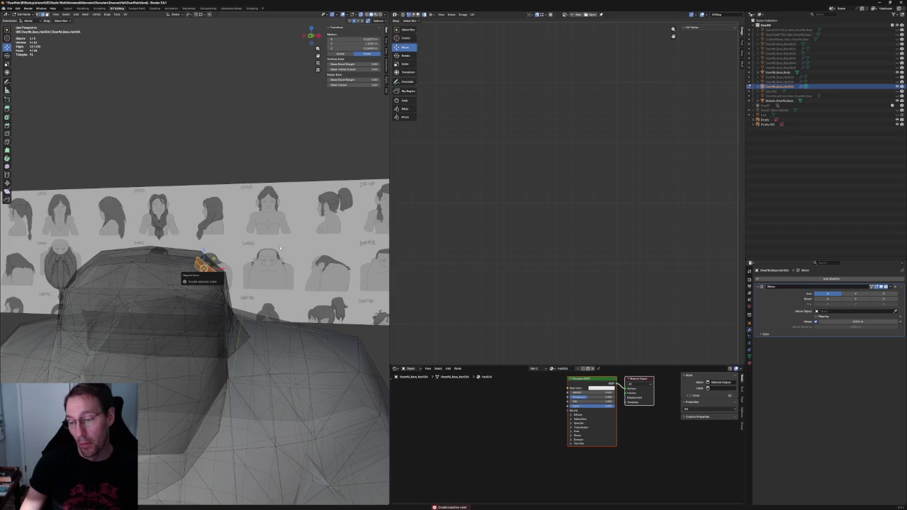
pyautogui.moveTo(200, 197); pyautogui.dragTo(211, 295, button='middle')
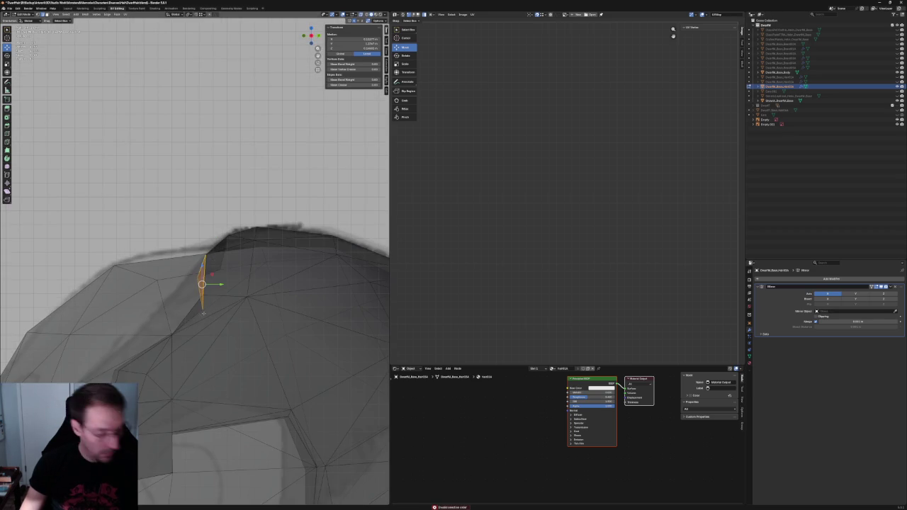
pyautogui.click(203, 307)
pyautogui.press('g')
pyautogui.press('y')
pyautogui.click(213, 301)
# Compare the hair with the reference drawing and save the file with Ctrl+S
pyautogui.moveTo(212, 301)
pyautogui.mouseDown(button='middle')
pyautogui.moveTo(234, 289)
pyautogui.moveTo(195, 317)
pyautogui.mouseUp(button='middle')
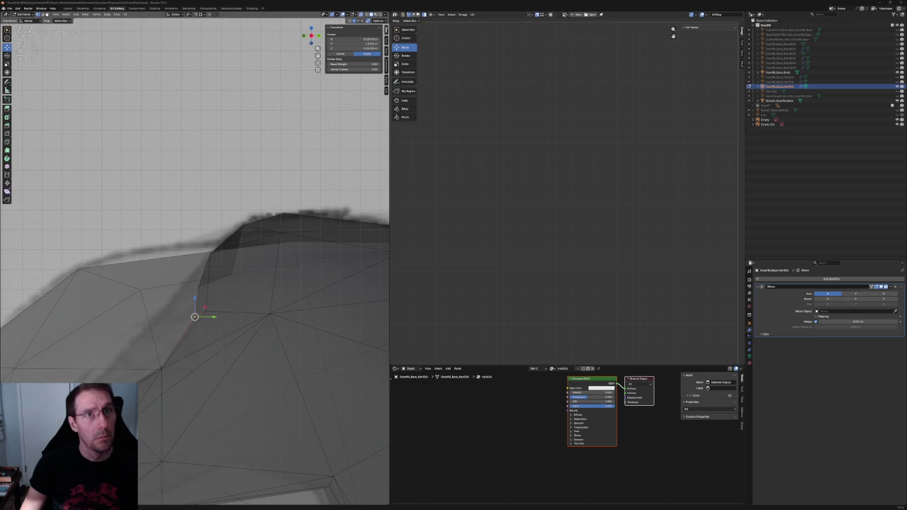
pyautogui.hotkey('ctrl', 's')
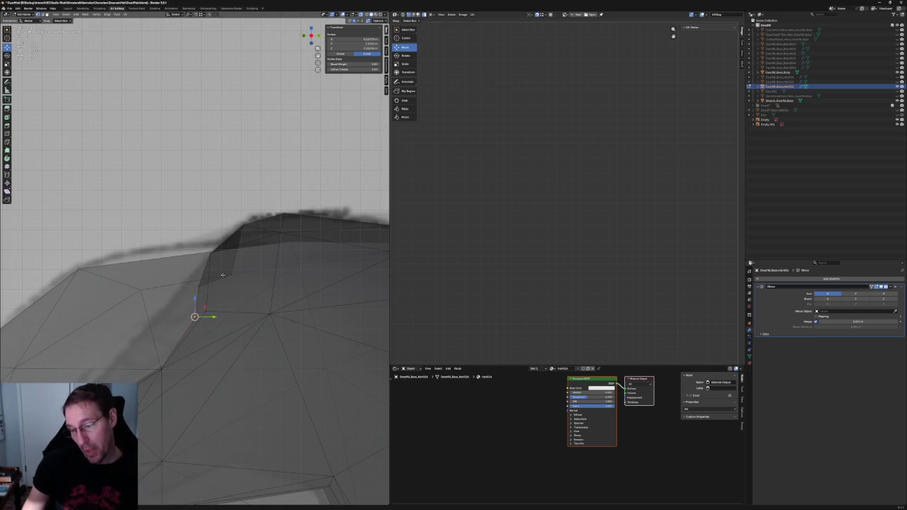
# Nudge the selected hair-edge vertex up and right, excluding the X axis
pyautogui.scroll(3, 216, 280)
pyautogui.scroll(2, 192, 291)
pyautogui.scroll(2, 170, 292)
pyautogui.press('g')
pyautogui.hotkey('shift', 'x')
pyautogui.click(166, 290)
# Move the edge's upper vertex along Y, then shift it up and right
pyautogui.moveTo(141, 208); pyautogui.dragTo(186, 247)
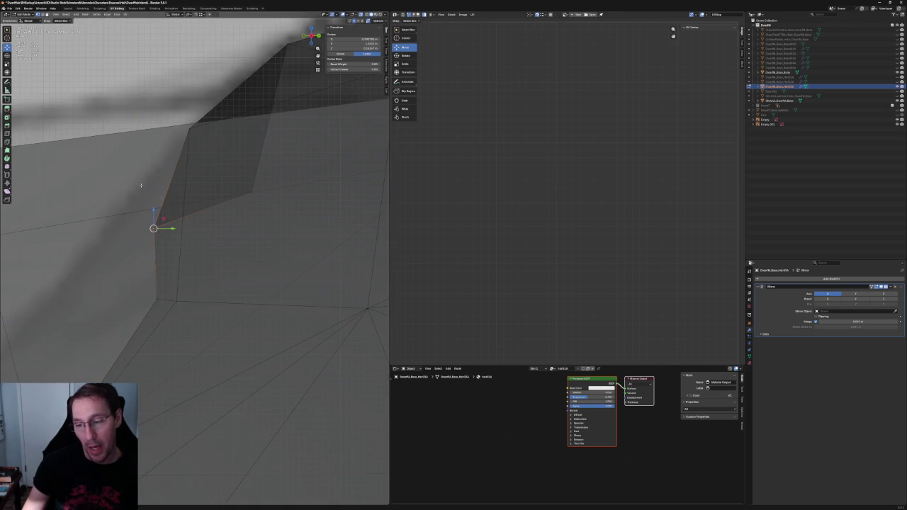
pyautogui.press('g')
pyautogui.press('y')
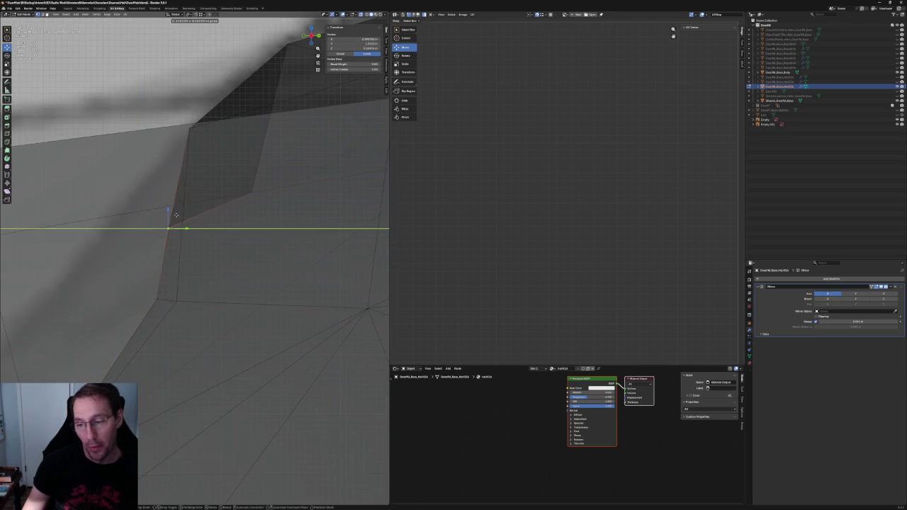
pyautogui.click(178, 217)
pyautogui.moveTo(178, 217); pyautogui.dragTo(181, 215, button='middle')
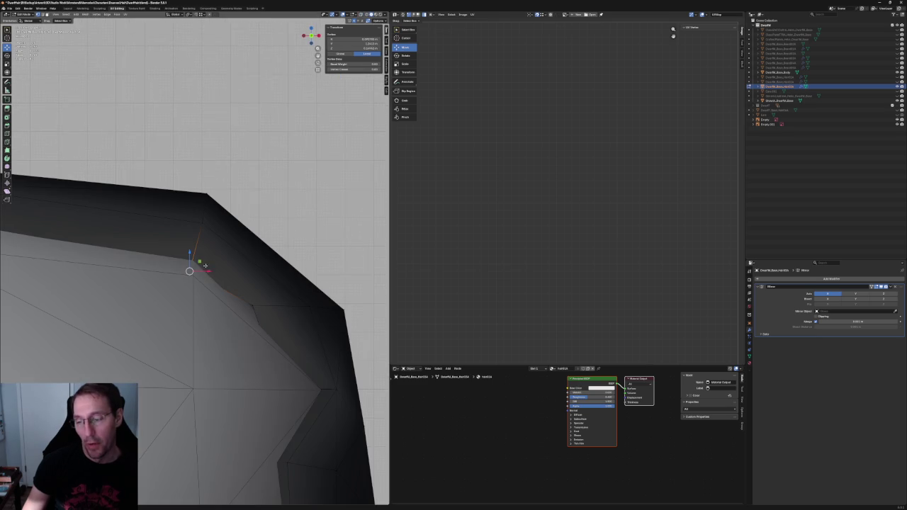
pyautogui.press('g')
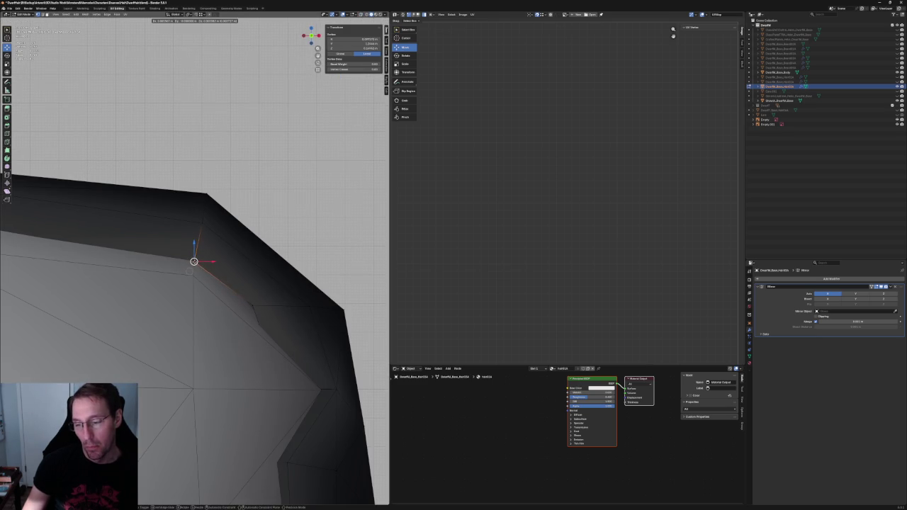
pyautogui.click(192, 261)
# Move the hair-edge vertex vertically along Z to meet the head
pyautogui.moveTo(249, 295); pyautogui.dragTo(163, 270, button='middle')
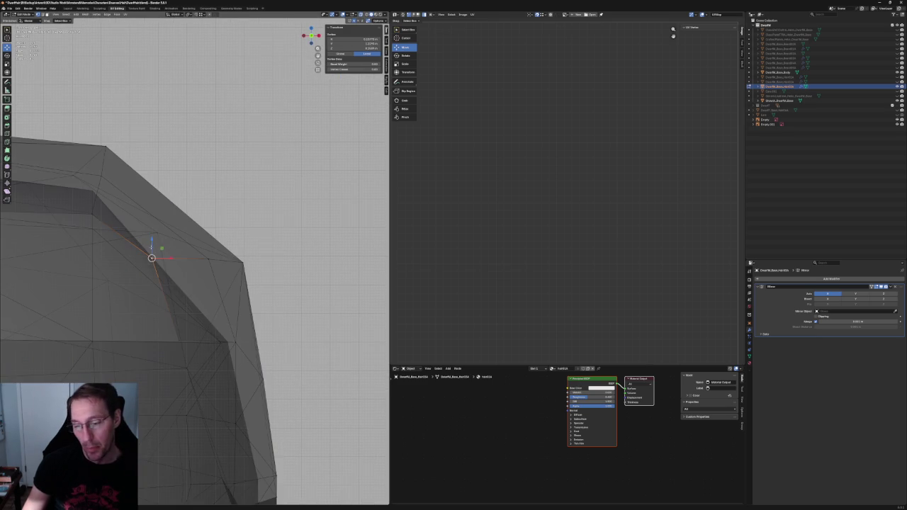
pyautogui.press('g')
pyautogui.press('z')
pyautogui.click(164, 288)
pyautogui.hotkey('alt', 'z')
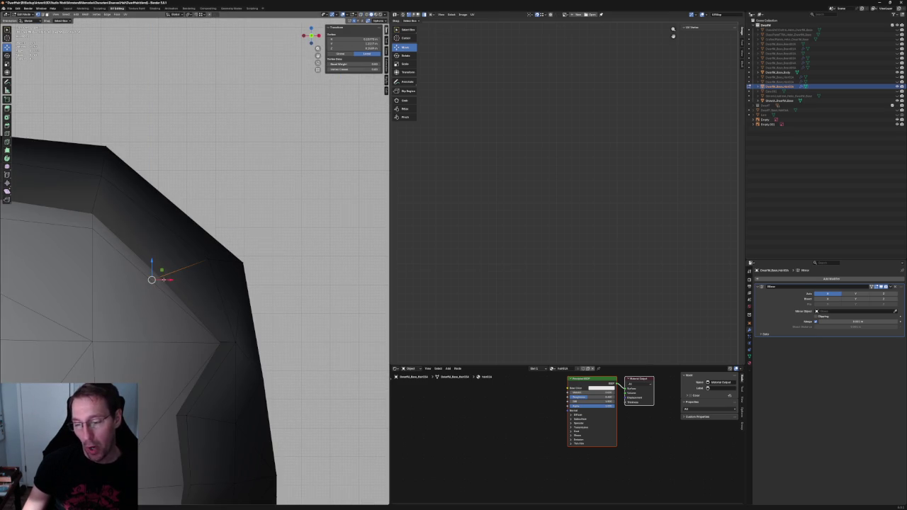
pyautogui.hotkey('alt', 'z')
# Orbit and zoom around the head, toggling X-ray, to inspect the hair edge fit
pyautogui.moveTo(175, 281)
pyautogui.mouseDown(button='middle')
pyautogui.moveTo(178, 260)
pyautogui.moveTo(170, 269)
pyautogui.mouseUp(button='middle')
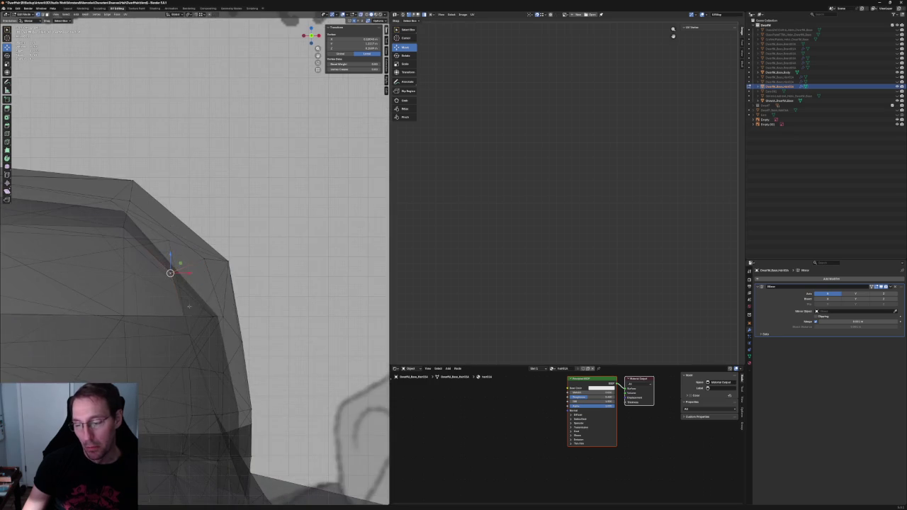
pyautogui.moveTo(192, 318); pyautogui.dragTo(192, 297, button='middle')
pyautogui.scroll(2, 192, 297)
pyautogui.scroll(2, 190, 291)
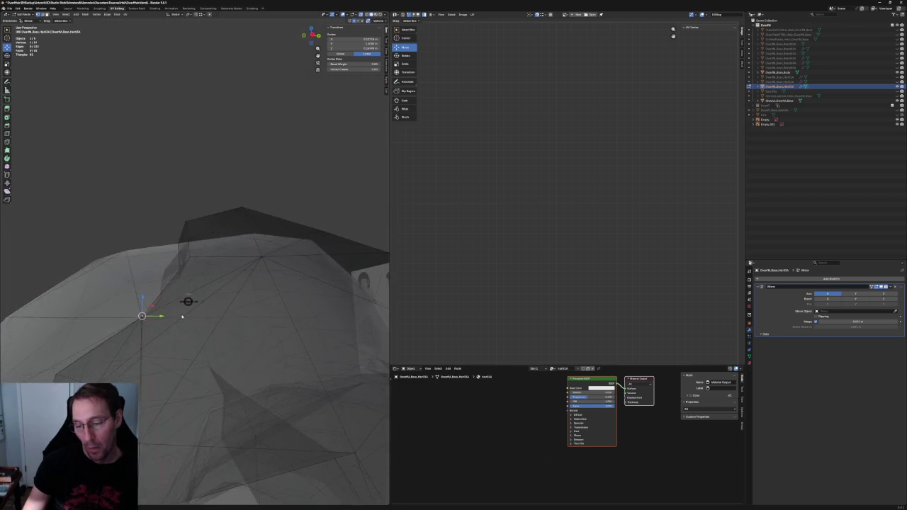
pyautogui.scroll(2, 189, 287)
pyautogui.scroll(2, 189, 284)
pyautogui.scroll(-3, 167, 292)
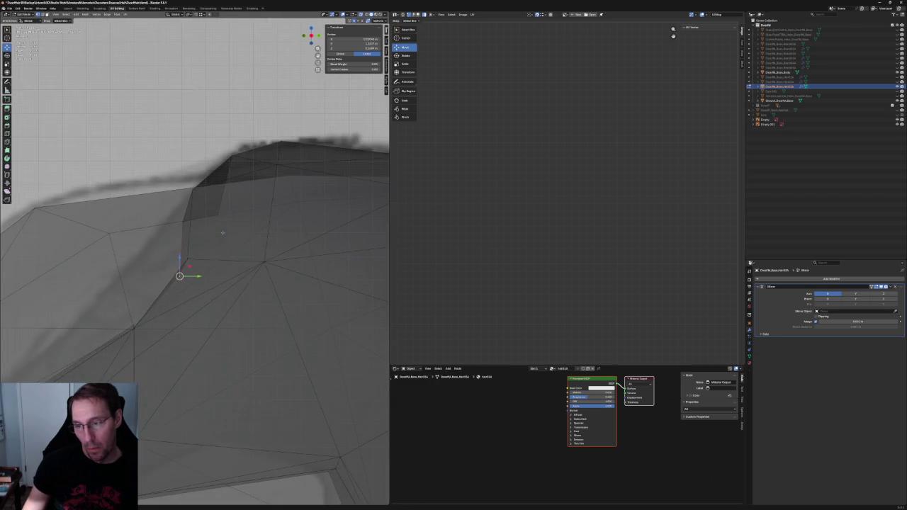
pyautogui.scroll(-3, 186, 269)
pyautogui.hotkey('alt', 'z')
pyautogui.scroll(-3, 196, 259)
# In the front view, raise the temple vertex along Z onto the head's edge
pyautogui.moveTo(202, 236)
pyautogui.mouseDown(button='middle')
pyautogui.moveTo(191, 240)
pyautogui.moveTo(178, 225)
pyautogui.mouseUp(button='middle')
pyautogui.hotkey('alt', 'z')
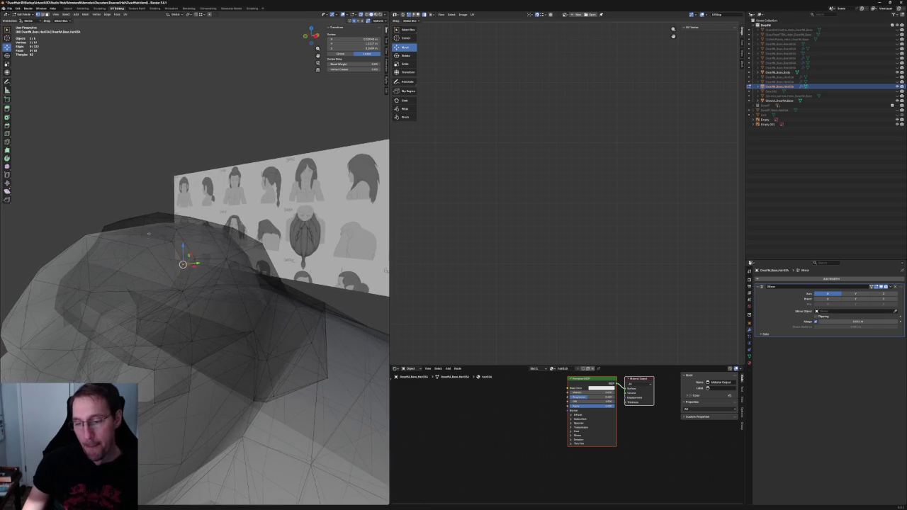
pyautogui.press('KP_1')
pyautogui.hotkey('alt', 'z')
pyautogui.scroll(3, 149, 232)
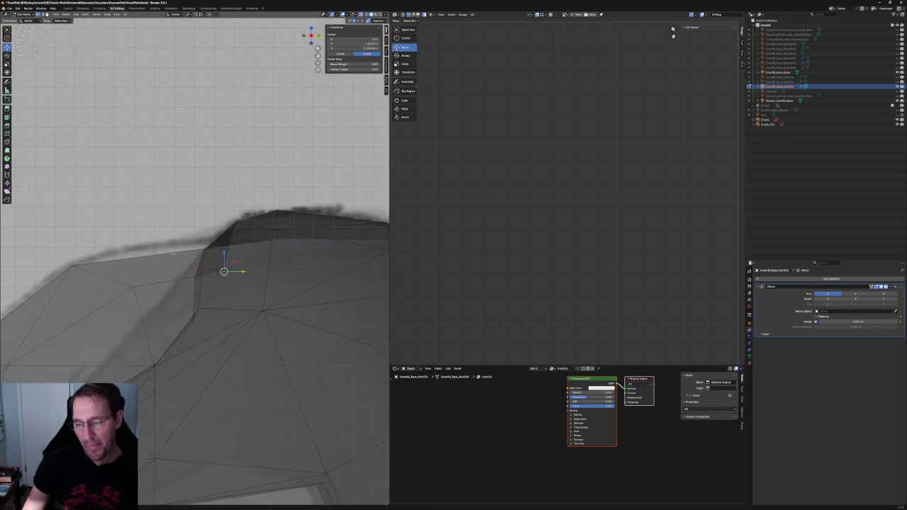
pyautogui.press('KP_3')
pyautogui.press('KP_1')
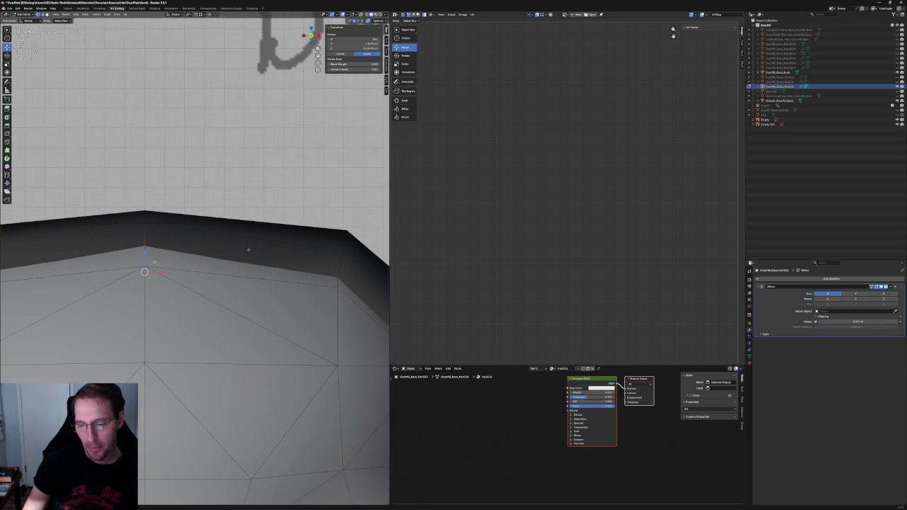
pyautogui.press('g')
pyautogui.press('z')
pyautogui.click(149, 242)
# Check the raised vertex from front and orbit views, then clear the selection
pyautogui.hotkey('alt', 'z')
pyautogui.moveTo(146, 249)
pyautogui.mouseDown(button='middle')
pyautogui.moveTo(207, 251)
pyautogui.moveTo(227, 239)
pyautogui.moveTo(255, 251)
pyautogui.mouseUp(button='middle')
pyautogui.press('KP_1')
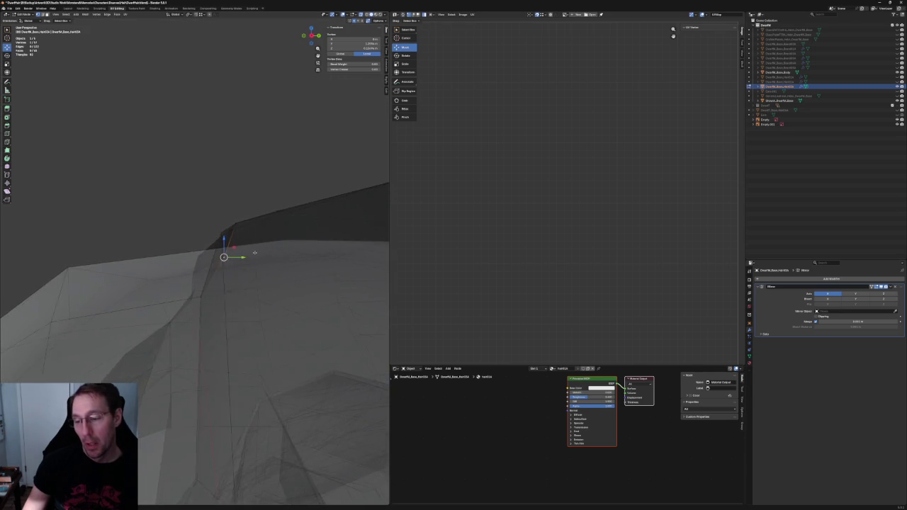
pyautogui.hotkey('alt', 'z')
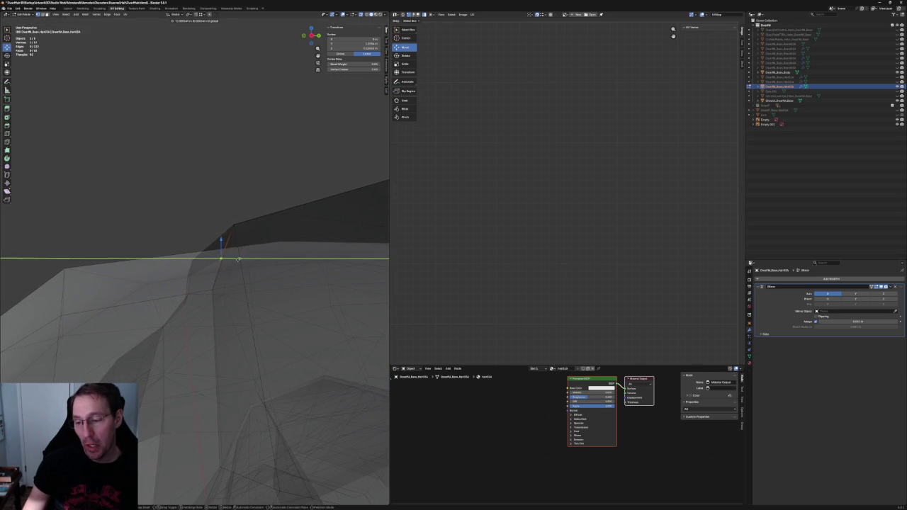
pyautogui.moveTo(241, 257)
pyautogui.mouseDown(button='middle')
pyautogui.moveTo(245, 243)
pyautogui.moveTo(221, 214)
pyautogui.moveTo(167, 233)
pyautogui.moveTo(162, 210)
pyautogui.moveTo(179, 263)
pyautogui.mouseUp(button='middle')
pyautogui.keyDown('shift'); pyautogui.click(222, 214); pyautogui.keyUp('shift')
pyautogui.click(158, 217)
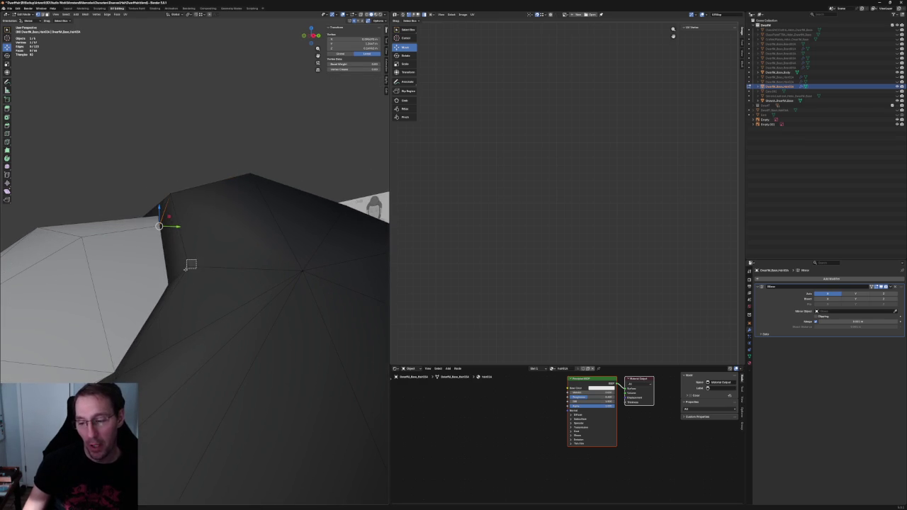
pyautogui.click(182, 125)
pyautogui.scroll(-5, 182, 125)
pyautogui.scroll(4, 192, 217)
pyautogui.moveTo(191, 217); pyautogui.dragTo(191, 217, button='middle')
pyautogui.hotkey('alt', 'z')
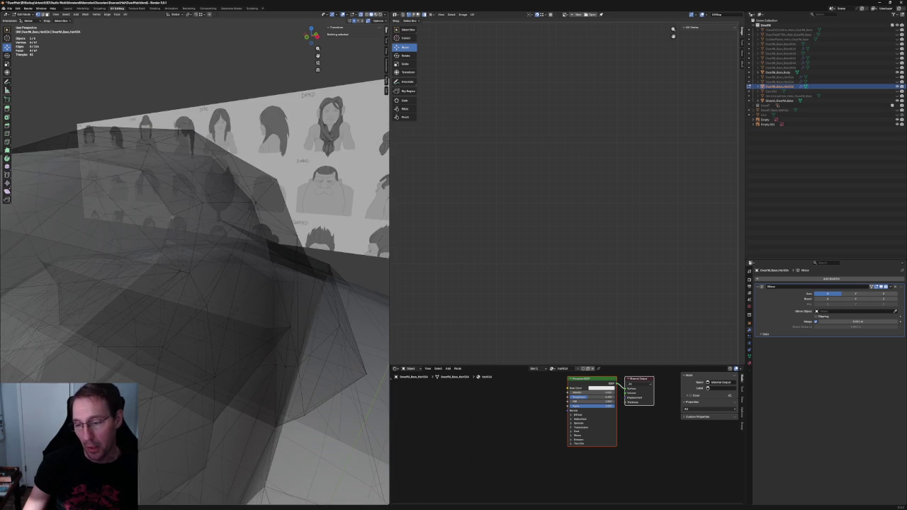
# Join two temple vertices of the hair with a new edge using F
pyautogui.click(177, 205)
pyautogui.hotkey('alt', 'z')
pyautogui.keyDown('shift'); pyautogui.click(188, 272); pyautogui.keyUp('shift')
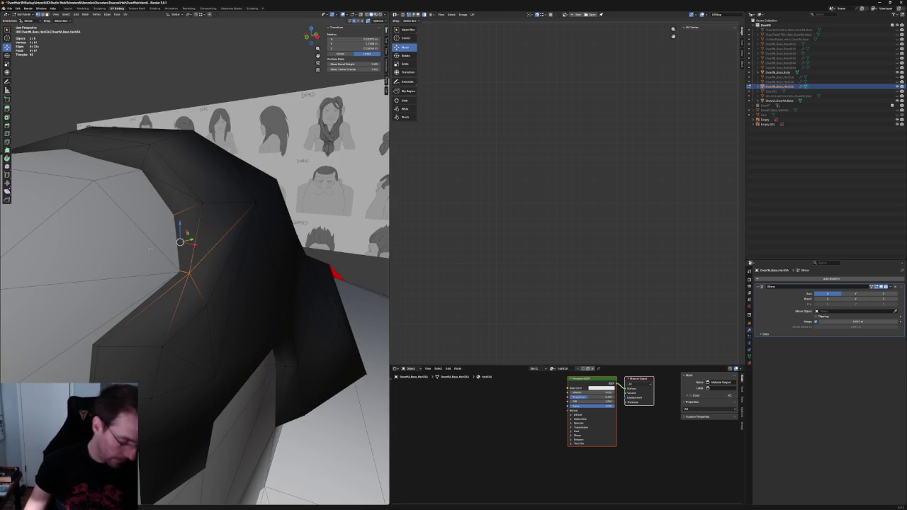
pyautogui.press('f')
pyautogui.hotkey('alt', 'z')
pyautogui.moveTo(150, 248)
pyautogui.mouseDown(button='middle')
pyautogui.moveTo(155, 264)
pyautogui.moveTo(140, 256)
pyautogui.moveTo(154, 286)
pyautogui.mouseUp(button='middle')
# Slide two vertices on the hair's side along the X axis
pyautogui.click(121, 248)
pyautogui.keyDown('shift'); pyautogui.click(82, 319); pyautogui.keyUp('shift')
pyautogui.press('g')
pyautogui.press('x')
pyautogui.click(207, 262)
pyautogui.moveTo(207, 262); pyautogui.dragTo(283, 31, button='middle')
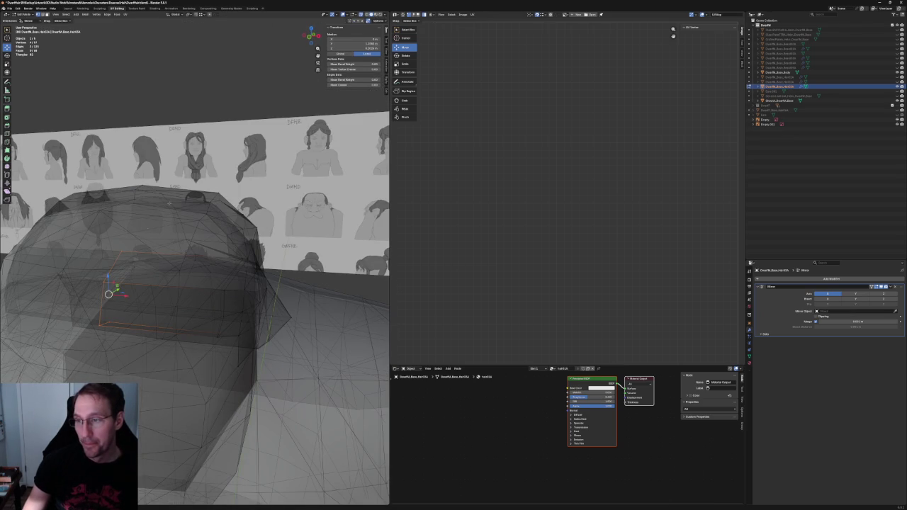
# Nudge the selected vertices further right along X
pyautogui.press('g')
pyautogui.press('x')
pyautogui.click(227, 286)
pyautogui.moveTo(227, 285); pyautogui.dragTo(239, 269, button='middle')
pyautogui.scroll(4, 185, 308)
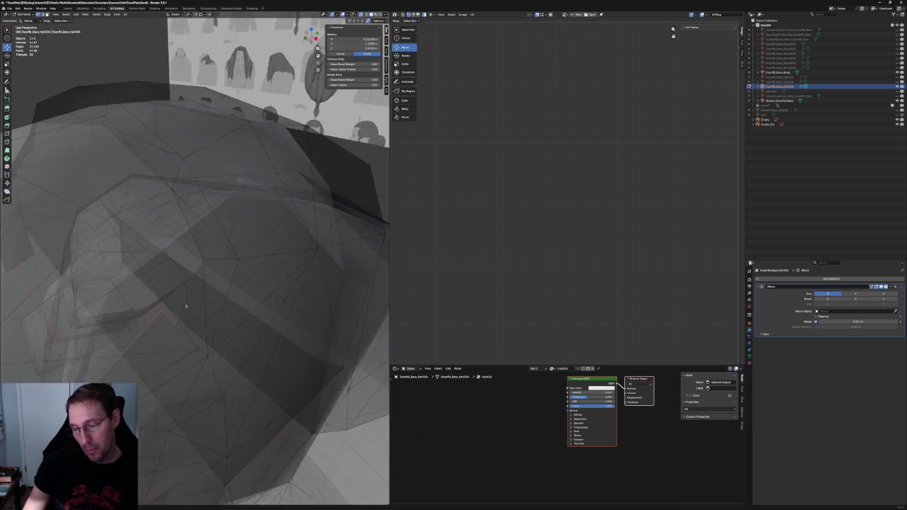
pyautogui.scroll(2, 164, 299)
pyautogui.moveTo(164, 299); pyautogui.dragTo(171, 295, button='middle')
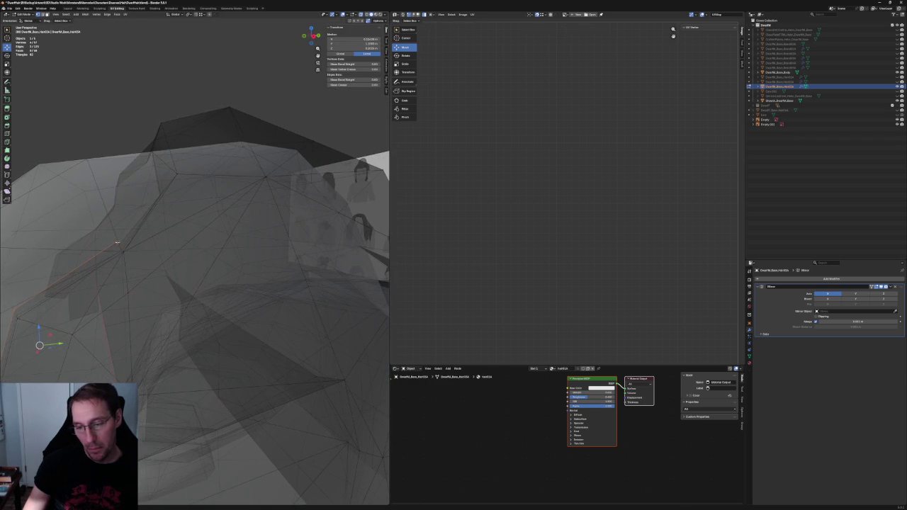
# Select another hair vertex and frame it in front view, cancelling a trial X move
pyautogui.click(108, 248)
pyautogui.moveTo(108, 249)
pyautogui.mouseDown(button='middle')
pyautogui.moveTo(158, 251)
pyautogui.moveTo(121, 243)
pyautogui.moveTo(184, 271)
pyautogui.mouseUp(button='middle')
pyautogui.press('KP_1')
pyautogui.press('KP_Decimal')
pyautogui.press('g')
pyautogui.press('x')
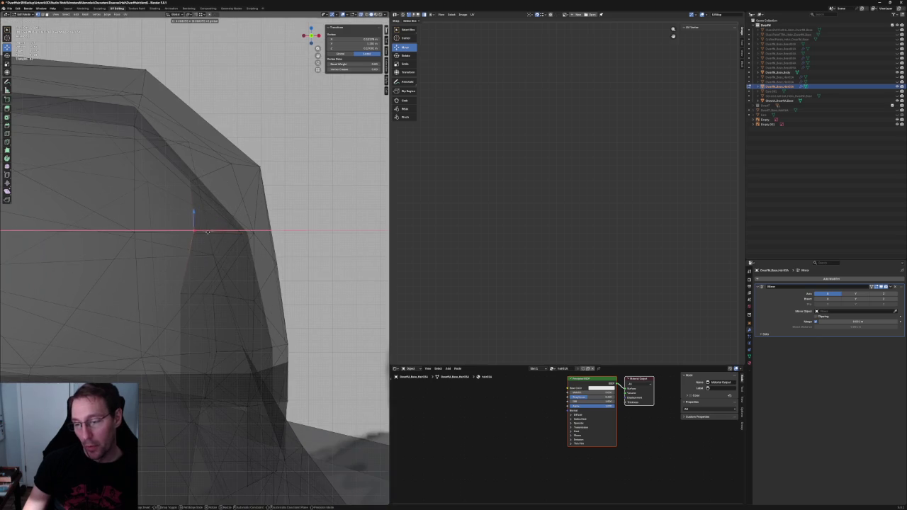
pyautogui.press('Escape')
pyautogui.moveTo(203, 229)
pyautogui.mouseDown(button='middle')
pyautogui.moveTo(180, 300)
pyautogui.moveTo(176, 264)
pyautogui.mouseUp(button='middle')
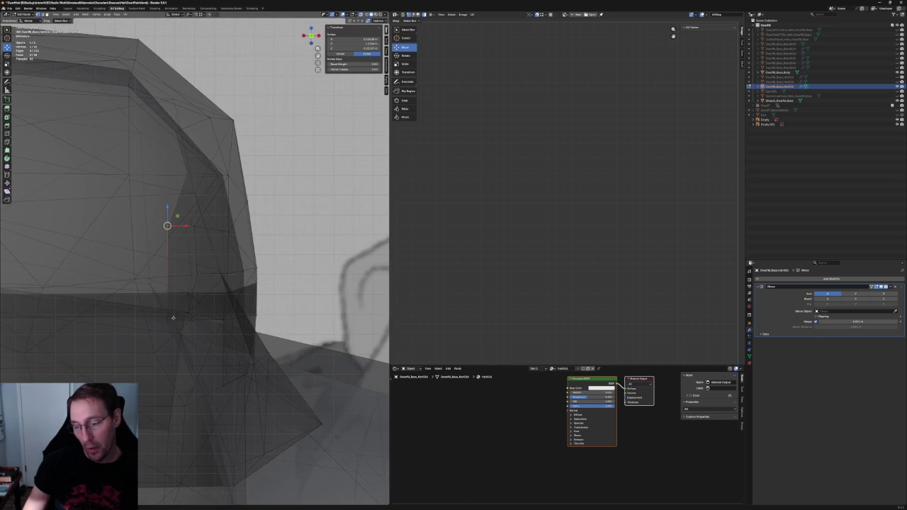
pyautogui.moveTo(175, 315); pyautogui.dragTo(167, 284, button='middle')
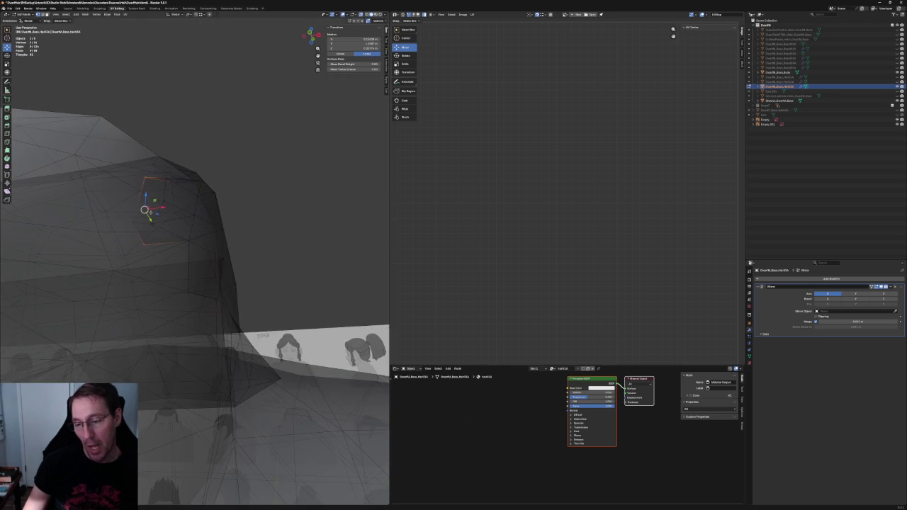
# Move a pair of hair vertices slightly sideways along X
pyautogui.keyDown('shift'); pyautogui.click(135, 218); pyautogui.keyUp('shift')
pyautogui.hotkey('alt', 'z')
pyautogui.hotkey('alt', 'z')
pyautogui.press('g')
pyautogui.press('x')
pyautogui.click(158, 216)
# Shift another vertex on the hair piece along X
pyautogui.hotkey('alt', 'z')
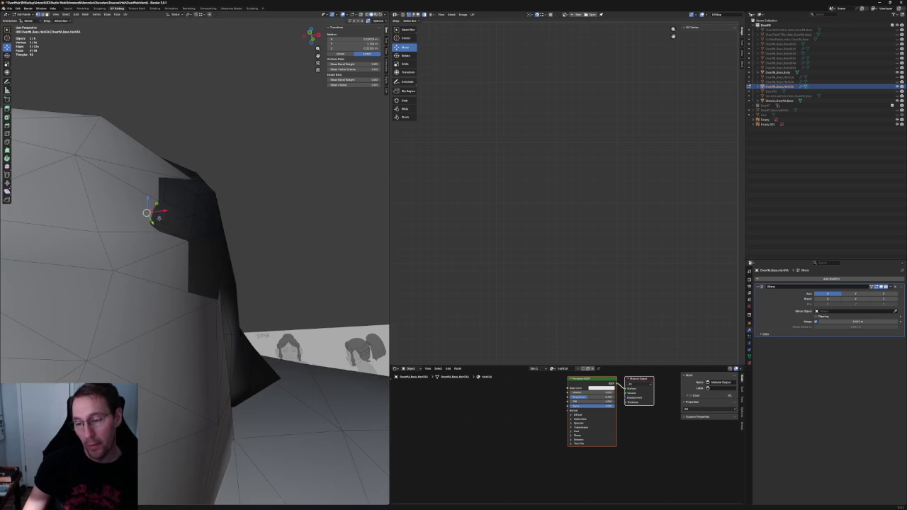
pyautogui.scroll(2, 149, 216)
pyautogui.scroll(3, 134, 205)
pyautogui.click(217, 260)
pyautogui.hotkey('alt', 'z')
pyautogui.moveTo(245, 257)
pyautogui.mouseDown(button='middle')
pyautogui.moveTo(244, 297)
pyautogui.moveTo(210, 303)
pyautogui.mouseUp(button='middle')
pyautogui.press('g')
pyautogui.press('x')
pyautogui.click(244, 302)
pyautogui.hotkey('alt', 'z')
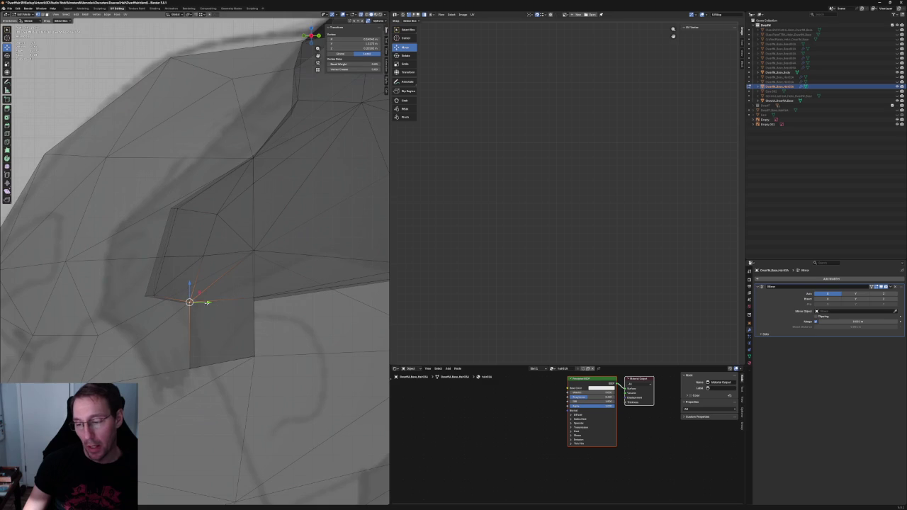
pyautogui.moveTo(150, 318); pyautogui.dragTo(203, 313, button='middle')
pyautogui.scroll(2, 204, 312)
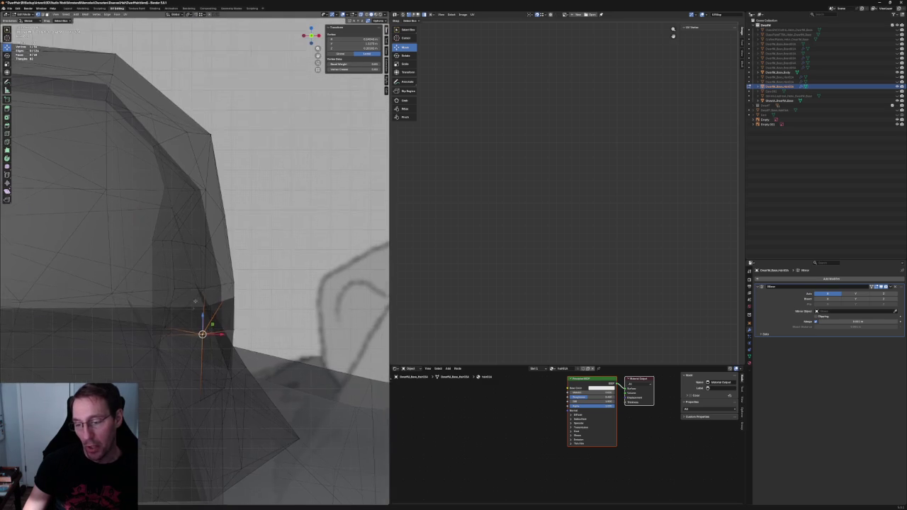
# Slide the vertex at the hair's lower edge sideways along X
pyautogui.hotkey('alt', 'z')
pyautogui.click(162, 339)
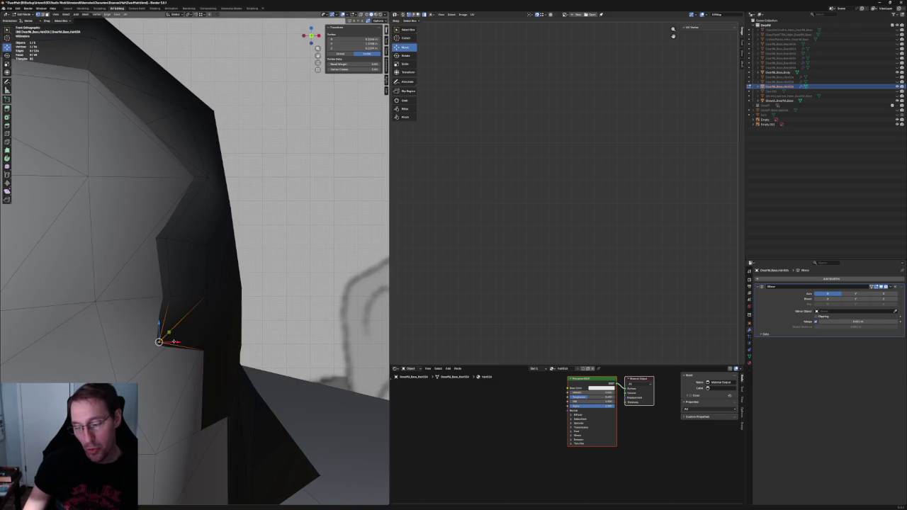
pyautogui.moveTo(174, 342); pyautogui.dragTo(193, 342)
pyautogui.click(184, 342)
pyautogui.moveTo(185, 343); pyautogui.dragTo(185, 342, button='middle')
pyautogui.hotkey('alt', 'z')
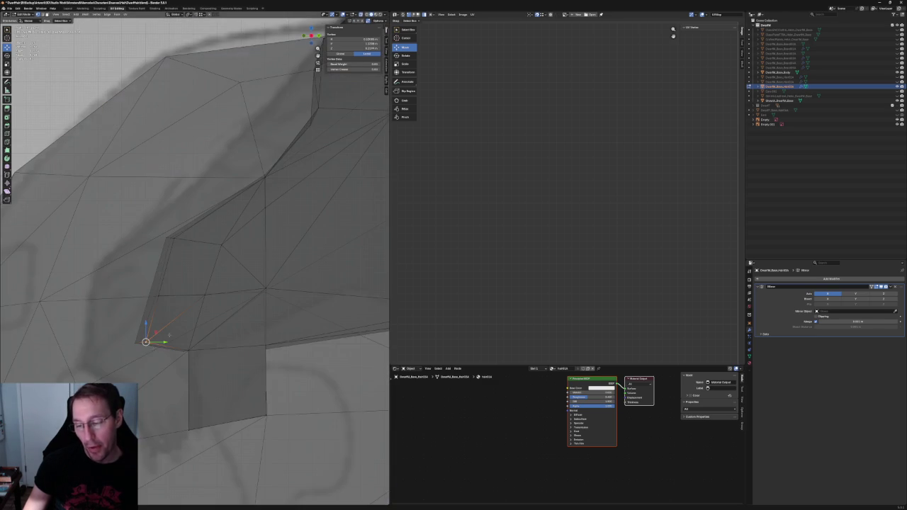
# Select an edge on the hair's side and try a Y move, then cancel it
pyautogui.click(167, 244)
pyautogui.keyDown('shift'); pyautogui.moveTo(139, 349); pyautogui.dragTo(139, 348); pyautogui.keyUp('shift')
pyautogui.press('g')
pyautogui.press('y')
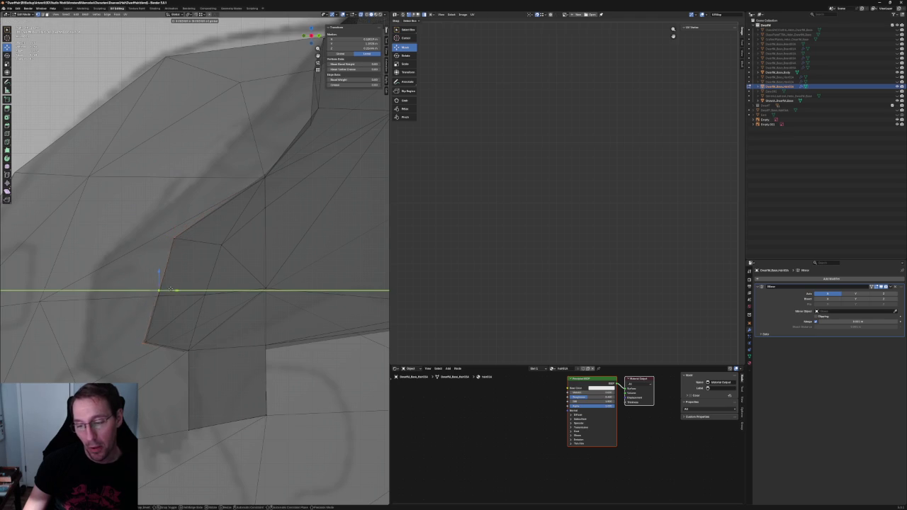
pyautogui.press('Escape')
# Connect three lower-edge vertices with Connect Vertex Path
pyautogui.click(158, 295)
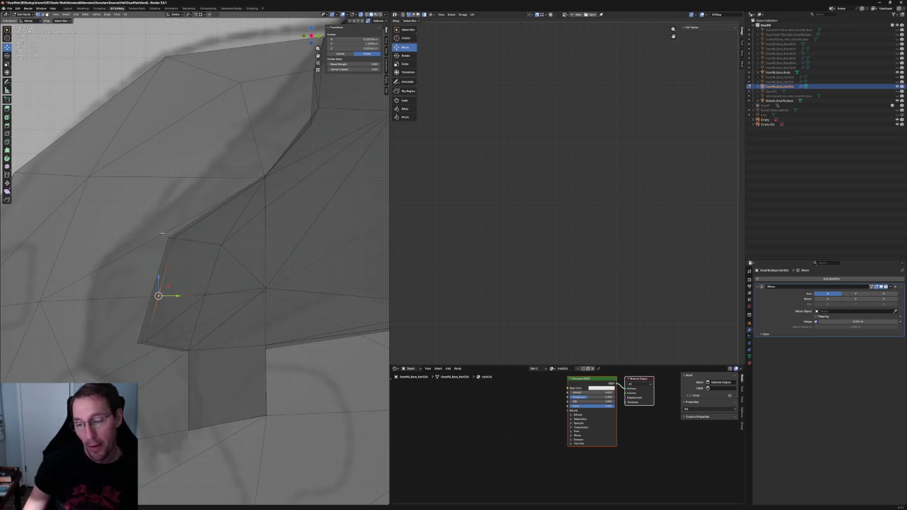
pyautogui.keyDown('shift'); pyautogui.click(139, 343); pyautogui.keyUp('shift')
pyautogui.hotkey('ctrl', 'v')
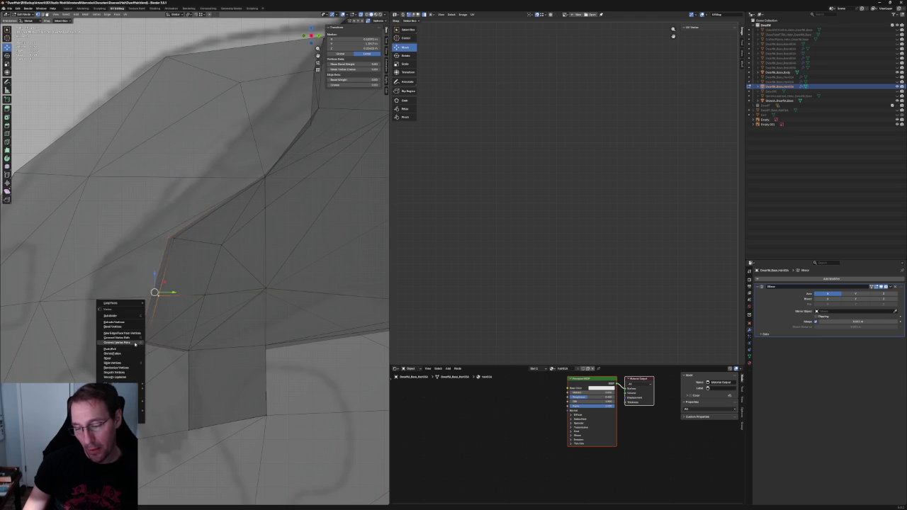
pyautogui.click(132, 343)
pyautogui.hotkey('alt', 'a')
pyautogui.scroll(-3, 192, 301)
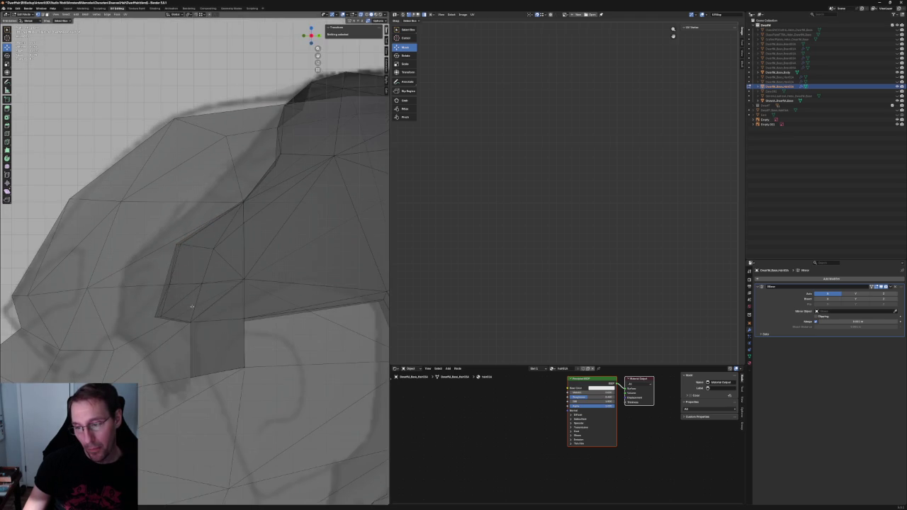
pyautogui.scroll(-3, 200, 290)
pyautogui.hotkey('alt', 'z')
pyautogui.scroll(5, 201, 290)
# Raise a vertex on the hair edge along the Z axis
pyautogui.click(217, 248)
pyautogui.moveTo(217, 247); pyautogui.dragTo(224, 278, button='middle')
pyautogui.press('g')
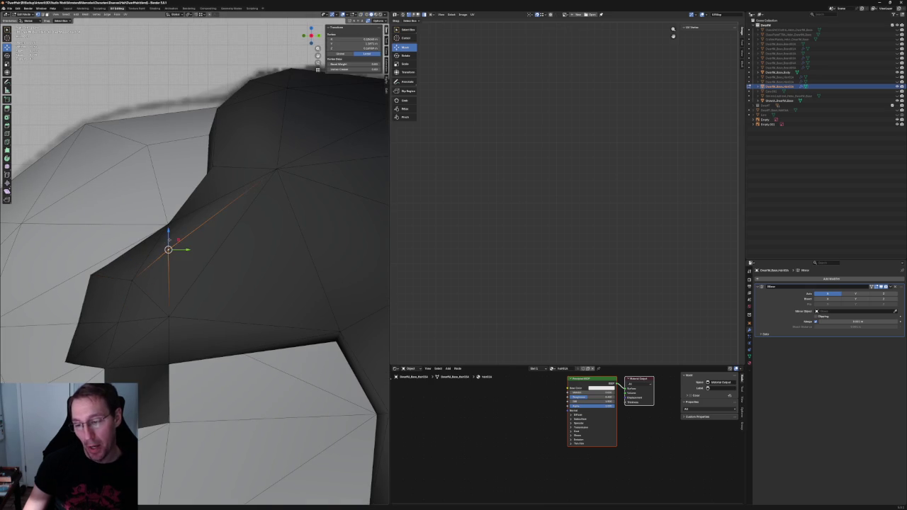
pyautogui.press('z')
pyautogui.click(168, 226)
pyautogui.moveTo(168, 226); pyautogui.dragTo(85, 283, button='middle')
pyautogui.hotkey('alt', 'z')
# Shift a different hair vertex along the Y axis
pyautogui.click(158, 223)
pyautogui.hotkey('alt', 'z')
pyautogui.press('g')
pyautogui.press('y')
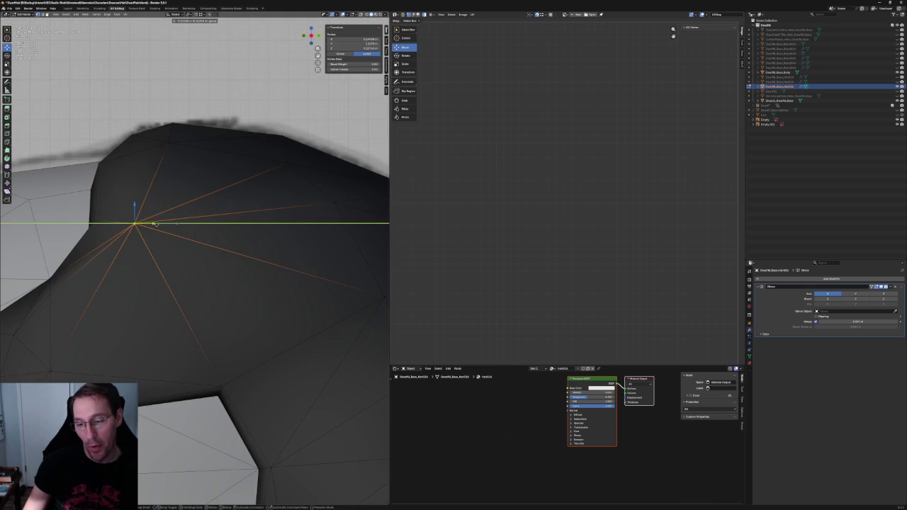
pyautogui.click(167, 231)
pyautogui.moveTo(154, 225); pyautogui.dragTo(206, 244, button='middle')
pyautogui.hotkey('ctrl', 'z')
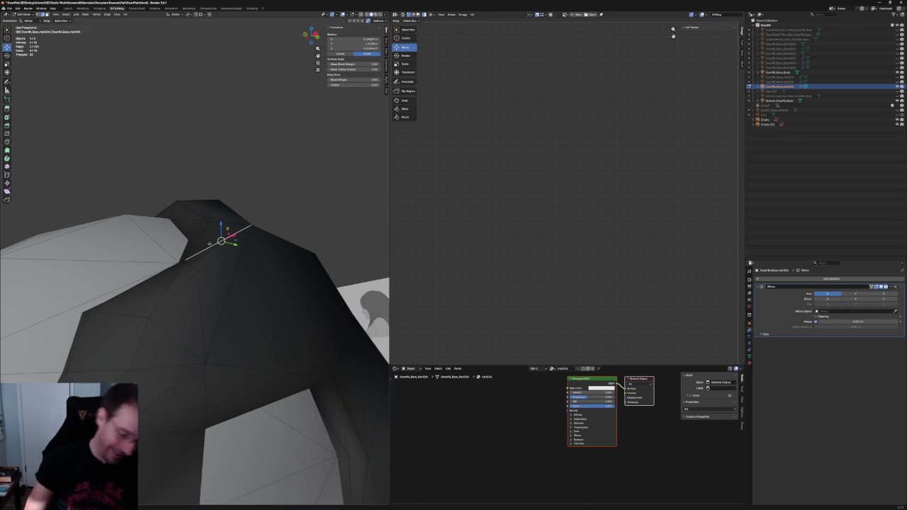
pyautogui.hotkey('ctrl', 'shift', 'z')
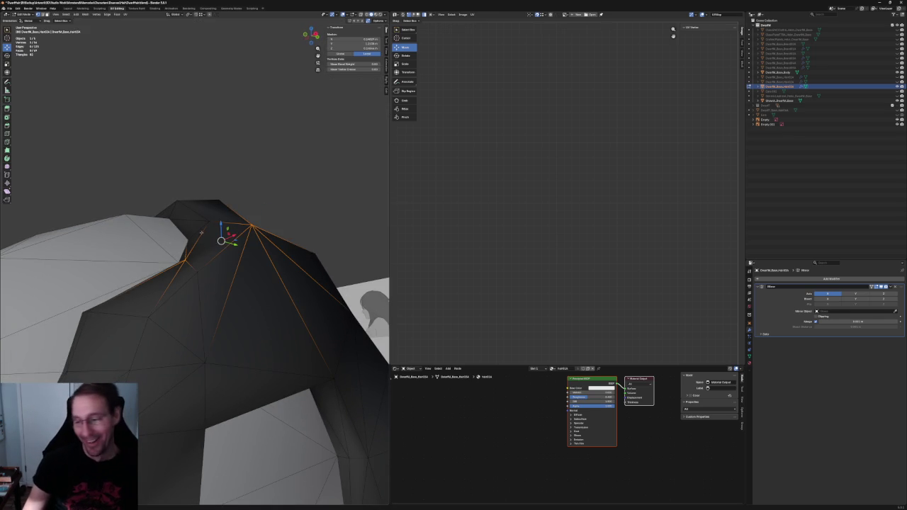
# Slide a vertex on the hair's side edge along X to tuck it against the head
pyautogui.keyDown('shift'); pyautogui.click(206, 267); pyautogui.keyUp('shift')
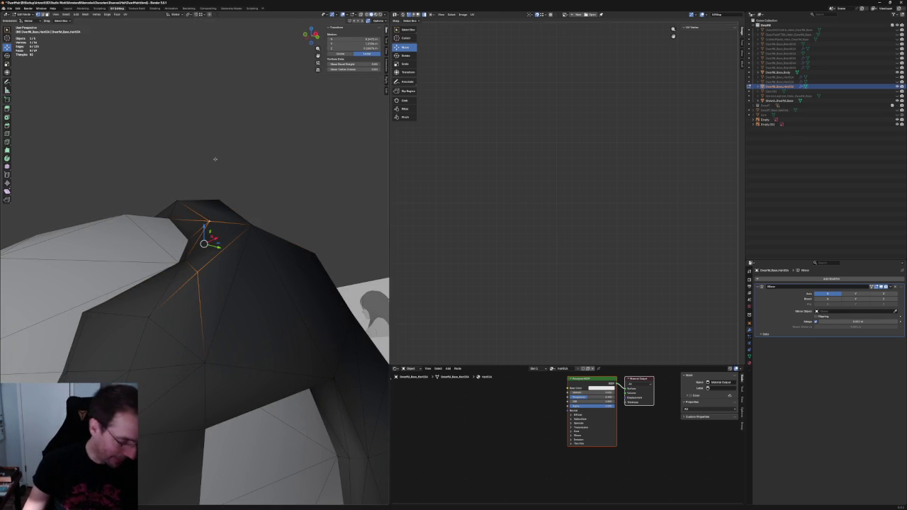
pyautogui.hotkey('alt', 'a')
pyautogui.moveTo(271, 142)
pyautogui.mouseDown(button='middle')
pyautogui.moveTo(277, 180)
pyautogui.moveTo(248, 189)
pyautogui.mouseUp(button='middle')
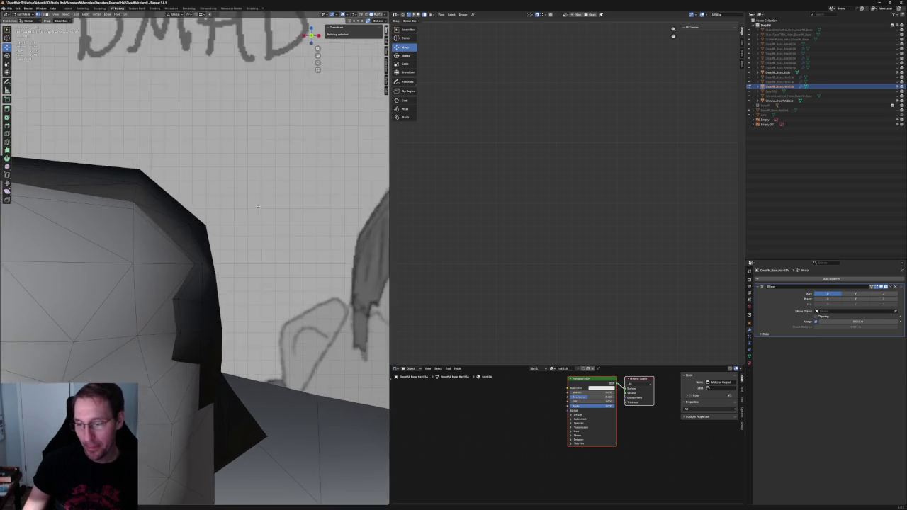
pyautogui.moveTo(247, 190); pyautogui.dragTo(208, 269, button='middle')
pyautogui.click(203, 265)
pyautogui.press('g')
pyautogui.press('x')
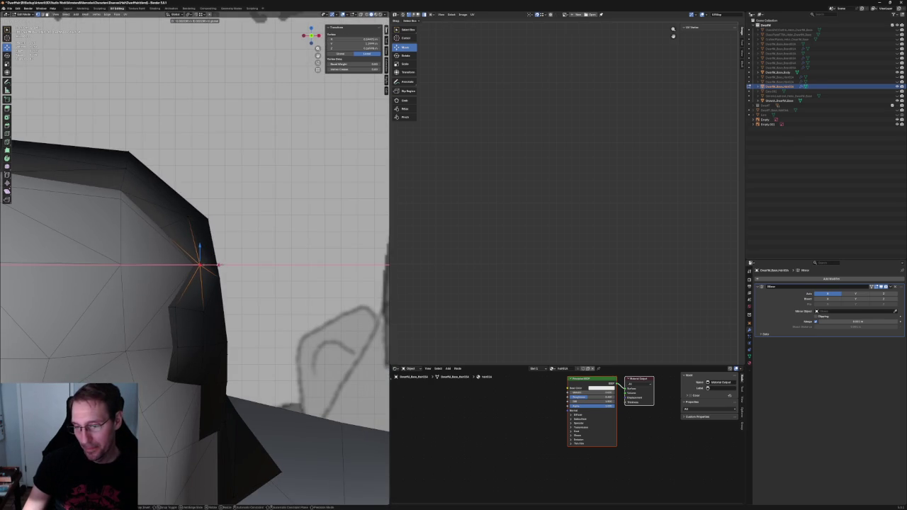
pyautogui.click(218, 266)
pyautogui.scroll(-3, 220, 255)
pyautogui.scroll(-2, 222, 249)
pyautogui.scroll(-2, 223, 246)
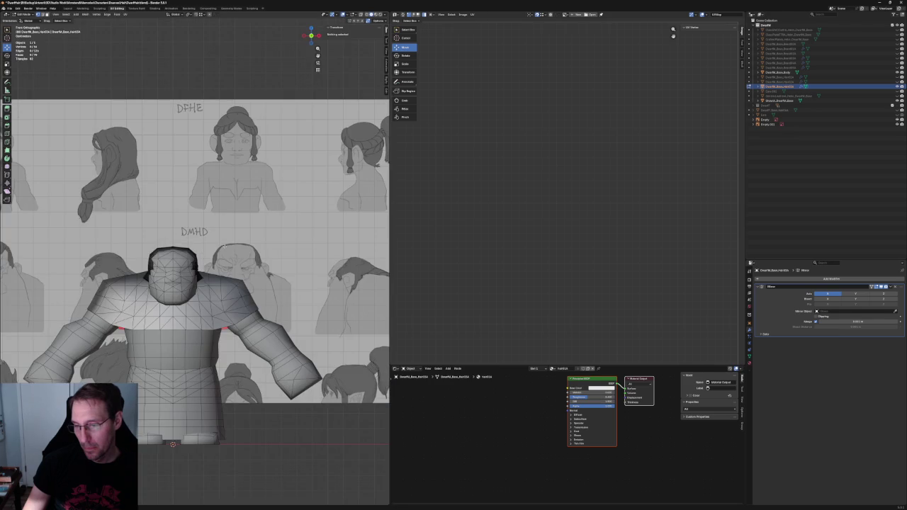
# Turn on X-ray, snap to the side view and select an edge on the hair's top rim
pyautogui.moveTo(224, 246); pyautogui.dragTo(191, 237, button='middle')
pyautogui.scroll(3, 184, 235)
pyautogui.scroll(2, 178, 232)
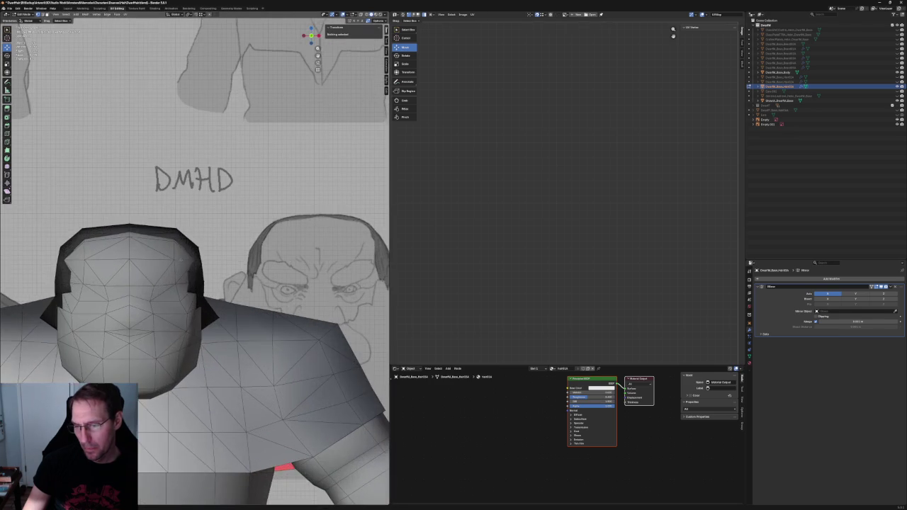
pyautogui.hotkey('alt', 'z')
pyautogui.hotkey('alt', 'z')
pyautogui.moveTo(182, 221); pyautogui.dragTo(160, 235, button='middle')
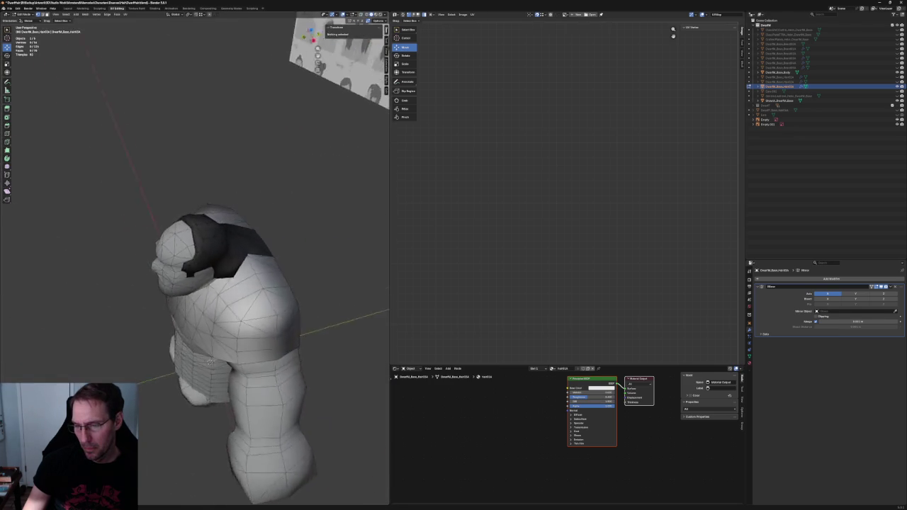
pyautogui.press('KP_3')
pyautogui.moveTo(160, 235); pyautogui.dragTo(188, 258, button='middle')
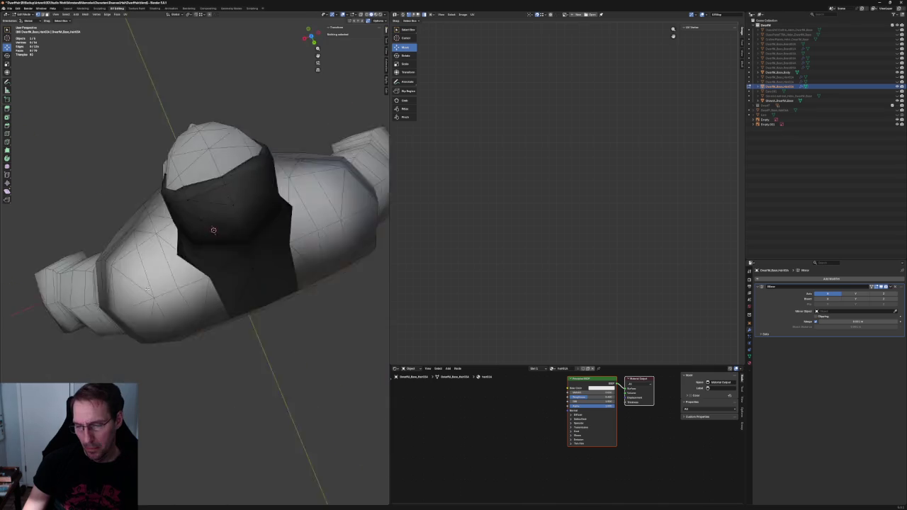
pyautogui.scroll(2, 188, 258)
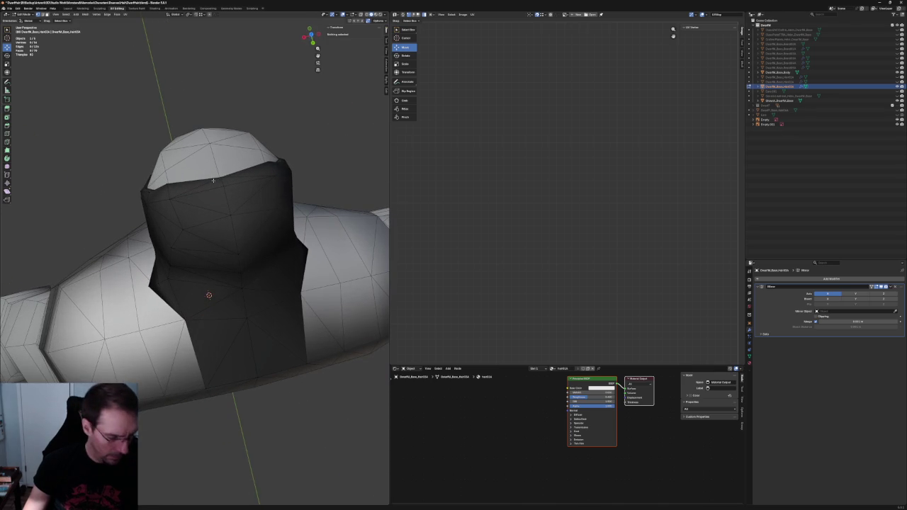
pyautogui.click(206, 197)
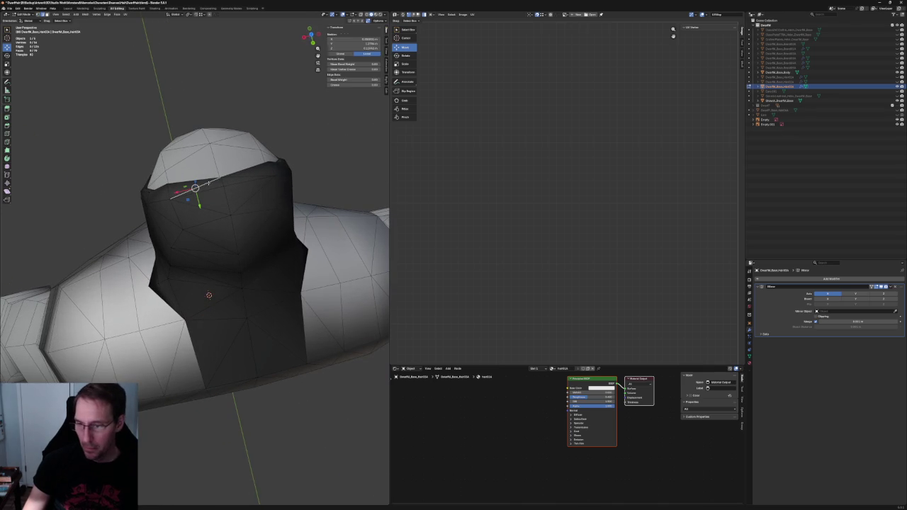
pyautogui.click(202, 214)
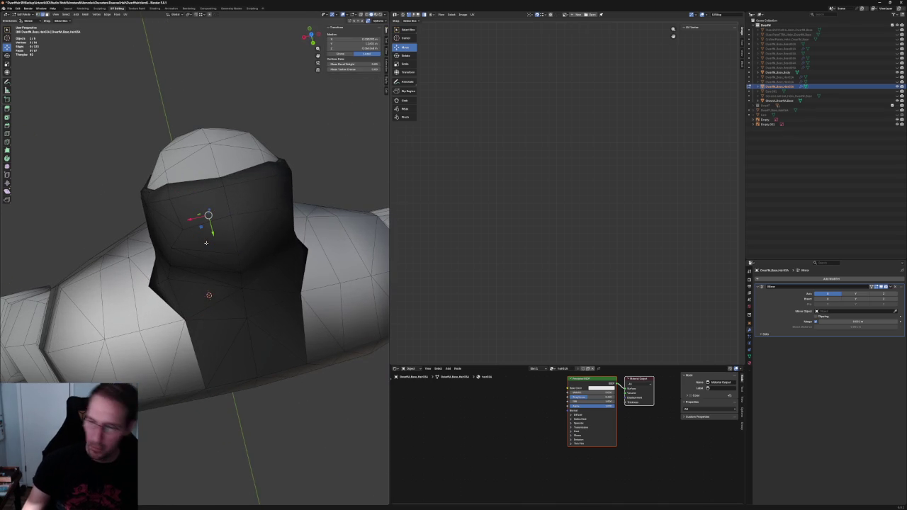
pyautogui.click(188, 182)
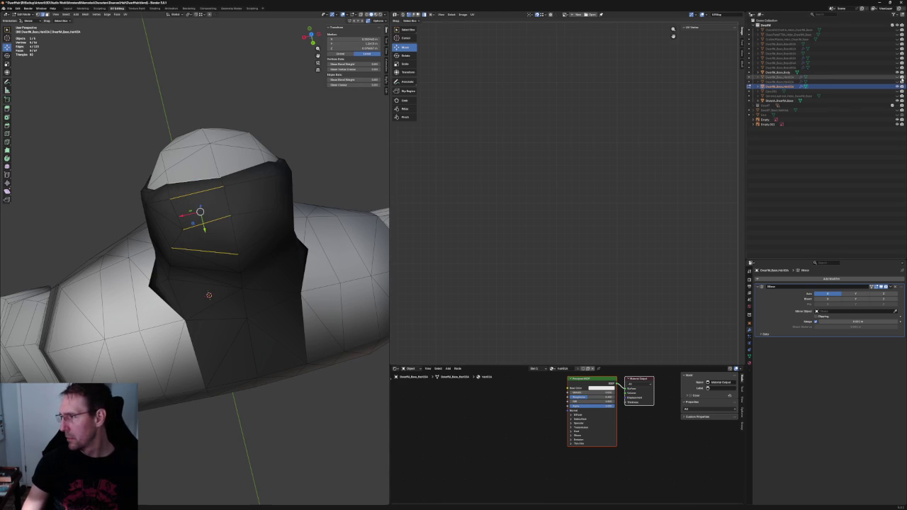
# Hide the covering dark mesh with the outliner eye icon and select the face band between two edge loops
pyautogui.click(899, 81)
pyautogui.click(899, 81)
pyautogui.click(899, 81)
pyautogui.click(899, 81)
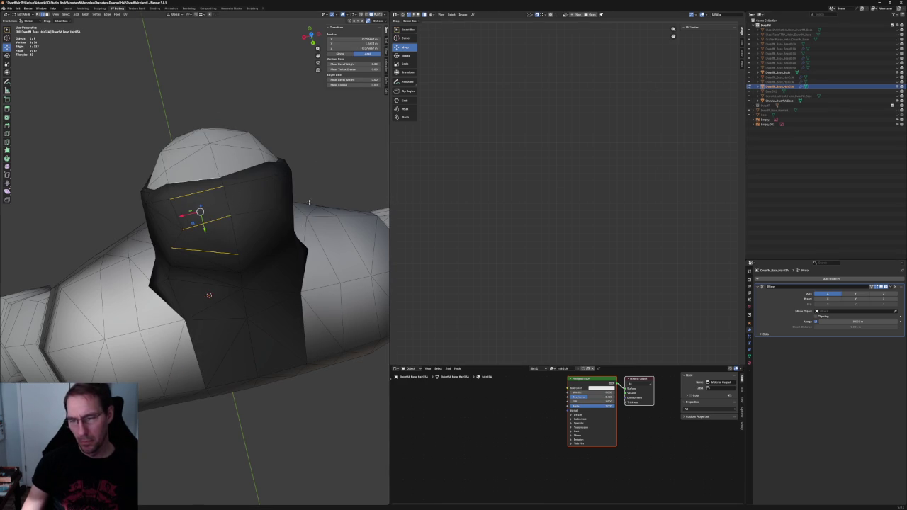
pyautogui.keyDown('ctrl'); pyautogui.click(219, 232); pyautogui.keyUp('ctrl')
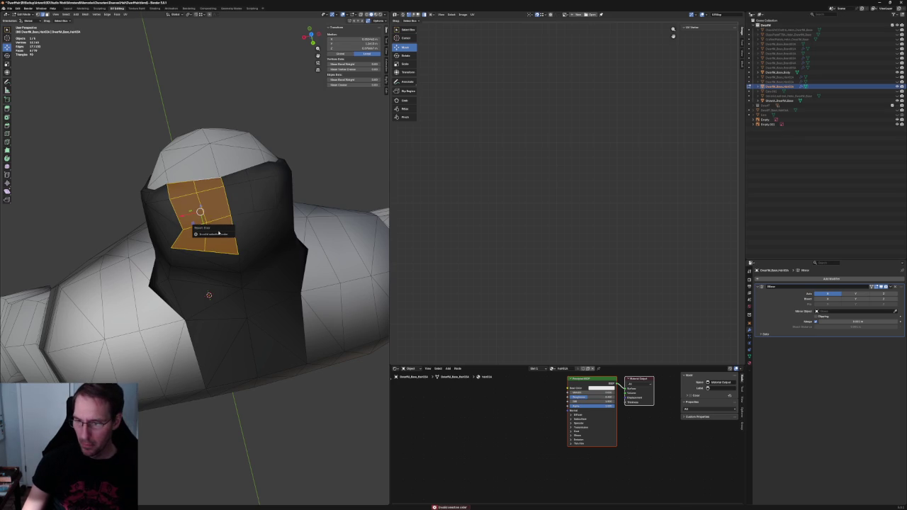
pyautogui.click(899, 77)
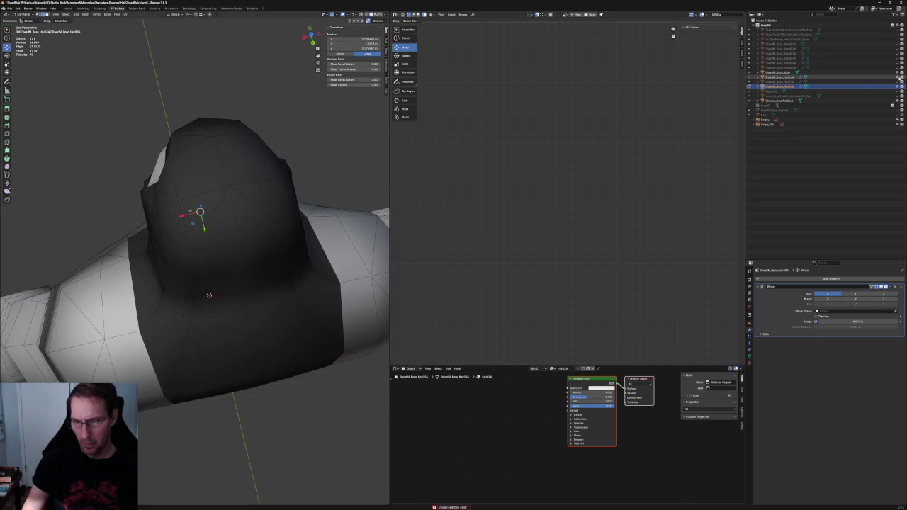
pyautogui.click(899, 77)
pyautogui.click(899, 77)
pyautogui.click(899, 77)
pyautogui.click(899, 77)
pyautogui.click(899, 77)
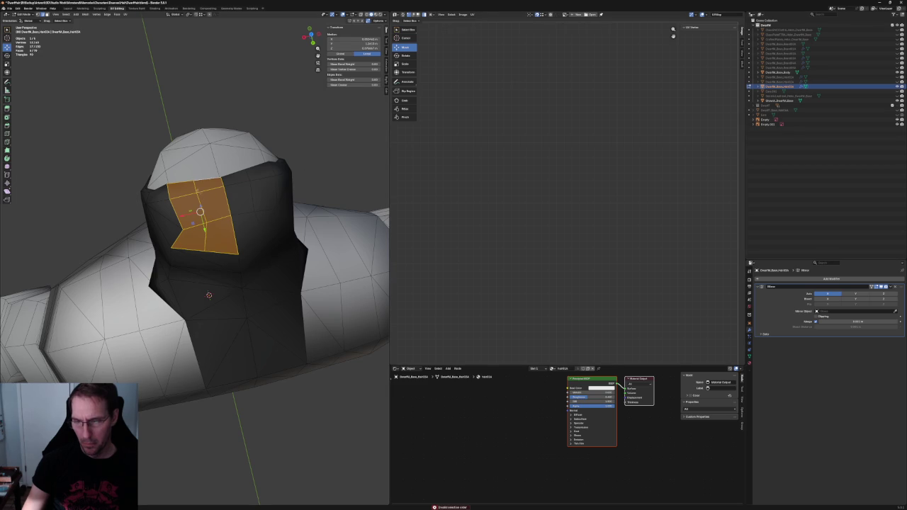
# Scale the selected back faces along Y, then slide them sideways along Y
pyautogui.hotkey('shift', 'space')
pyautogui.press('s')
pyautogui.moveTo(201, 212); pyautogui.dragTo(202, 208)
pyautogui.press('g')
pyautogui.press('y')
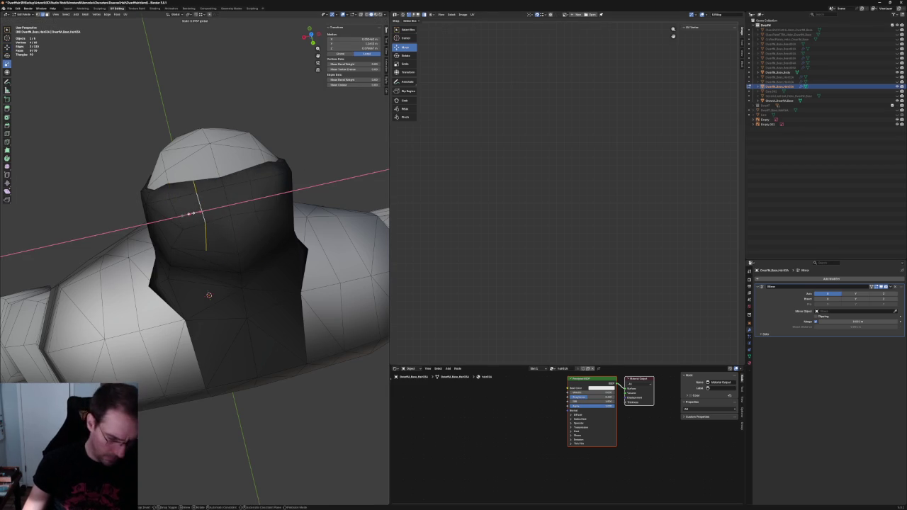
pyautogui.hotkey('shift', 'space')
pyautogui.press('g')
pyautogui.moveTo(201, 211); pyautogui.dragTo(190, 214)
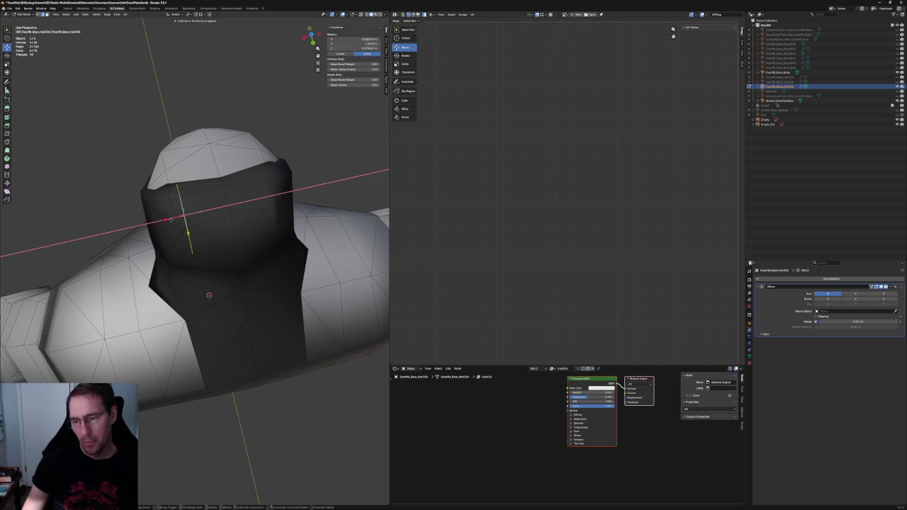
pyautogui.moveTo(234, 255); pyautogui.dragTo(274, 244, button='middle')
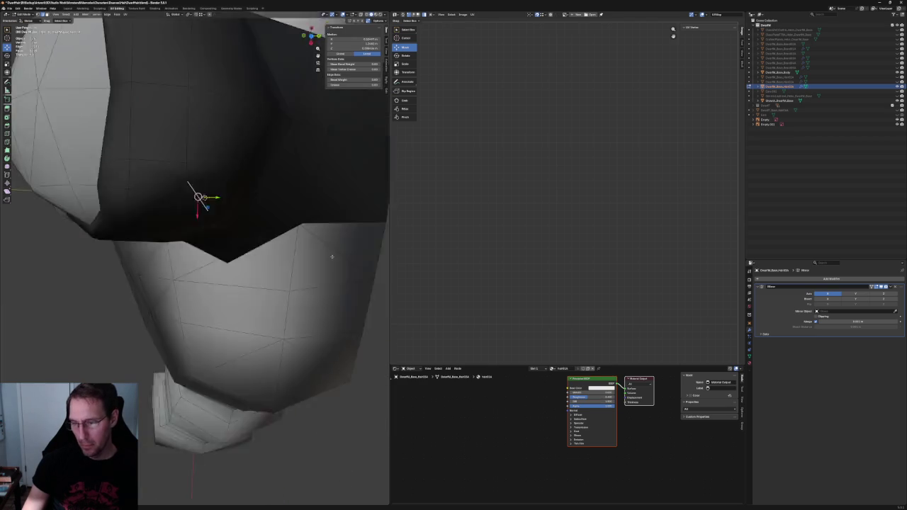
# In top view with X-ray on, slide a hair rim vertex along the X axis
pyautogui.press('`')
pyautogui.click(244, 213)
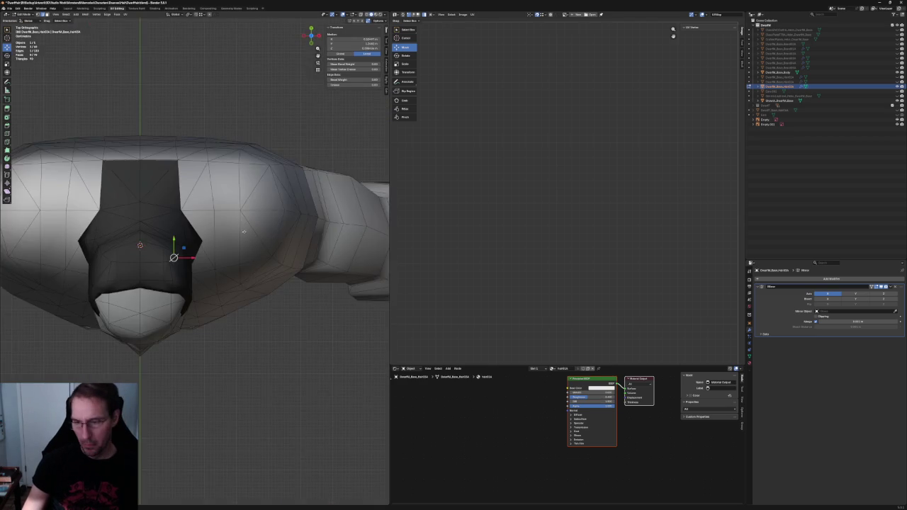
pyautogui.scroll(3, 212, 244)
pyautogui.scroll(3, 172, 249)
pyautogui.scroll(1, 171, 249)
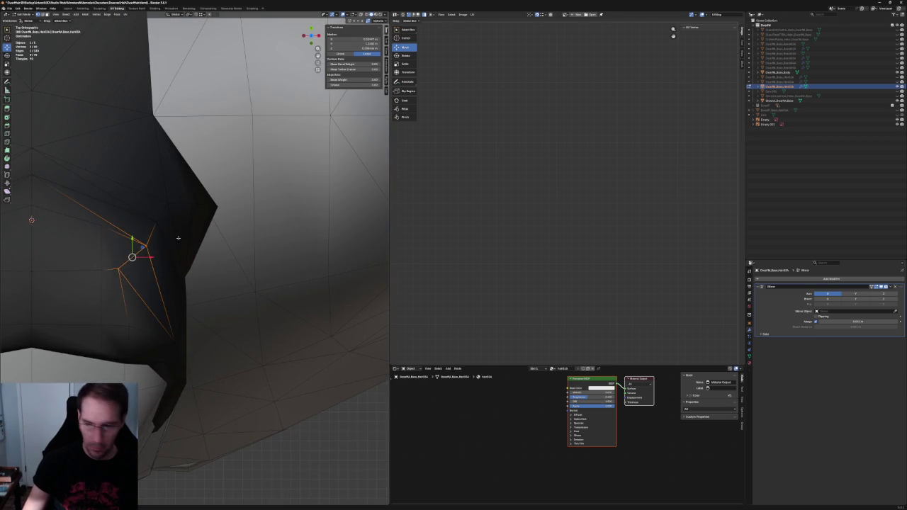
pyautogui.hotkey('alt', 'z')
pyautogui.hotkey('alt', 'z')
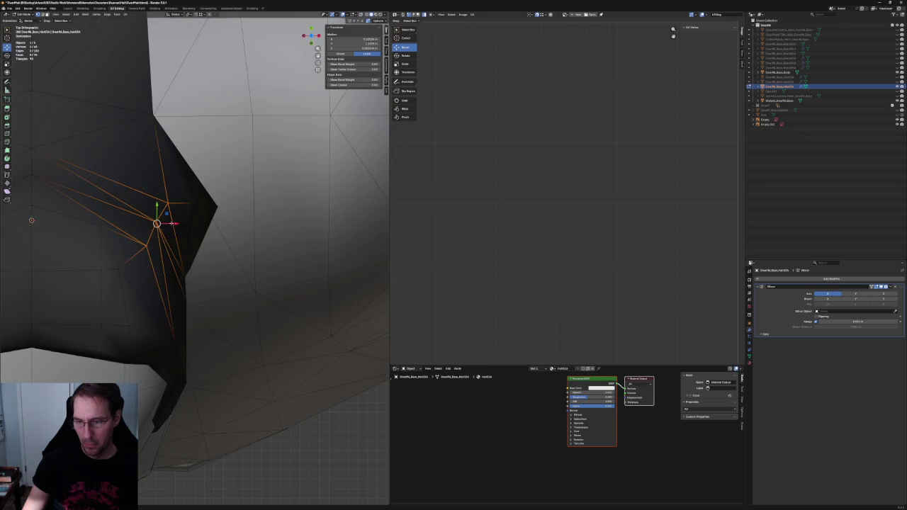
pyautogui.click(132, 267)
pyautogui.press('g')
pyautogui.press('x')
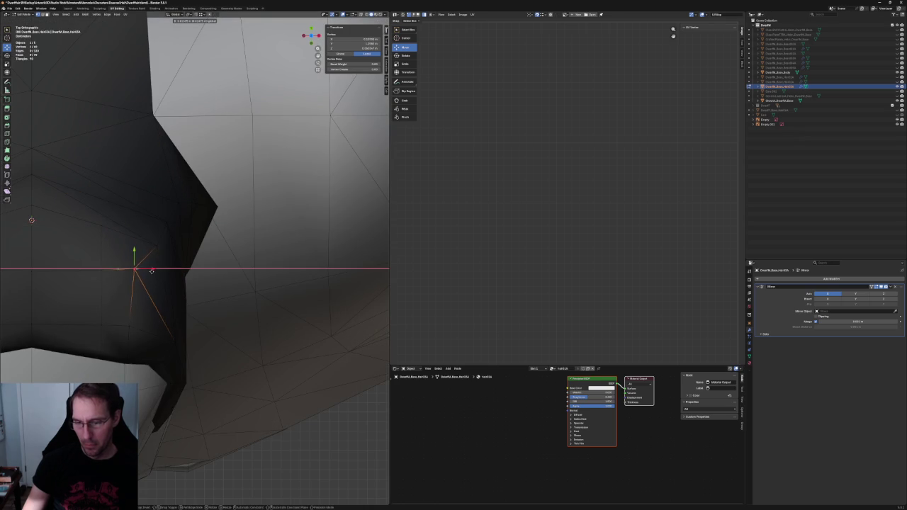
pyautogui.click(181, 232)
# From the side, move a back-edge hair vertex onto the reference outline on the Y–Z plane
pyautogui.scroll(-5, 181, 233)
pyautogui.moveTo(209, 233); pyautogui.dragTo(206, 250, button='middle')
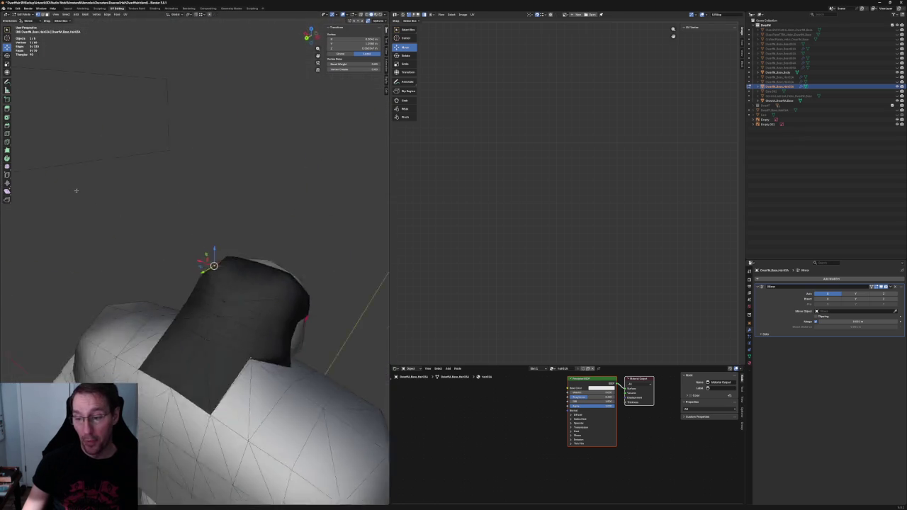
pyautogui.scroll(3, 206, 251)
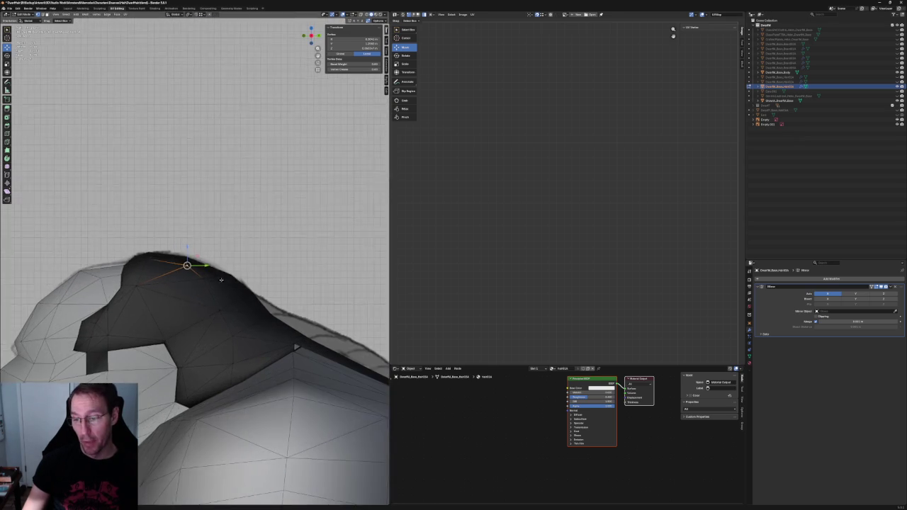
pyautogui.scroll(3, 205, 251)
pyautogui.click(160, 246)
pyautogui.hotkey('alt', 'z')
pyautogui.press('g')
pyautogui.hotkey('shift', 'x')
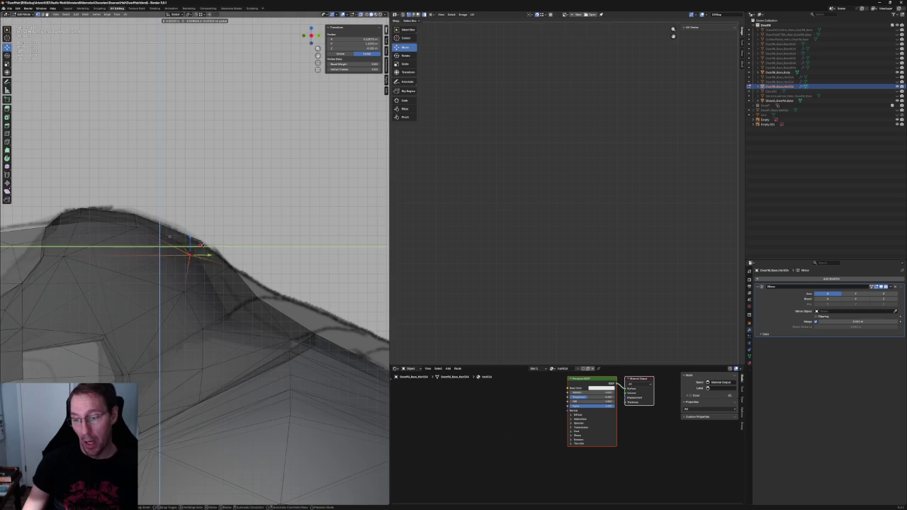
pyautogui.click(172, 252)
pyautogui.press('g')
pyautogui.hotkey('shift', 'x')
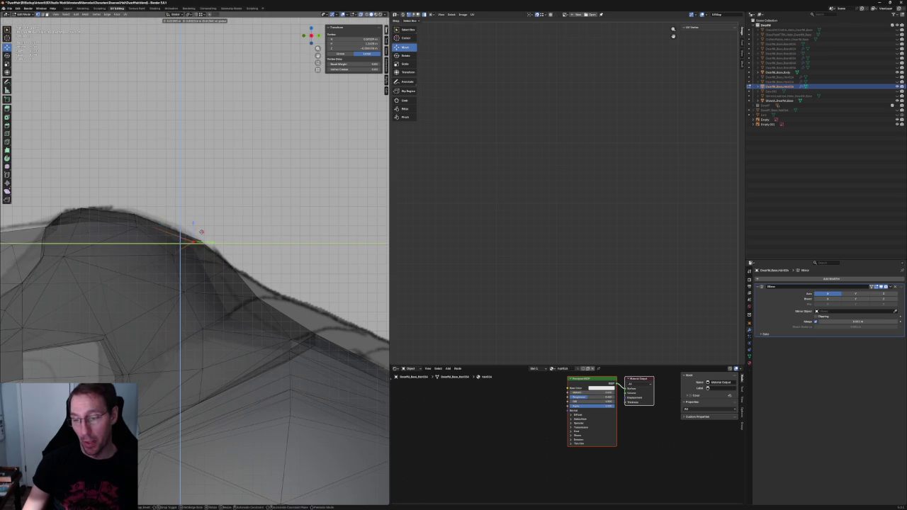
pyautogui.click(202, 232)
# Drop a lower hair-edge vertex down along the outline, then undo the last change
pyautogui.click(192, 287)
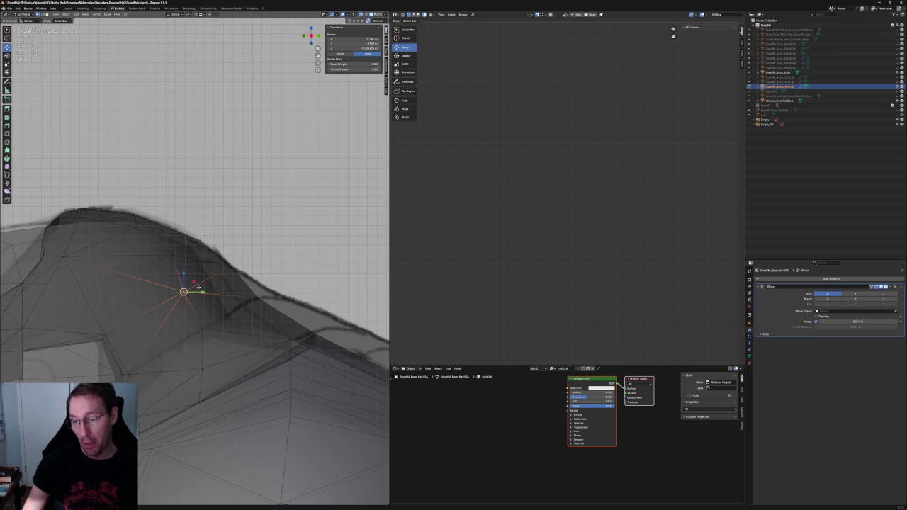
pyautogui.press('g')
pyautogui.hotkey('shift', 'x')
pyautogui.click(203, 328)
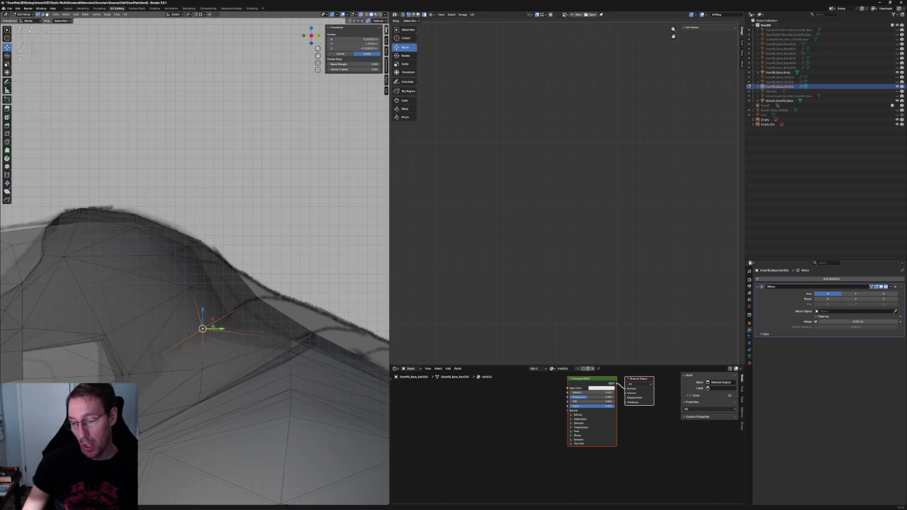
pyautogui.press('g')
pyautogui.hotkey('shift', 'x')
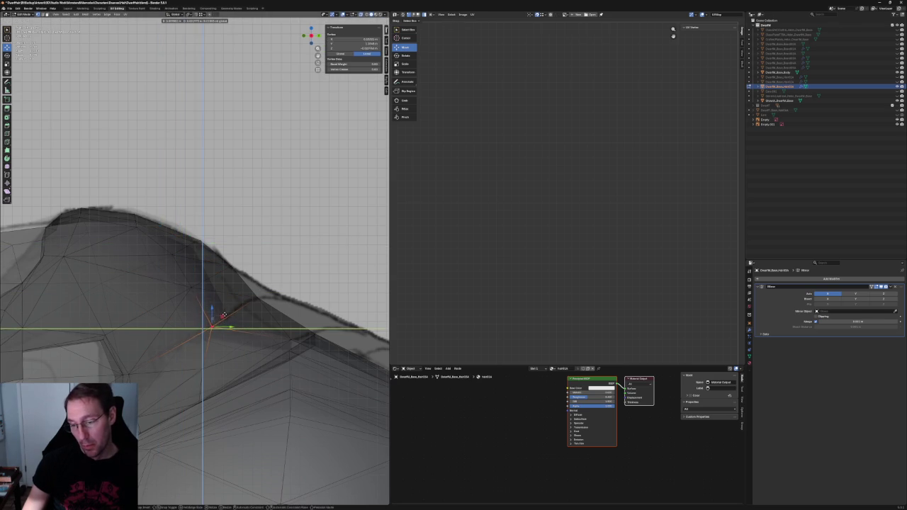
pyautogui.click(223, 314)
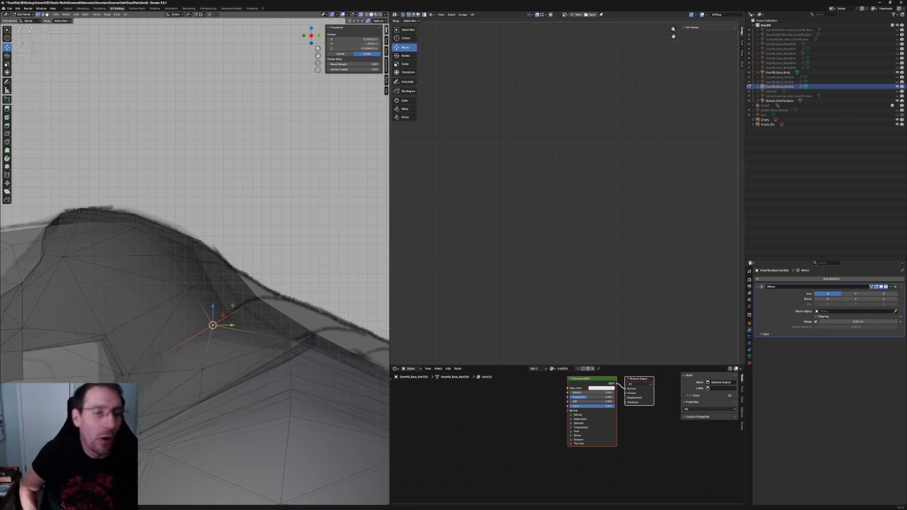
pyautogui.hotkey('ctrl', 'z')
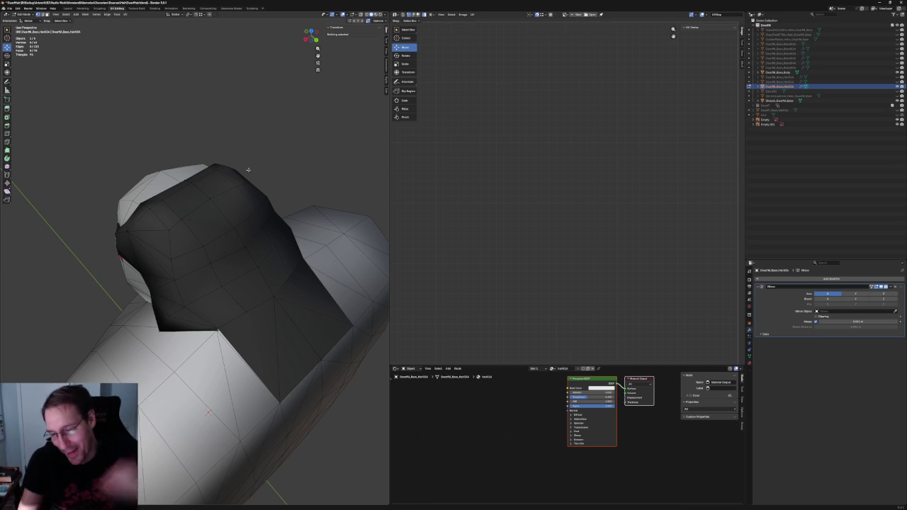
# Move two back-edge hair vertices to hug the reference silhouette, the second on the Y–Z plane
pyautogui.moveTo(265, 219)
pyautogui.mouseDown(button='middle')
pyautogui.moveTo(247, 164)
pyautogui.moveTo(272, 203)
pyautogui.mouseUp(button='middle')
pyautogui.moveTo(273, 333); pyautogui.dragTo(219, 263, button='middle')
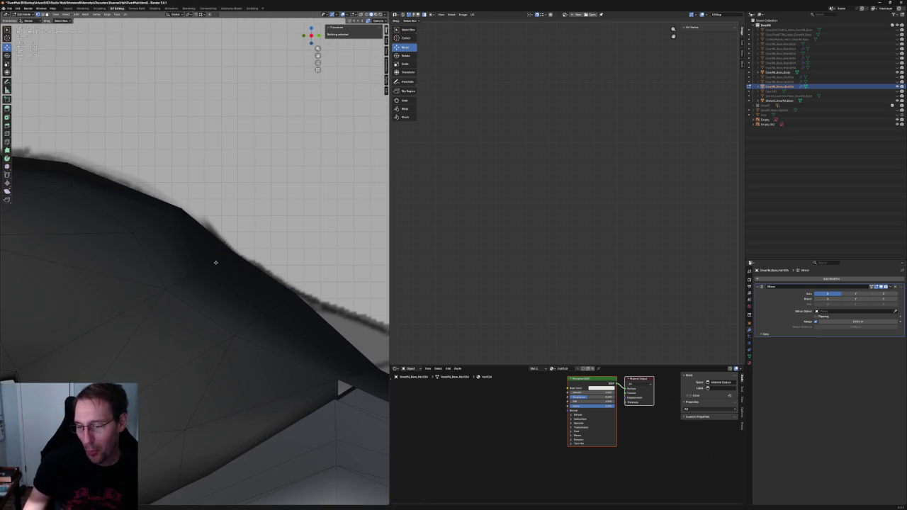
pyautogui.click(211, 262)
pyautogui.press('g')
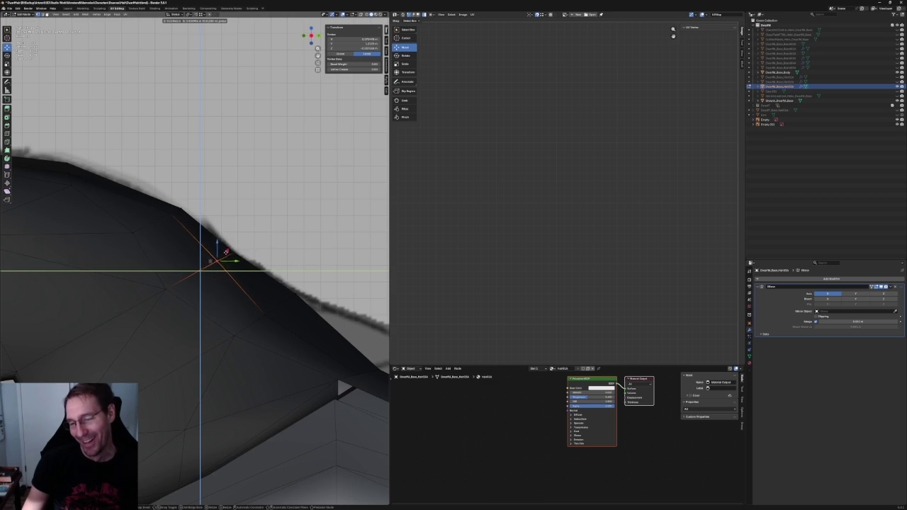
pyautogui.click(227, 251)
pyautogui.moveTo(219, 258)
pyautogui.mouseDown(button='middle')
pyautogui.moveTo(298, 348)
pyautogui.moveTo(241, 305)
pyautogui.mouseUp(button='middle')
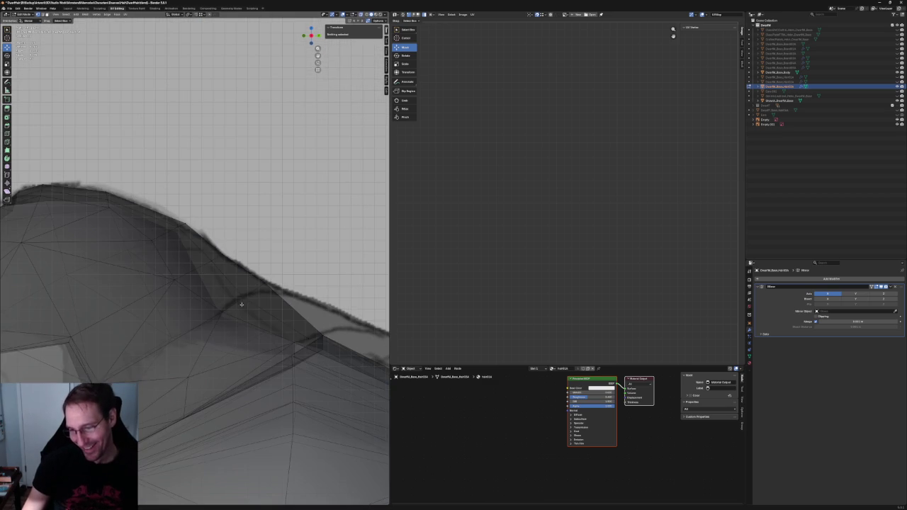
pyautogui.click(244, 294)
pyautogui.hotkey('alt', 'z')
pyautogui.hotkey('alt', 'z')
pyautogui.press('g')
pyautogui.hotkey('shift', 'x')
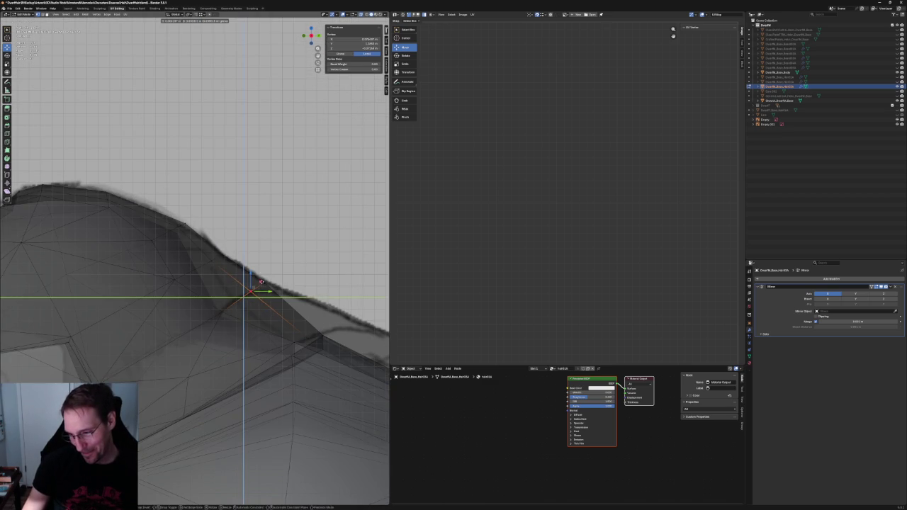
pyautogui.click(260, 284)
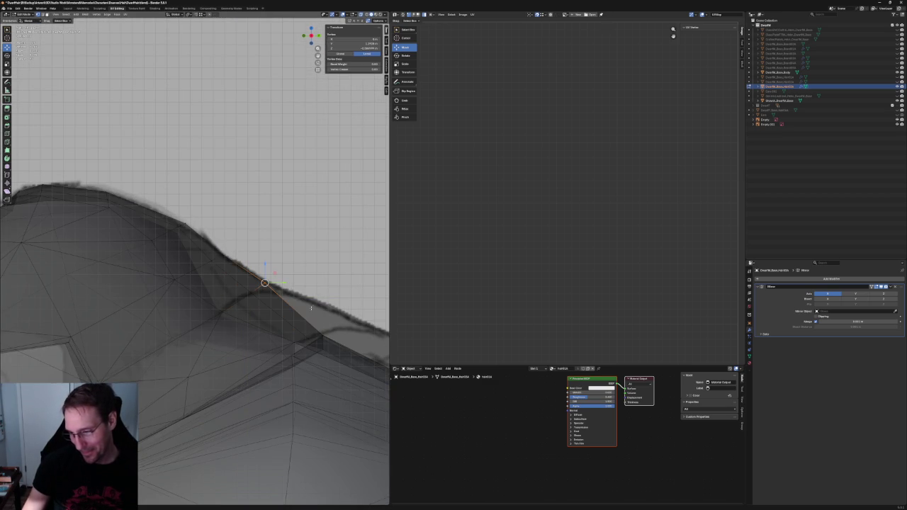
# Try another Y–Z move on a back-edge vertex, undo it and cancel the retry
pyautogui.keyDown('shift'); pyautogui.moveTo(333, 324); pyautogui.dragTo(224, 300, button='middle'); pyautogui.keyUp('shift')
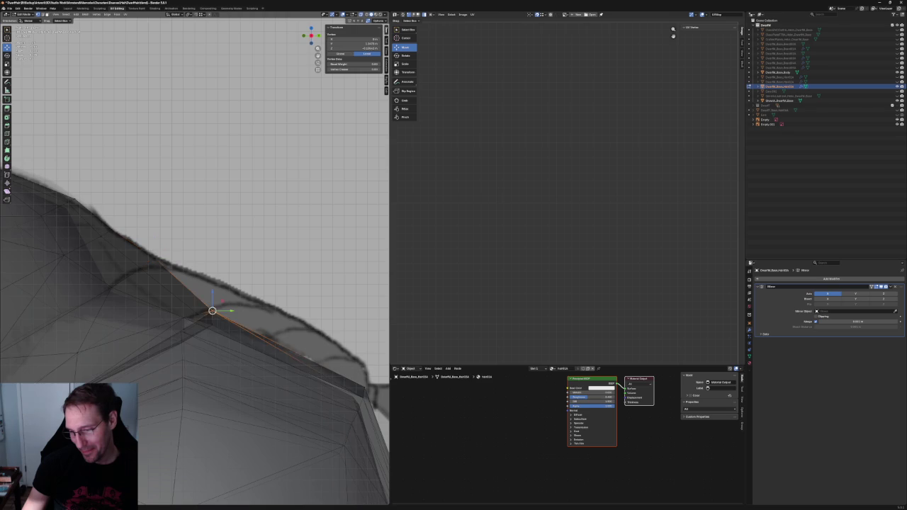
pyautogui.hotkey('alt', 'z')
pyautogui.press('g')
pyautogui.hotkey('shift', 'x')
pyautogui.click(226, 289)
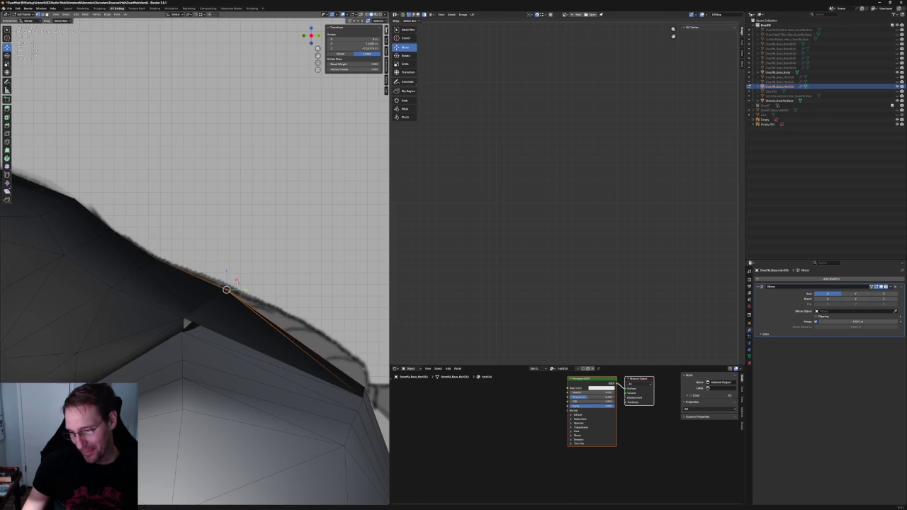
pyautogui.hotkey('ctrl', 'z')
pyautogui.hotkey('ctrl', 'shift', 'z')
pyautogui.hotkey('ctrl', 'z')
pyautogui.press('g')
pyautogui.hotkey('shift', 'x')
pyautogui.rightClick(228, 317)
# Inspect the hair's back faces and bring up the vertex context menu
pyautogui.moveTo(228, 316)
pyautogui.mouseDown(button='middle')
pyautogui.moveTo(203, 294)
pyautogui.moveTo(246, 339)
pyautogui.moveTo(226, 347)
pyautogui.mouseUp(button='middle')
pyautogui.scroll(3, 212, 312)
pyautogui.scroll(-3, 198, 283)
pyautogui.scroll(3, 185, 312)
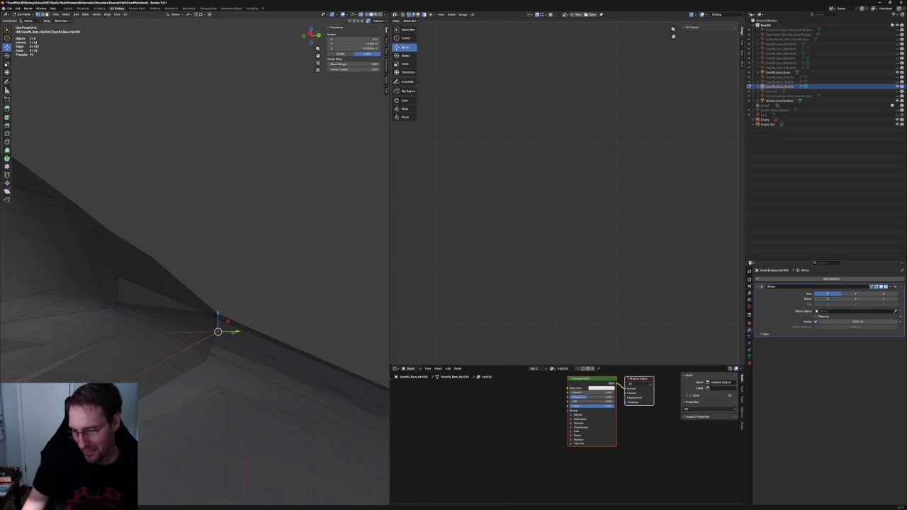
pyautogui.rightClick(231, 329)
# Delete the stray vertex at the hair's lower side
pyautogui.press('Escape')
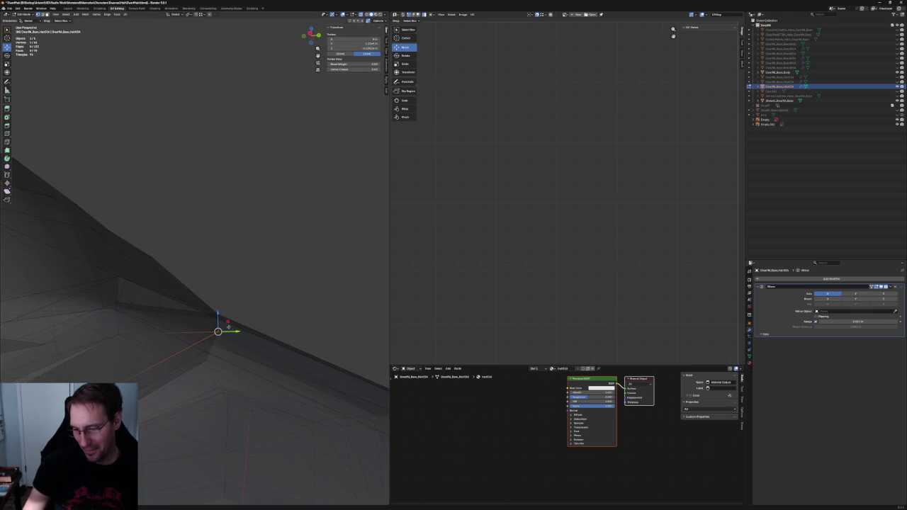
pyautogui.press('x')
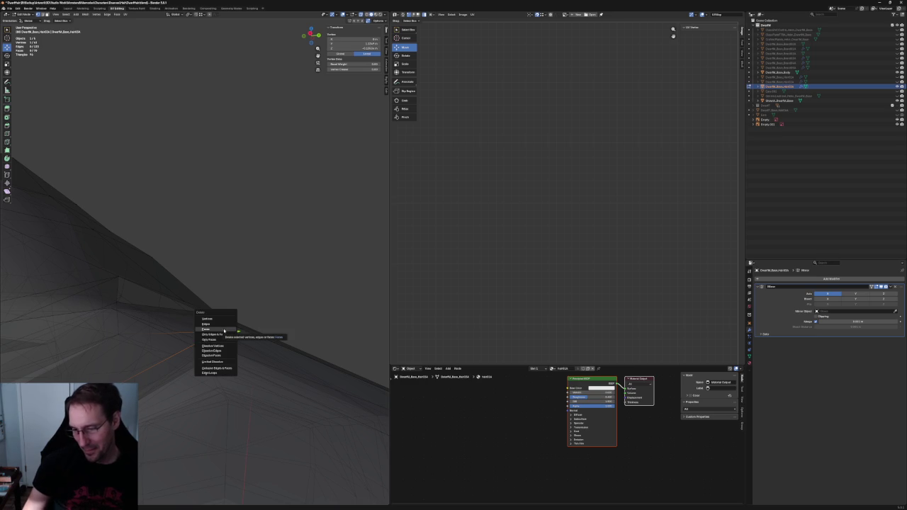
pyautogui.press('Escape')
pyautogui.press('x')
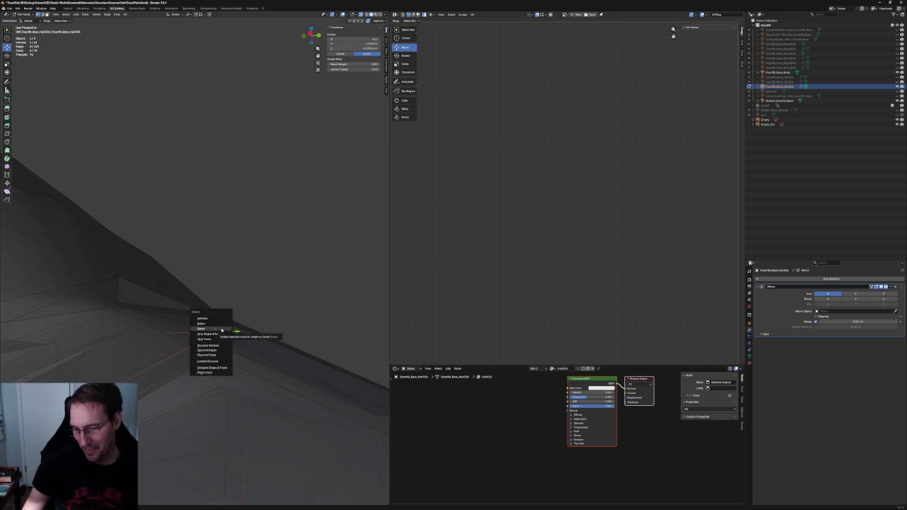
pyautogui.click(210, 321)
# In face select mode, delete the quad face at the hair's lower side
pyautogui.moveTo(210, 321)
pyautogui.mouseDown(button='middle')
pyautogui.moveTo(239, 283)
pyautogui.moveTo(243, 298)
pyautogui.moveTo(201, 286)
pyautogui.mouseUp(button='middle')
pyautogui.moveTo(201, 286); pyautogui.dragTo(220, 244)
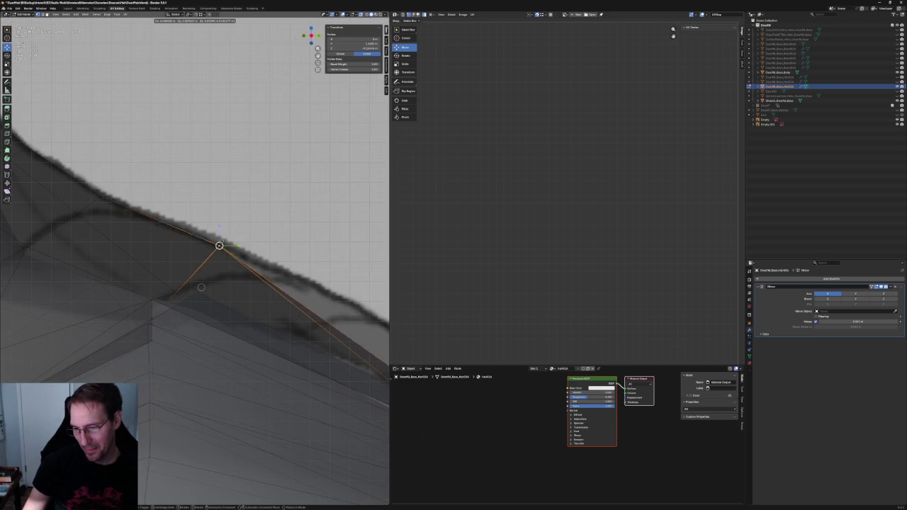
pyautogui.moveTo(220, 245)
pyautogui.mouseDown(button='middle')
pyautogui.moveTo(186, 270)
pyautogui.moveTo(200, 253)
pyautogui.moveTo(203, 447)
pyautogui.moveTo(213, 432)
pyautogui.moveTo(212, 405)
pyautogui.moveTo(165, 419)
pyautogui.mouseUp(button='middle')
pyautogui.click(186, 270)
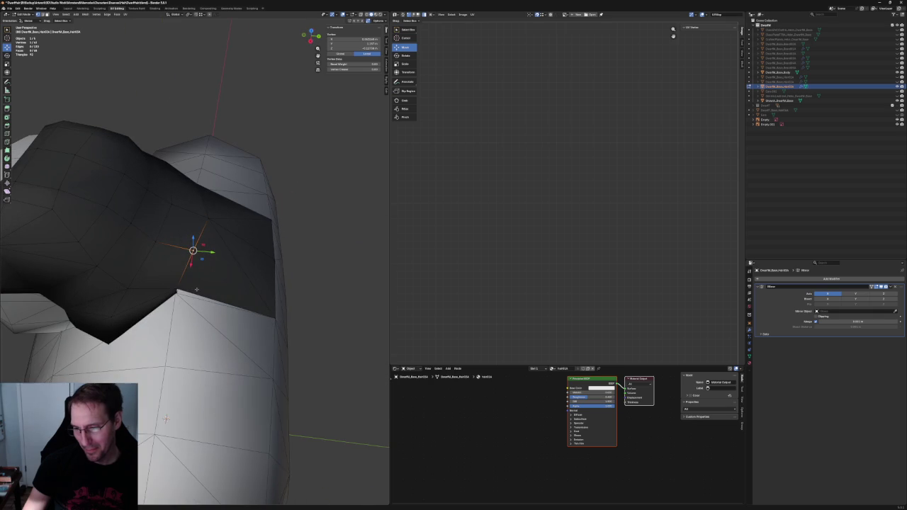
pyautogui.press('3')
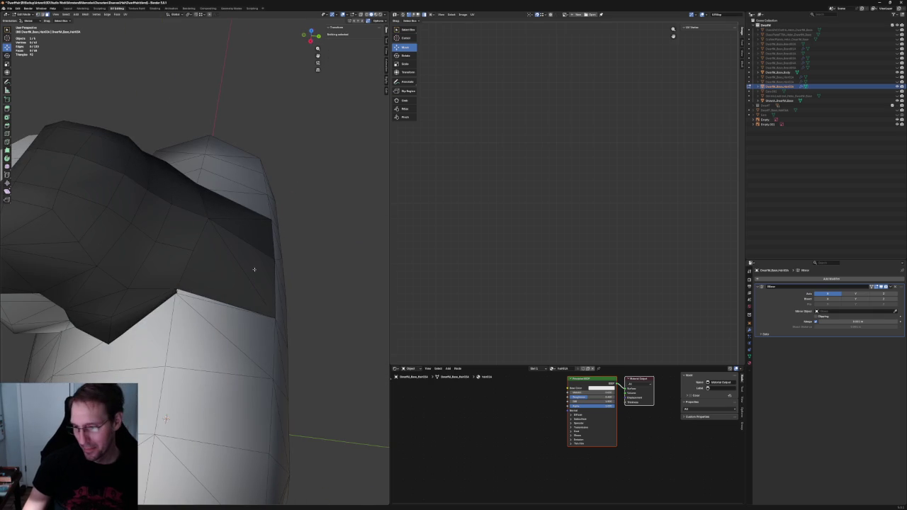
pyautogui.click(240, 289)
pyautogui.press('x')
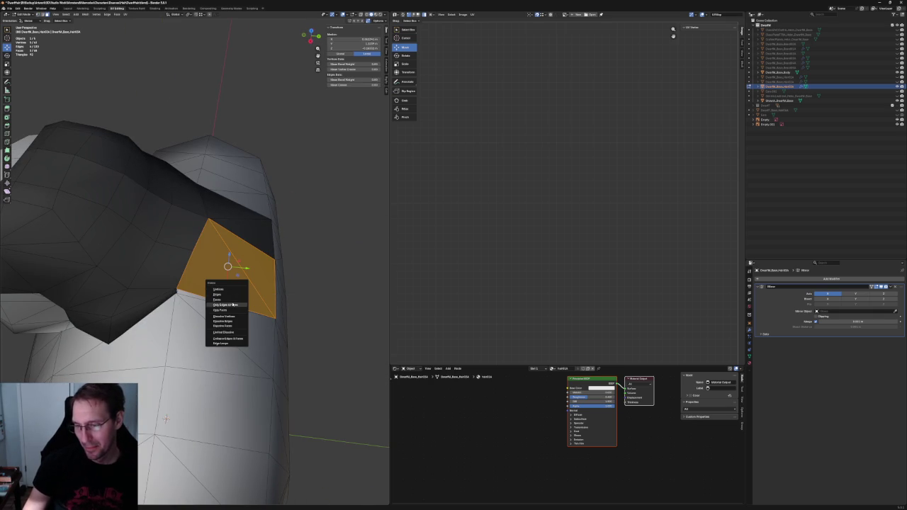
pyautogui.click(232, 301)
pyautogui.moveTo(328, 310)
pyautogui.mouseDown(button='middle')
pyautogui.moveTo(224, 253)
pyautogui.moveTo(207, 283)
pyautogui.mouseUp(button='middle')
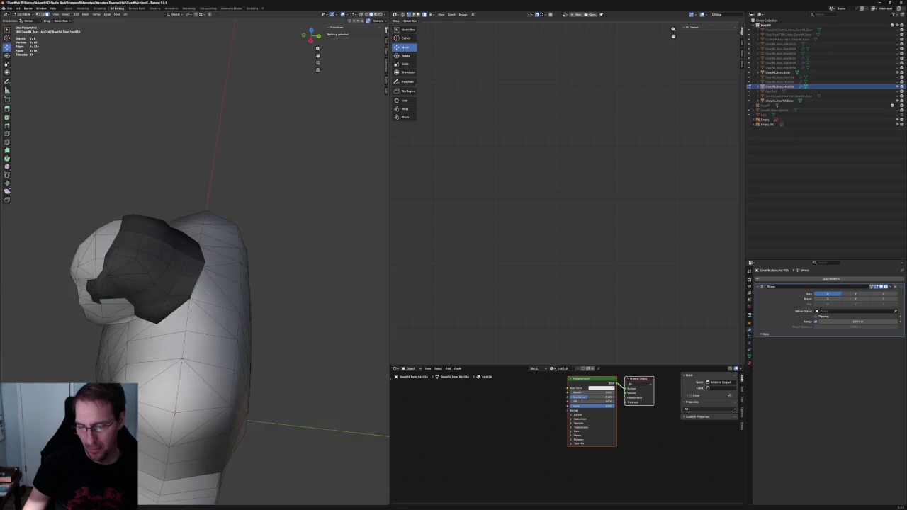
# In front view, box-select the hair's vertical centre column and enter its median X value
pyautogui.press('KP_1')
pyautogui.scroll(2, 207, 282)
pyautogui.moveTo(169, 229); pyautogui.dragTo(188, 353)
pyautogui.press('s')
pyautogui.press('Escape')
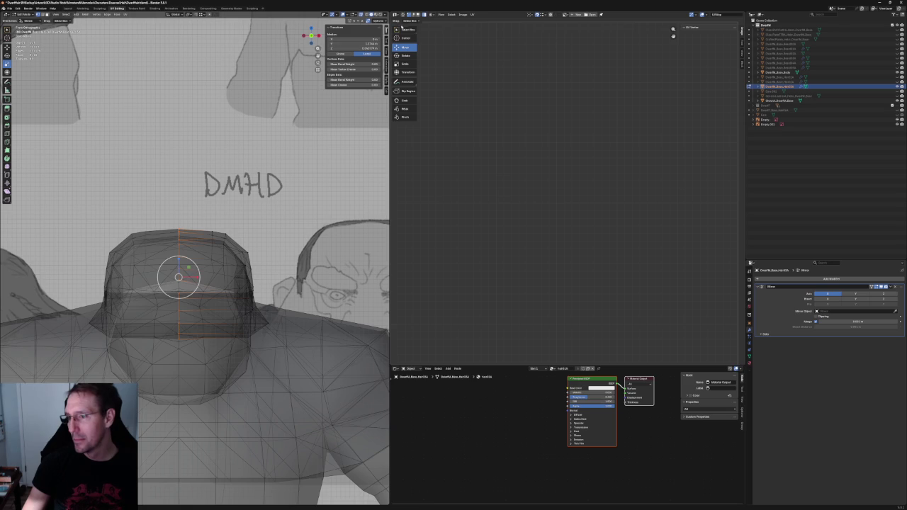
pyautogui.press('Return')
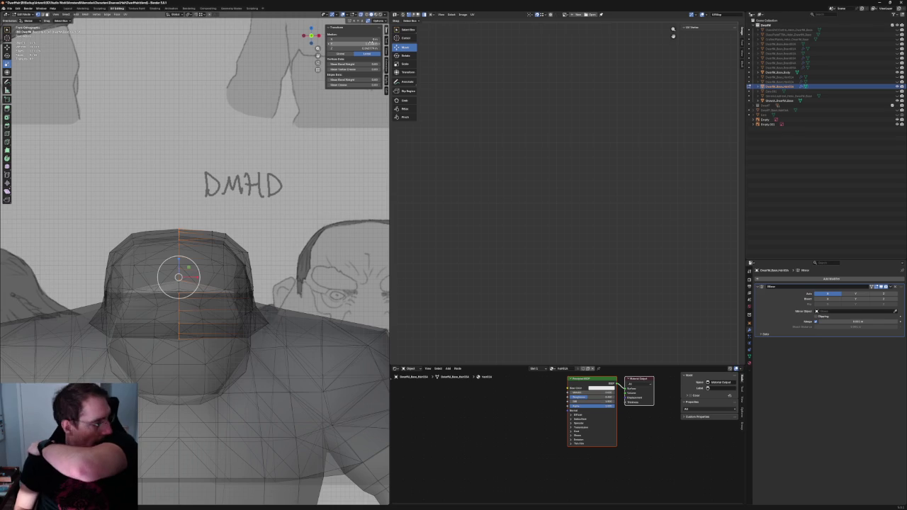
# Commit the centre column's median Y value and nudge a hair vertex along X
pyautogui.press('Return')
pyautogui.scroll(3, 233, 225)
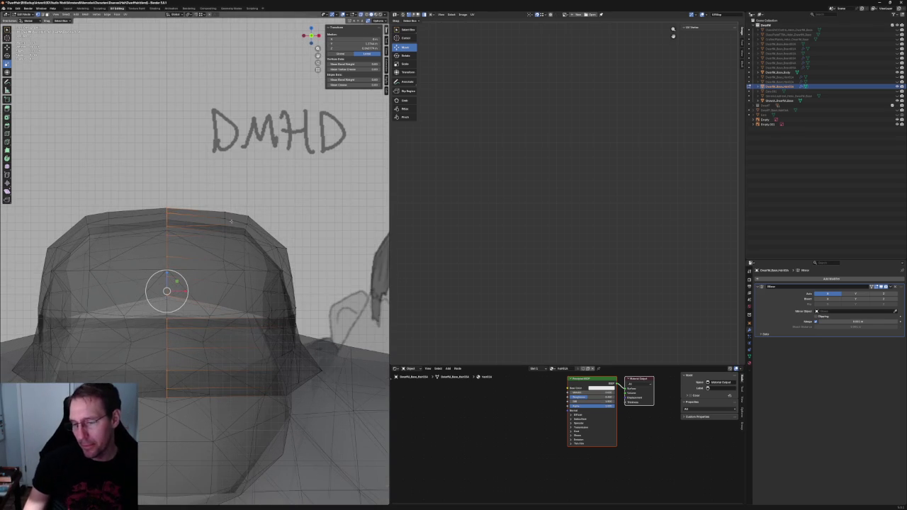
pyautogui.click(227, 284)
pyautogui.press('g')
pyautogui.press('x')
pyautogui.click(231, 277)
# In solid shading and side view, move a back-edge hair vertex back toward the neck
pyautogui.moveTo(231, 276)
pyautogui.mouseDown(button='middle')
pyautogui.moveTo(197, 283)
pyautogui.moveTo(236, 268)
pyautogui.mouseUp(button='middle')
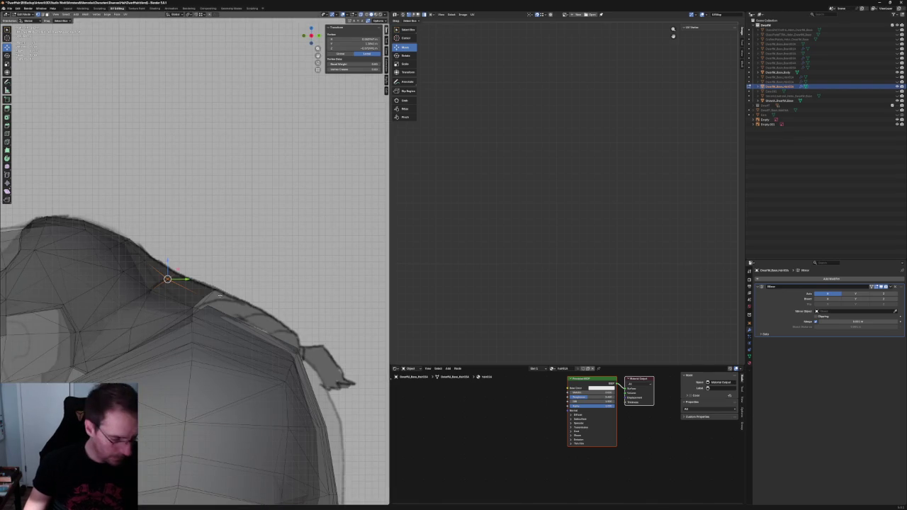
pyautogui.moveTo(226, 322)
pyautogui.mouseDown(button='middle')
pyautogui.moveTo(184, 341)
pyautogui.moveTo(218, 323)
pyautogui.moveTo(212, 289)
pyautogui.moveTo(214, 300)
pyautogui.moveTo(227, 301)
pyautogui.mouseUp(button='middle')
pyautogui.hotkey('shift', 'z')
pyautogui.scroll(1, 227, 300)
pyautogui.scroll(2, 227, 301)
pyautogui.scroll(3, 227, 301)
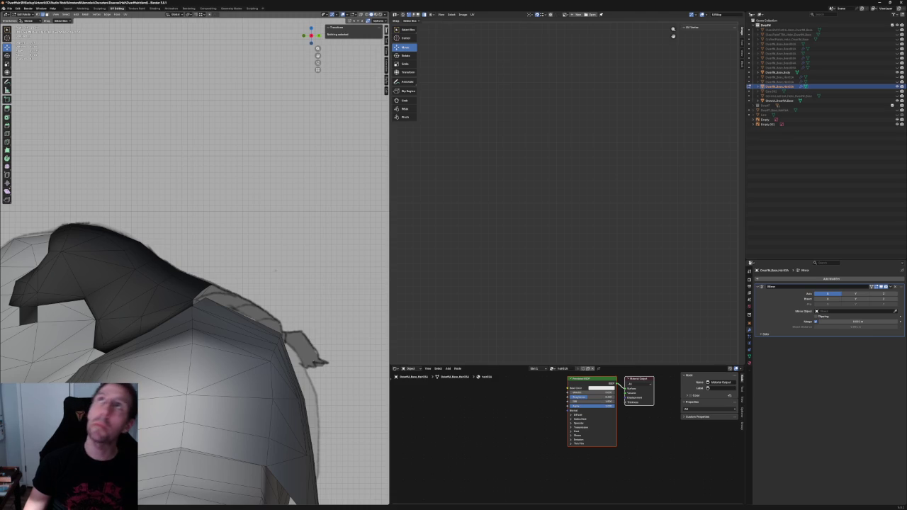
pyautogui.scroll(2, 274, 302)
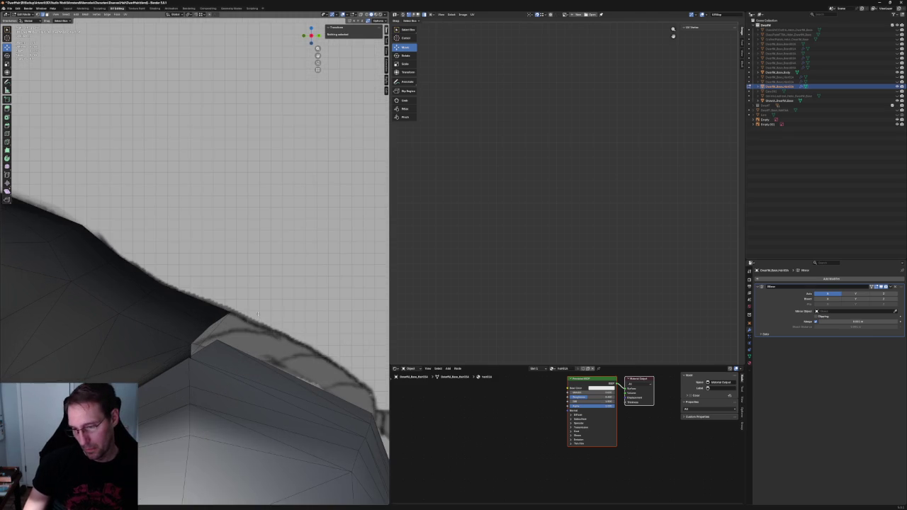
pyautogui.scroll(-2, 273, 302)
pyautogui.moveTo(274, 302); pyautogui.dragTo(201, 345, button='middle')
pyautogui.scroll(-2, 201, 345)
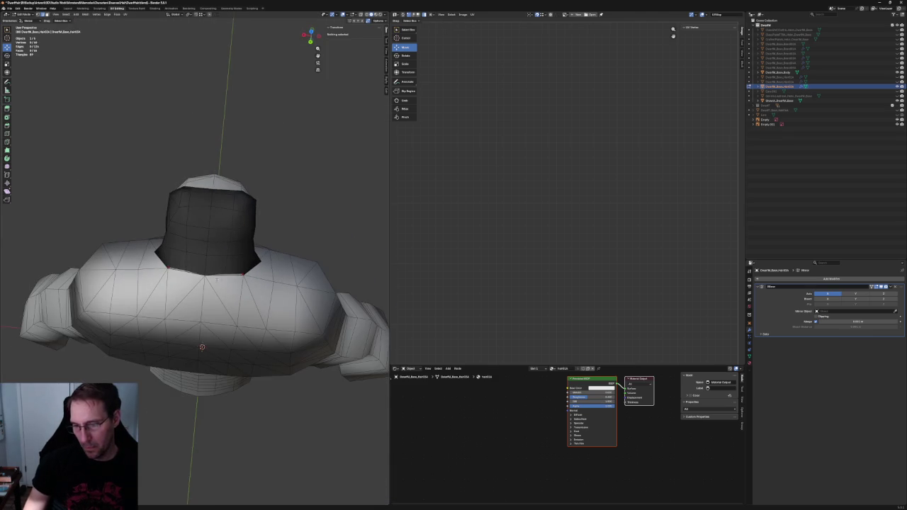
pyautogui.moveTo(217, 280); pyautogui.dragTo(243, 257, button='middle')
pyautogui.press('KP_3')
pyautogui.scroll(3, 223, 296)
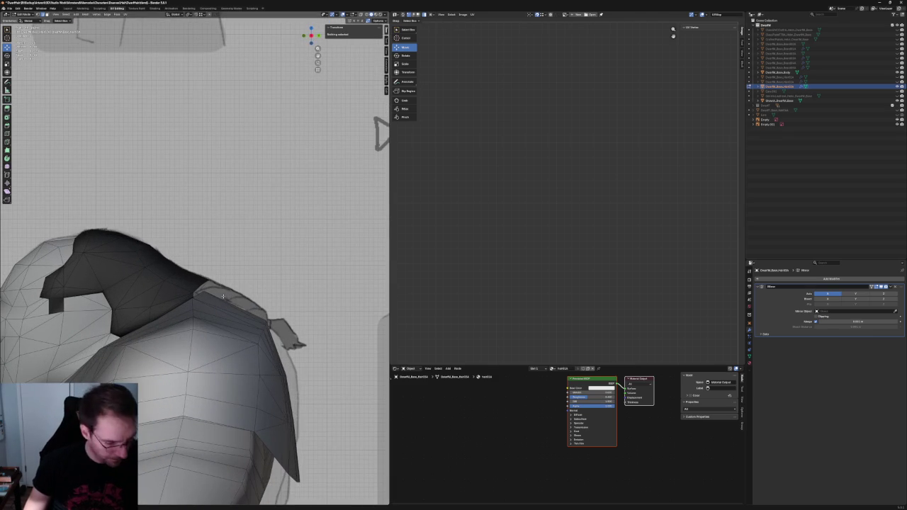
pyautogui.click(205, 282)
pyautogui.press('g')
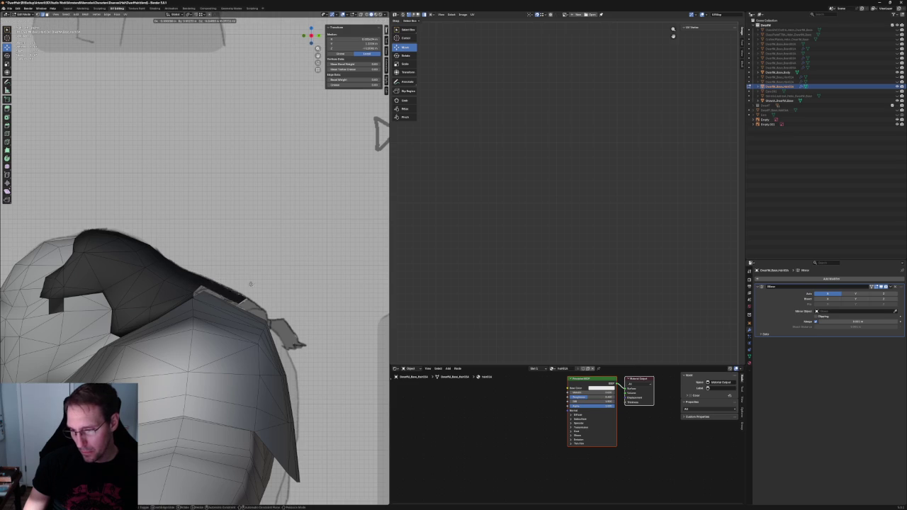
pyautogui.click(286, 301)
# Lower the hair's back edge down onto the neck and shoulder
pyautogui.scroll(-3, 286, 300)
pyautogui.moveTo(286, 300); pyautogui.dragTo(263, 378, button='middle')
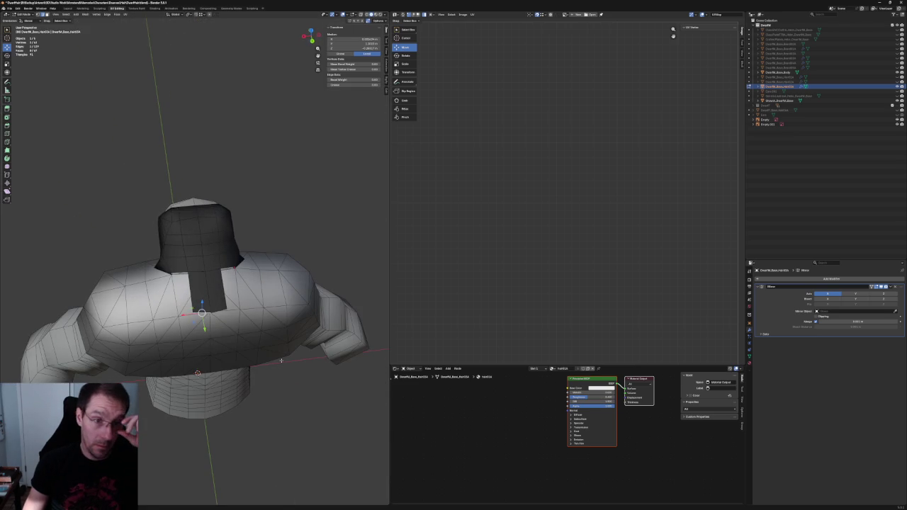
pyautogui.moveTo(212, 312)
pyautogui.mouseDown(button='middle')
pyautogui.moveTo(202, 350)
pyautogui.moveTo(213, 286)
pyautogui.mouseUp(button='middle')
pyautogui.scroll(3, 209, 329)
pyautogui.scroll(2, 209, 330)
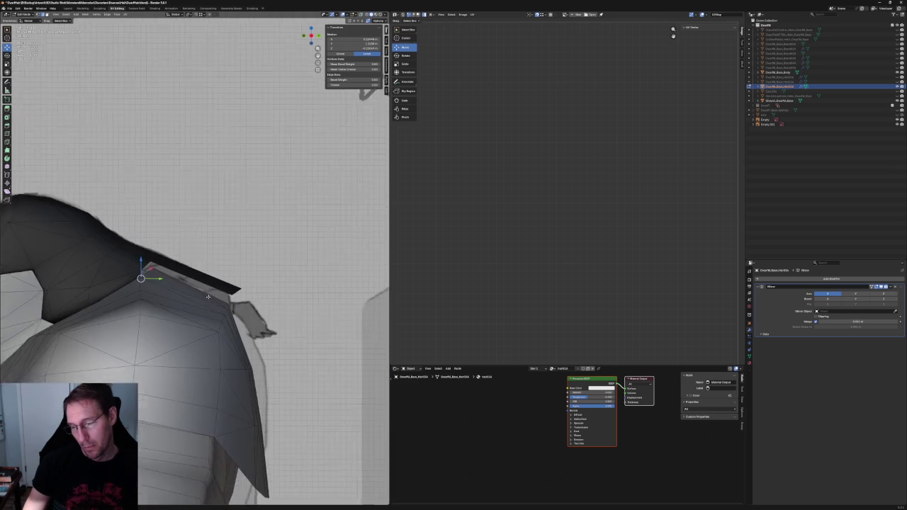
pyautogui.press('g')
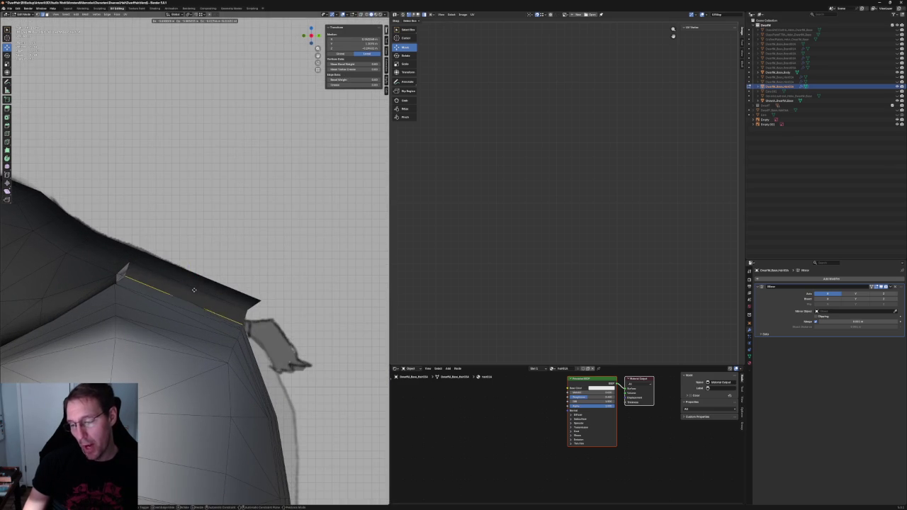
pyautogui.click(194, 290)
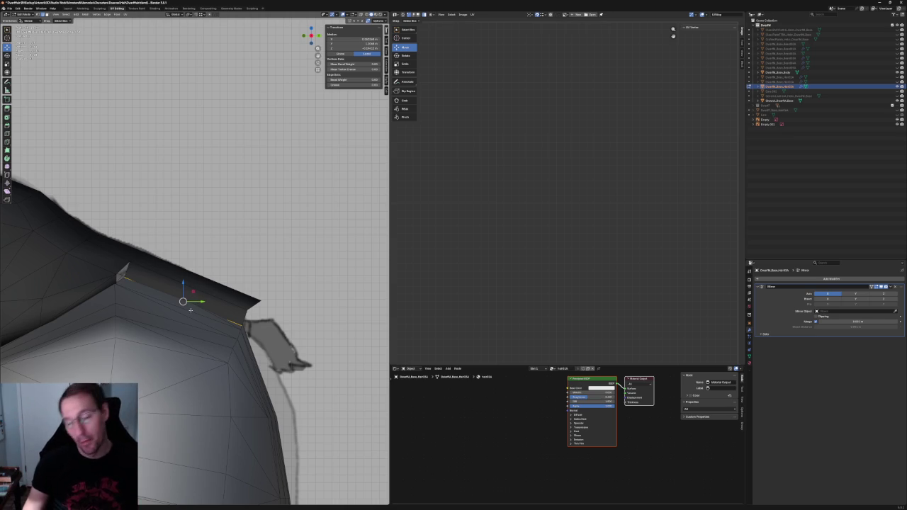
# Slide the rear hair strip sideways along the X axis to fit the shoulder
pyautogui.scroll(-1, 170, 291)
pyautogui.scroll(-2, 154, 272)
pyautogui.scroll(2, 154, 271)
pyautogui.moveTo(154, 271)
pyautogui.mouseDown(button='middle')
pyautogui.moveTo(254, 297)
pyautogui.moveTo(177, 294)
pyautogui.mouseUp(button='middle')
pyautogui.scroll(2, 177, 294)
pyautogui.press('g')
pyautogui.press('x')
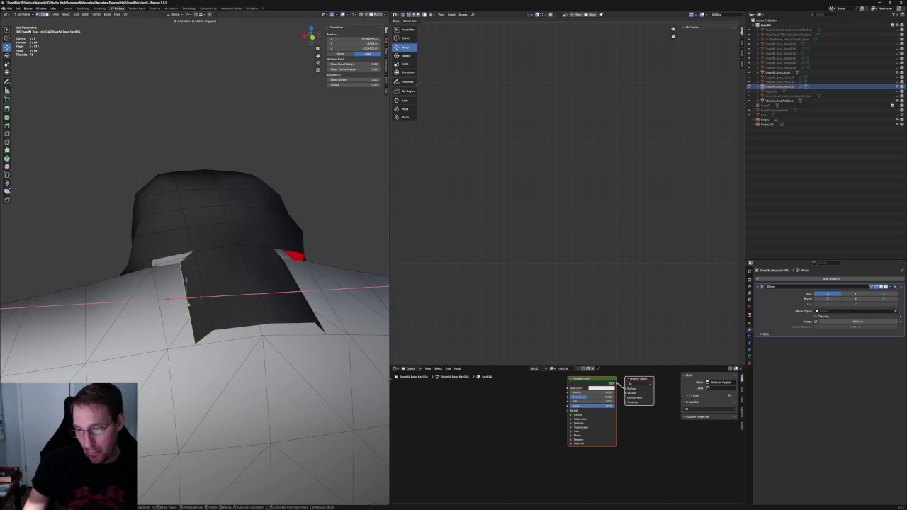
pyautogui.press('Escape')
pyautogui.moveTo(166, 298)
pyautogui.mouseDown(button='middle')
pyautogui.moveTo(182, 316)
pyautogui.moveTo(147, 327)
pyautogui.mouseUp(button='middle')
pyautogui.scroll(3, 181, 315)
pyautogui.press('g')
pyautogui.press('x')
pyautogui.click(147, 326)
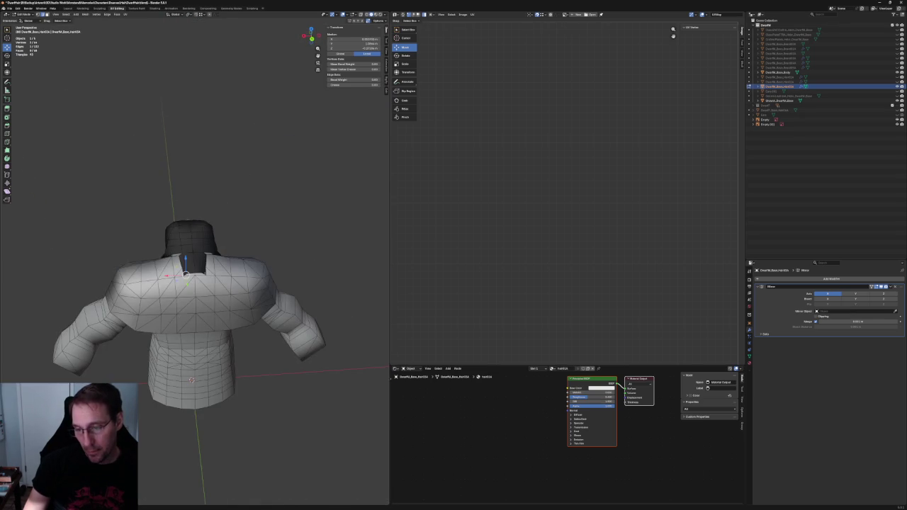
# Select a hair vertex in side view and grow the selection to its neighbours
pyautogui.scroll(-5, 212, 297)
pyautogui.moveTo(212, 297); pyautogui.dragTo(255, 228, button='middle')
pyautogui.scroll(3, 256, 228)
pyautogui.scroll(3, 241, 237)
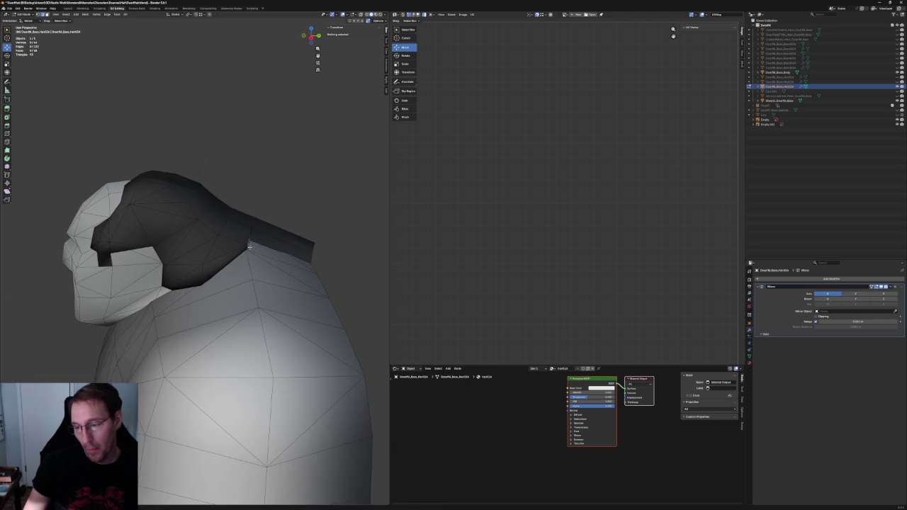
pyautogui.scroll(1, 227, 244)
pyautogui.scroll(3, 205, 259)
pyautogui.click(206, 259)
pyautogui.scroll(-3, 206, 259)
pyautogui.moveTo(213, 257); pyautogui.dragTo(164, 251, button='middle')
pyautogui.hotkey('alt', 'z')
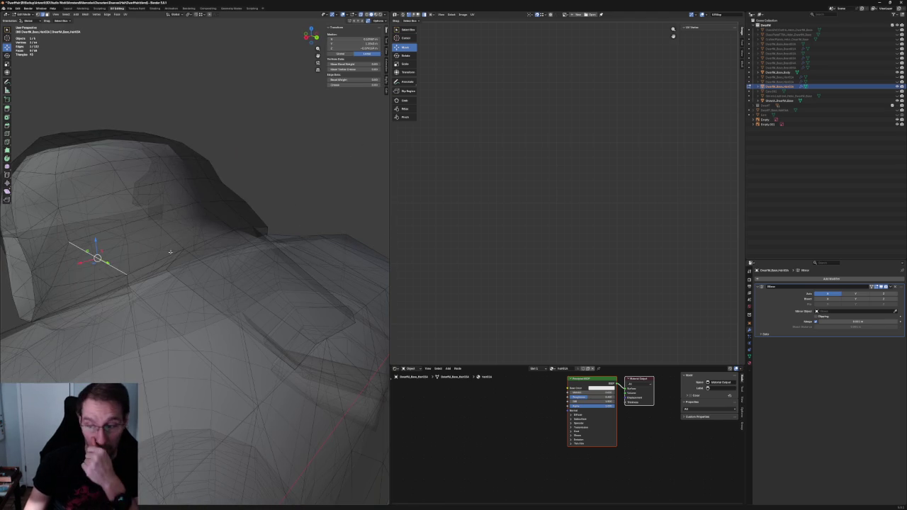
pyautogui.moveTo(166, 248); pyautogui.dragTo(206, 263, button='middle')
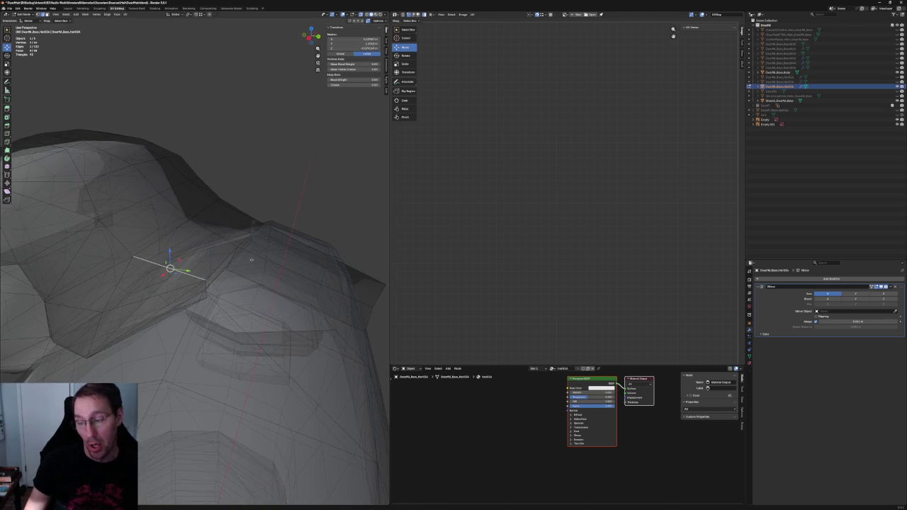
pyautogui.press('KP_3')
pyautogui.hotkey('alt', 'z')
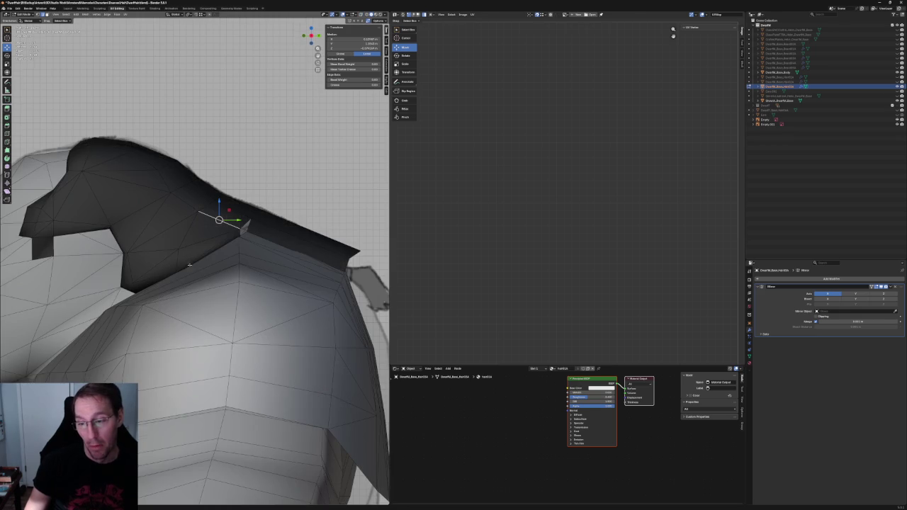
pyautogui.scroll(2, 188, 260)
pyautogui.press('ctrl+KP_Add')
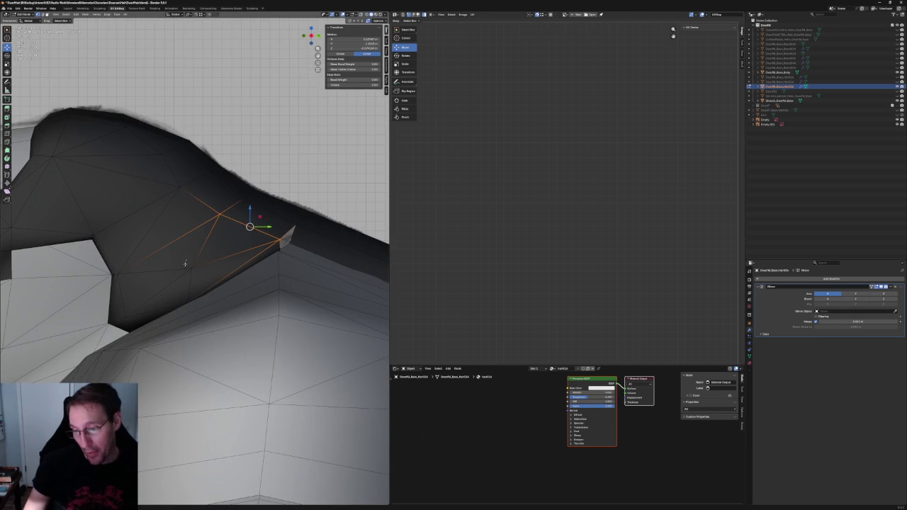
# Select a vertex on the hair underside with X-ray on, then cancel a trial vertical move
pyautogui.click(190, 259)
pyautogui.hotkey('alt', 'z')
pyautogui.press('g')
pyautogui.press('z')
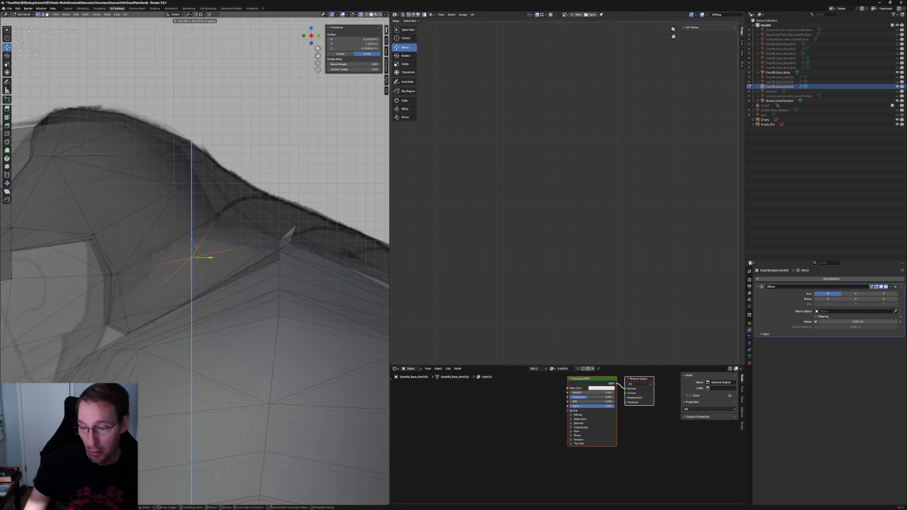
pyautogui.press('Escape')
pyautogui.hotkey('alt', 'z')
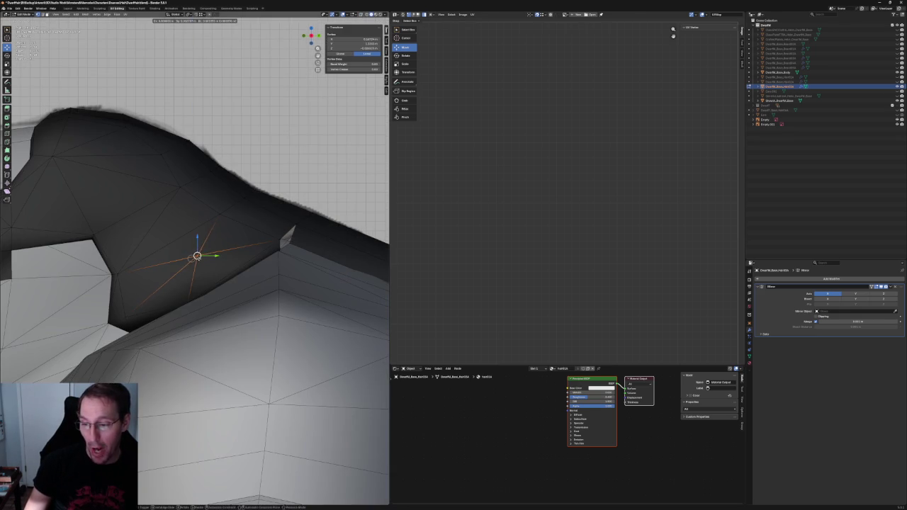
pyautogui.hotkey('alt', 'z')
# Box-select the surrounding underside edges and raise them up-right to tighten the neck hairline
pyautogui.click(209, 291)
pyautogui.hotkey('alt', 'z')
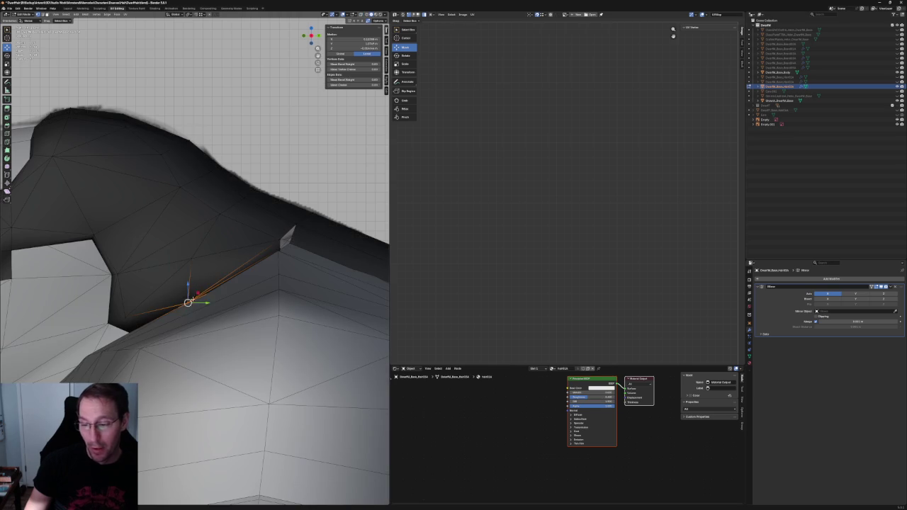
pyautogui.moveTo(177, 249); pyautogui.dragTo(213, 339)
pyautogui.hotkey('alt', 'z')
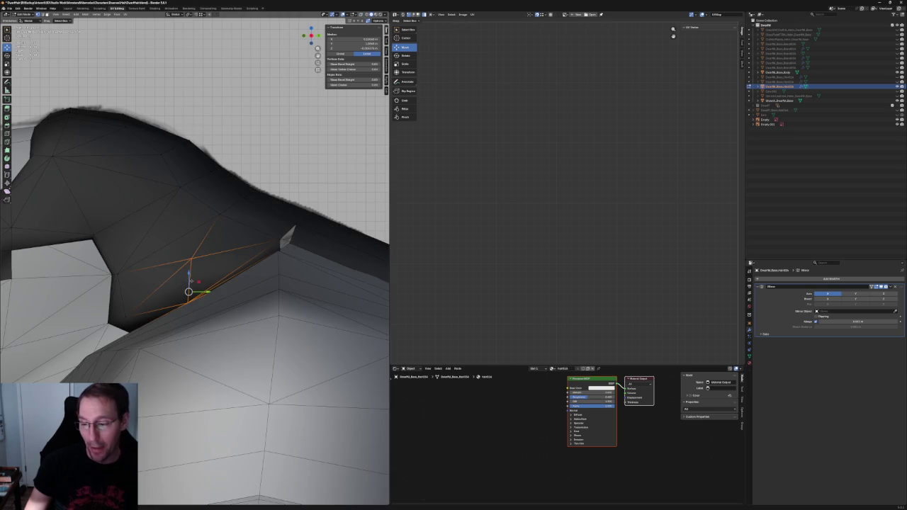
pyautogui.hotkey('alt', 'z')
pyautogui.press('g')
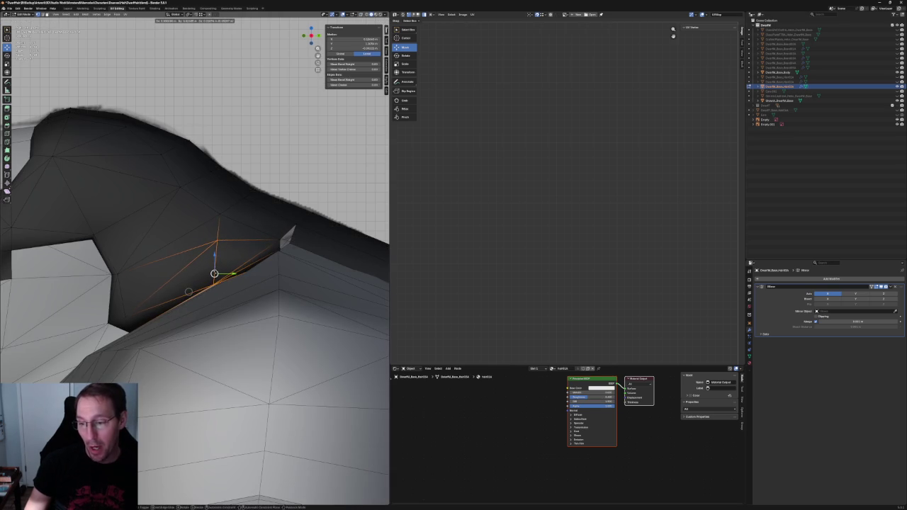
pyautogui.click(213, 273)
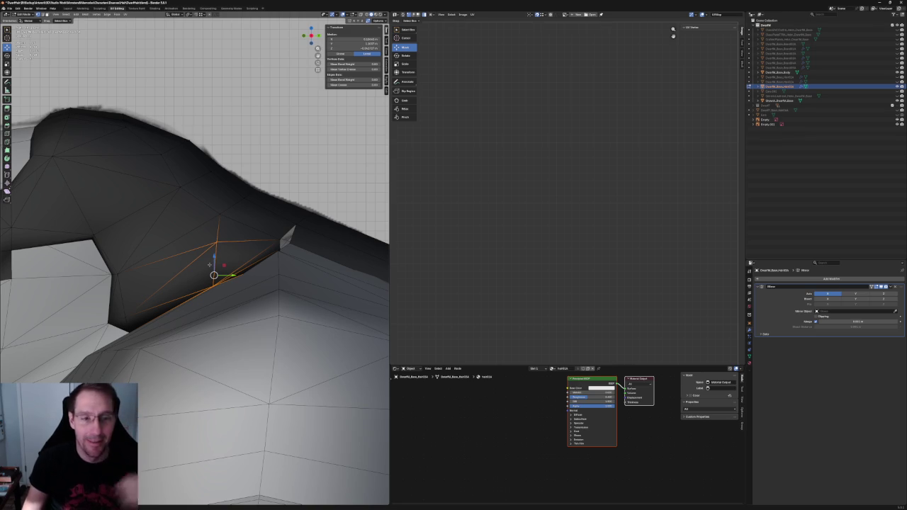
pyautogui.scroll(-5, 217, 295)
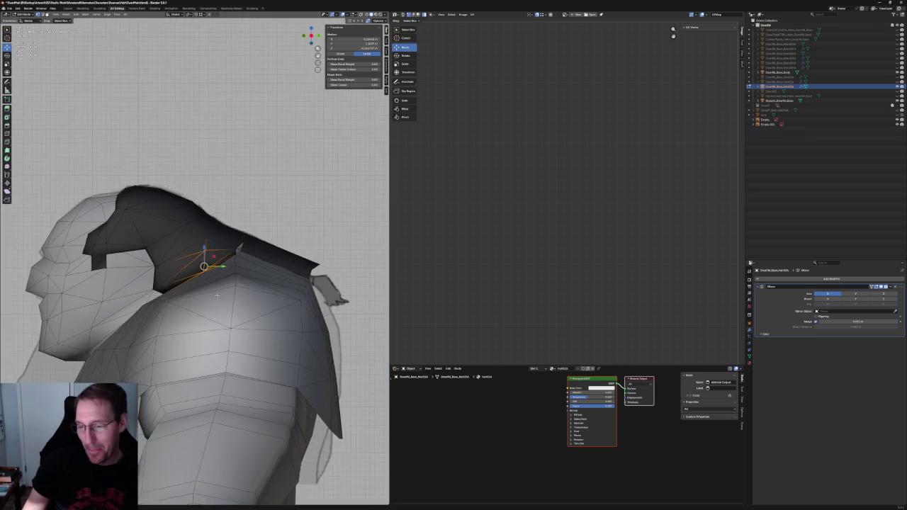
# Check the hair from the side and front orthographic views, clearing the selection
pyautogui.scroll(5, 216, 295)
pyautogui.moveTo(217, 295); pyautogui.dragTo(206, 312, button='middle')
pyautogui.press('KP_3')
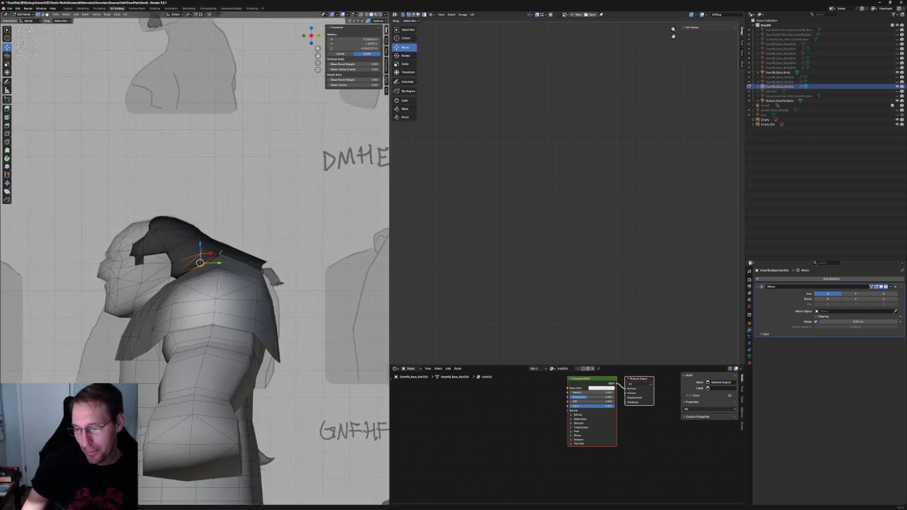
pyautogui.scroll(5, 282, 293)
pyautogui.moveTo(270, 305)
pyautogui.mouseDown(button='middle')
pyautogui.moveTo(282, 293)
pyautogui.moveTo(234, 283)
pyautogui.mouseUp(button='middle')
pyautogui.scroll(3, 234, 284)
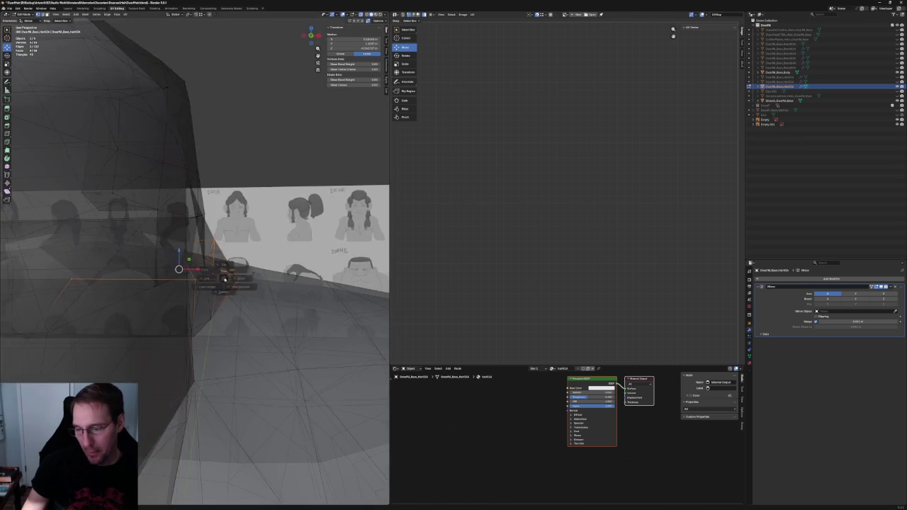
pyautogui.press('KP_1')
pyautogui.hotkey('alt', 'a')
pyautogui.moveTo(226, 278); pyautogui.dragTo(205, 299, button='middle')
# Shift the side vertex near the ear along X so the hair hugs the temple
pyautogui.click(211, 301)
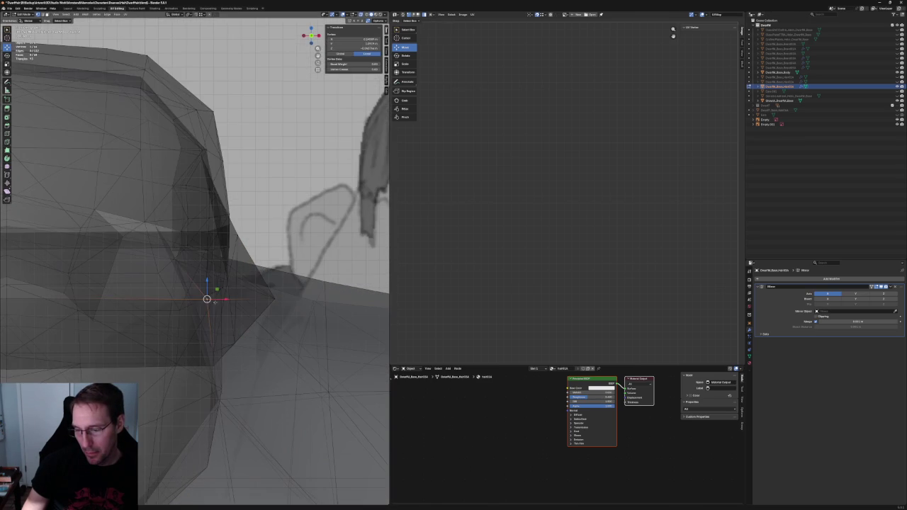
pyautogui.press('g')
pyautogui.press('x')
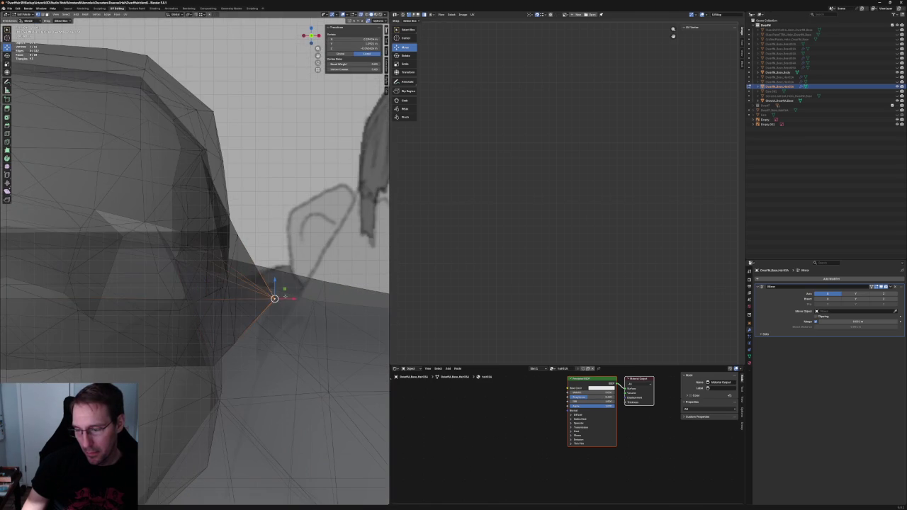
pyautogui.hotkey('alt', 'z')
pyautogui.click(248, 291)
pyautogui.scroll(-5, 252, 291)
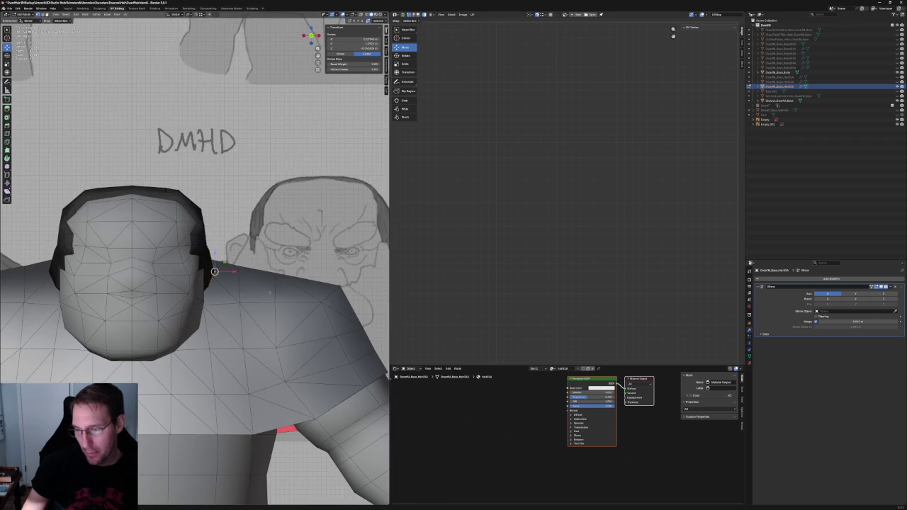
pyautogui.scroll(-3, 262, 288)
pyautogui.press('KP_Decimal')
pyautogui.moveTo(265, 287)
pyautogui.mouseDown(button='middle')
pyautogui.moveTo(222, 449)
pyautogui.moveTo(227, 500)
pyautogui.mouseUp(button='middle')
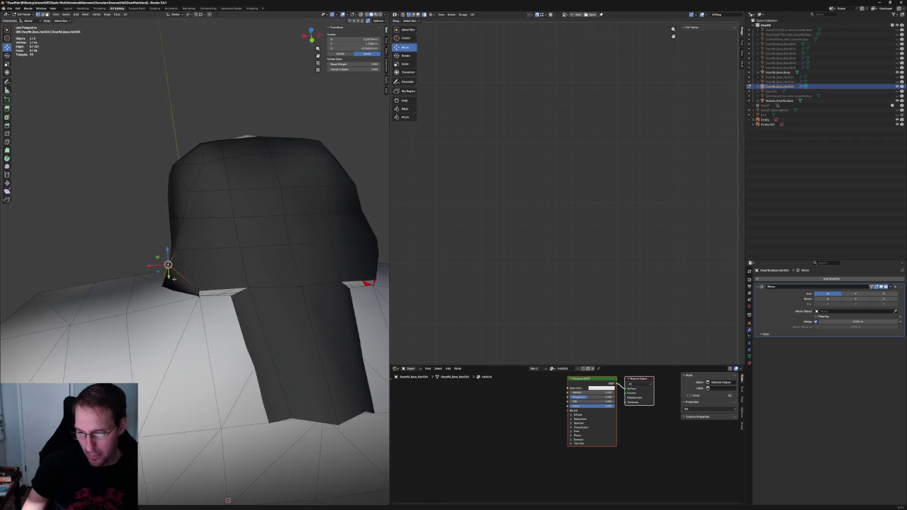
# Slide the lower back corner vertices along X in two moves to neaten the neck edge
pyautogui.press('g')
pyautogui.press('x')
pyautogui.press('x')
pyautogui.press('x')
pyautogui.click(168, 252)
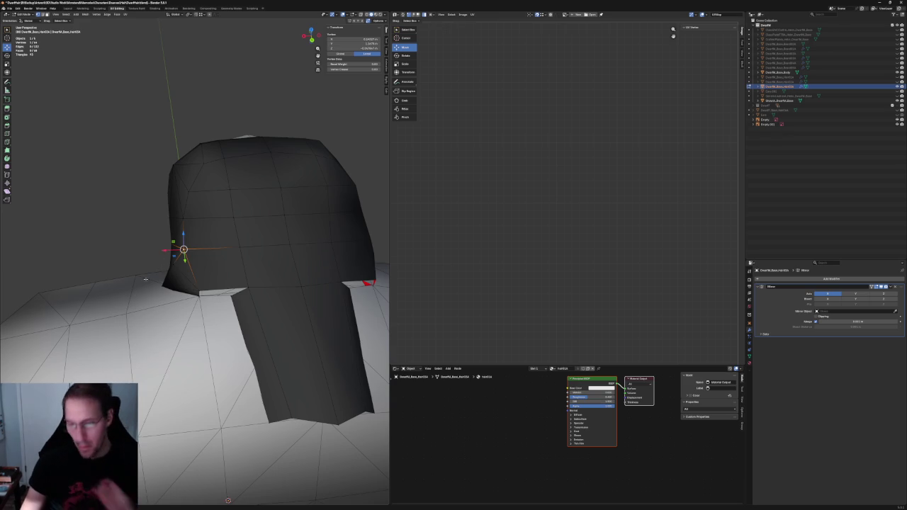
pyautogui.press('g')
pyautogui.press('x')
pyautogui.click(146, 320)
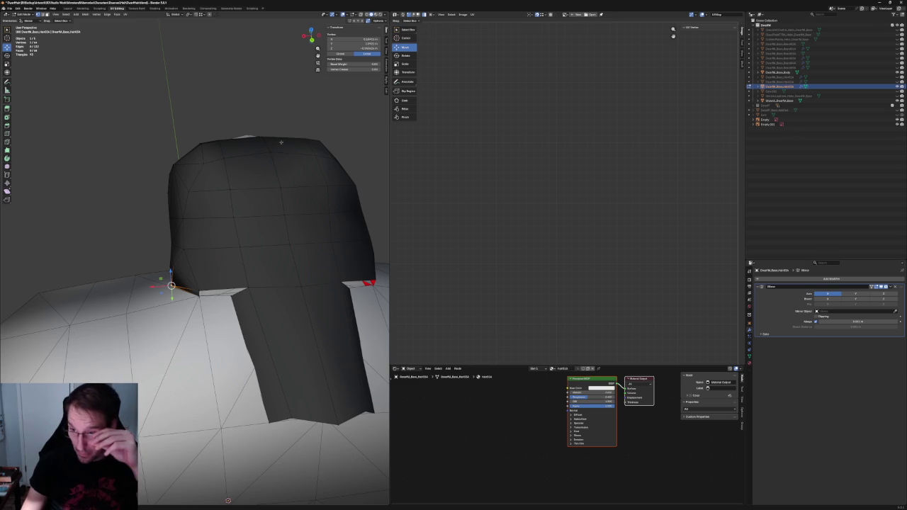
# Clear the vertex selection and orbit around to inspect the hair mesh
pyautogui.hotkey('alt', 'a')
pyautogui.scroll(-4, 270, 234)
pyautogui.moveTo(253, 263)
pyautogui.mouseDown(button='middle')
pyautogui.moveTo(249, 247)
pyautogui.moveTo(178, 319)
pyautogui.moveTo(241, 275)
pyautogui.mouseUp(button='middle')
pyautogui.scroll(4, 258, 239)
pyautogui.scroll(-4, 258, 239)
pyautogui.scroll(4, 177, 319)
pyautogui.scroll(-3, 241, 275)
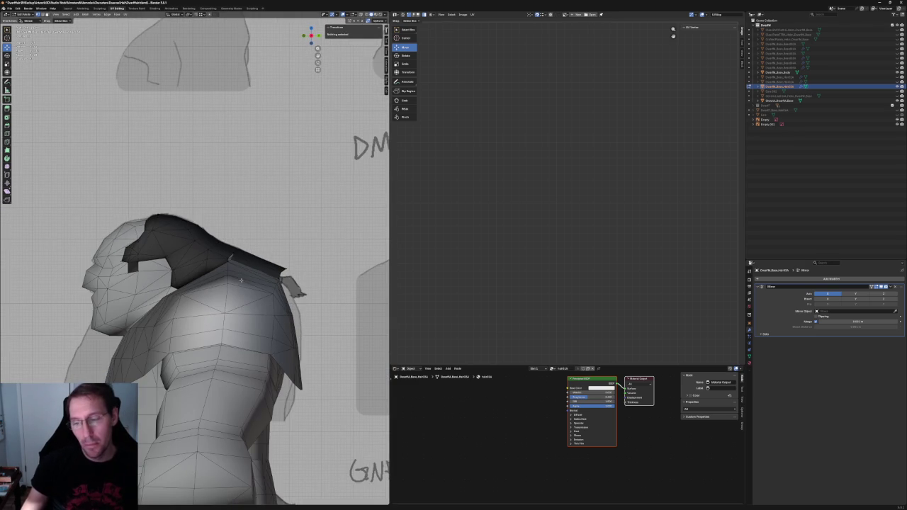
# Move a hair edge vertex inward with the X axis locked out (Shift+X)
pyautogui.scroll(2, 241, 280)
pyautogui.scroll(3, 241, 281)
pyautogui.click(278, 257)
pyautogui.moveTo(284, 255)
pyautogui.mouseDown(button='middle')
pyautogui.moveTo(300, 260)
pyautogui.moveTo(279, 300)
pyautogui.mouseUp(button='middle')
pyautogui.click(243, 303)
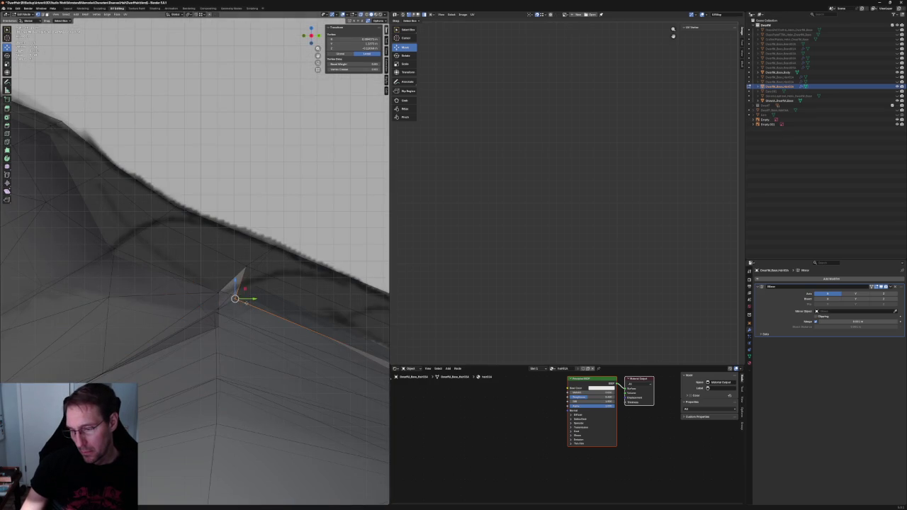
pyautogui.press('g')
pyautogui.hotkey('shift', 'x')
pyautogui.click(248, 291)
# Compare the hair against the side reference view, toggling X-ray
pyautogui.hotkey('alt', 'z')
pyautogui.moveTo(248, 290)
pyautogui.mouseDown(button='middle')
pyautogui.moveTo(266, 292)
pyautogui.moveTo(232, 332)
pyautogui.mouseUp(button='middle')
pyautogui.scroll(-3, 248, 312)
pyautogui.press('KP_3')
pyautogui.scroll(4, 233, 332)
pyautogui.hotkey('alt', 'z')
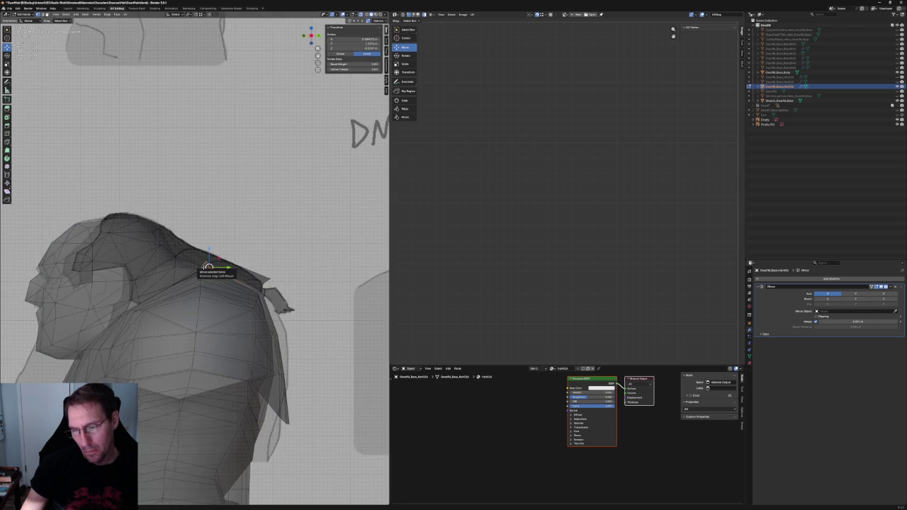
pyautogui.hotkey('alt', 'z')
pyautogui.moveTo(210, 268); pyautogui.dragTo(164, 253, button='middle')
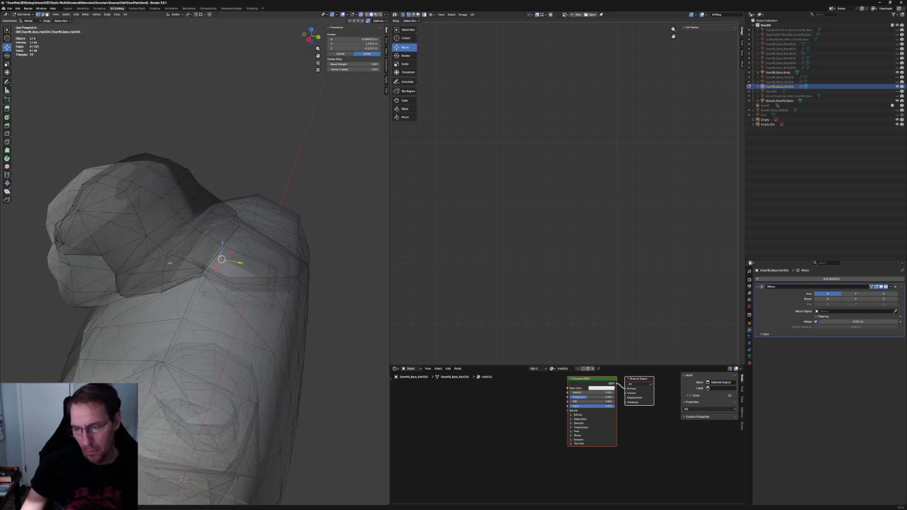
pyautogui.scroll(2, 164, 254)
# Select the pole vertex on the hair and slide it along X
pyautogui.click(153, 262)
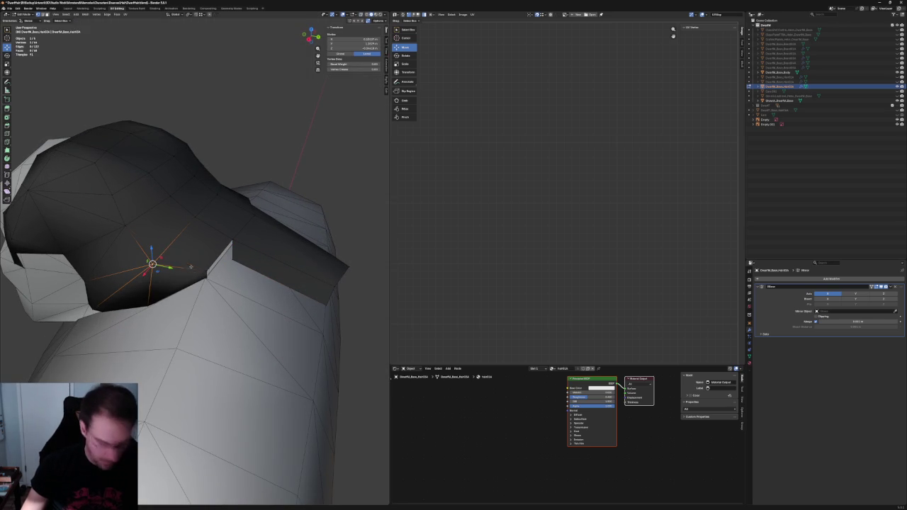
pyautogui.moveTo(199, 268); pyautogui.dragTo(132, 252, button='middle')
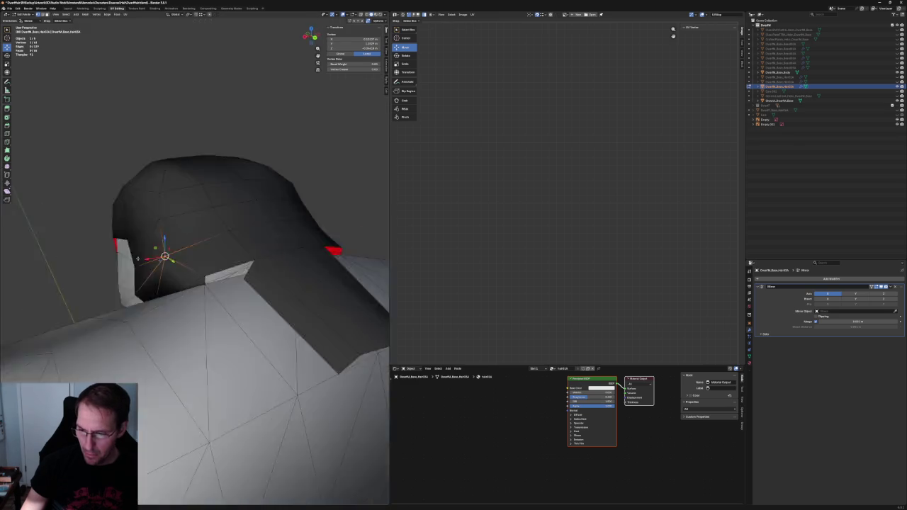
pyautogui.press('g')
pyautogui.press('x')
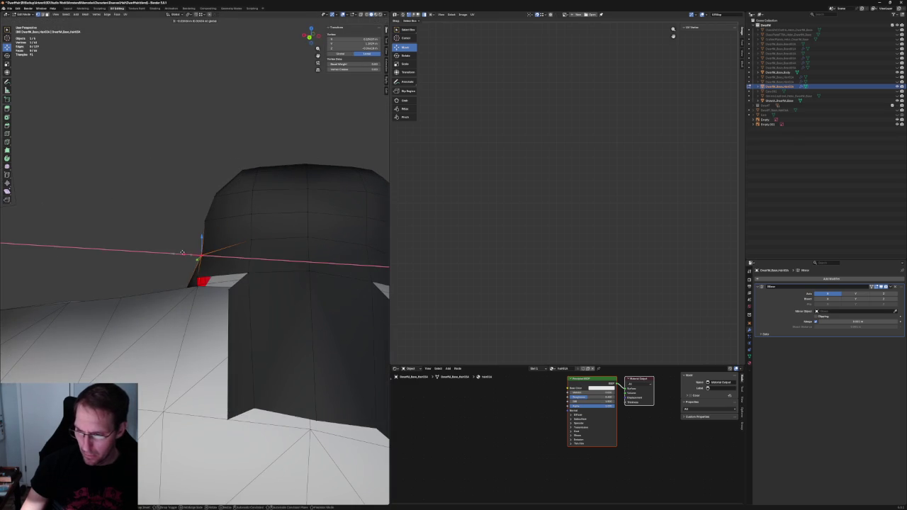
pyautogui.click(181, 252)
pyautogui.moveTo(161, 285)
pyautogui.mouseDown(button='middle')
pyautogui.moveTo(226, 278)
pyautogui.moveTo(182, 287)
pyautogui.moveTo(206, 257)
pyautogui.mouseUp(button='middle')
pyautogui.scroll(5, 226, 278)
pyautogui.scroll(-5, 227, 277)
# Nudge the vertex again along X, then off the X axis with Shift+X
pyautogui.press('g')
pyautogui.press('x')
pyautogui.click(186, 273)
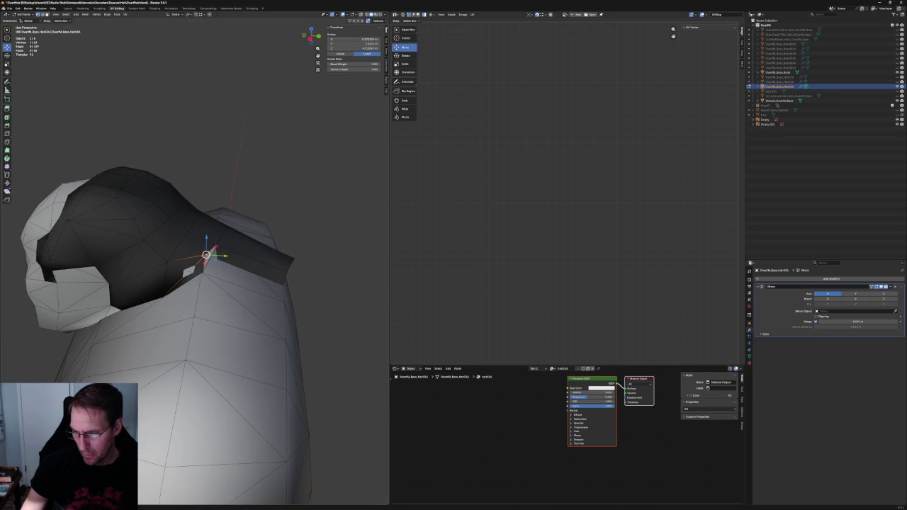
pyautogui.press('g')
pyautogui.hotkey('shift', 'x')
pyautogui.click(225, 251)
# Box-select the edge at the hair's back corner near the neck with X-ray on
pyautogui.moveTo(225, 251)
pyautogui.mouseDown(button='middle')
pyautogui.moveTo(217, 254)
pyautogui.moveTo(230, 298)
pyautogui.moveTo(216, 288)
pyautogui.moveTo(203, 317)
pyautogui.mouseUp(button='middle')
pyautogui.hotkey('alt', 'z')
pyautogui.click(204, 318)
pyautogui.hotkey('alt', 'z')
pyautogui.moveTo(221, 349); pyautogui.dragTo(187, 289)
pyautogui.hotkey('alt', 'z')
# Dissolve the extra corner edge, then delete the edge loop along the hair's back corner
pyautogui.press('x')
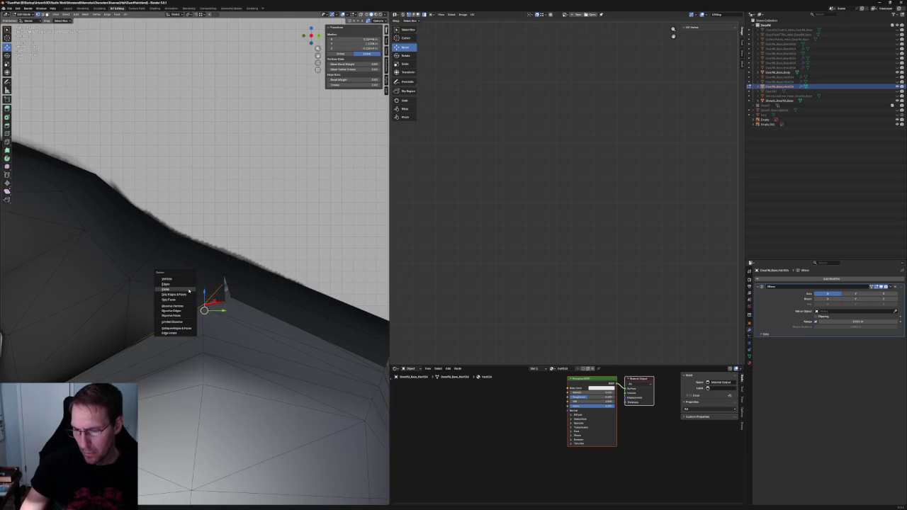
pyautogui.click(170, 310)
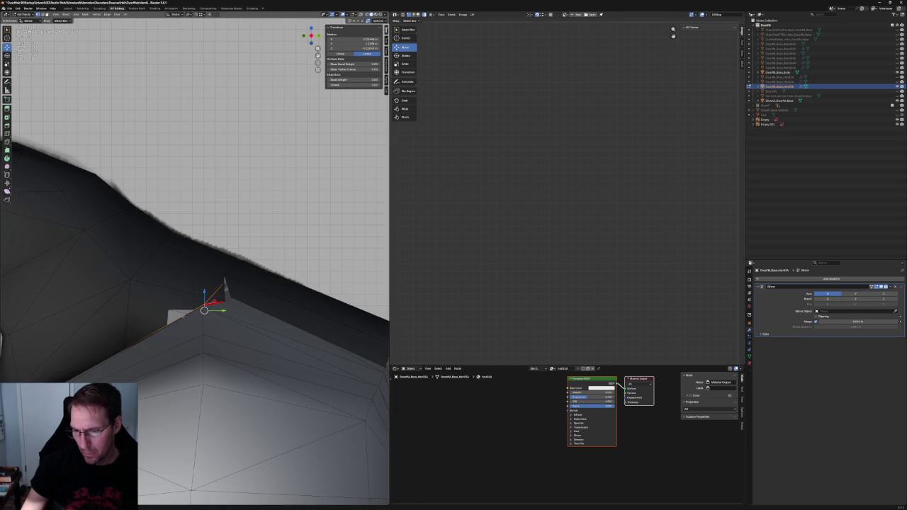
pyautogui.hotkey('alt', 'z')
pyautogui.hotkey('alt', 'a')
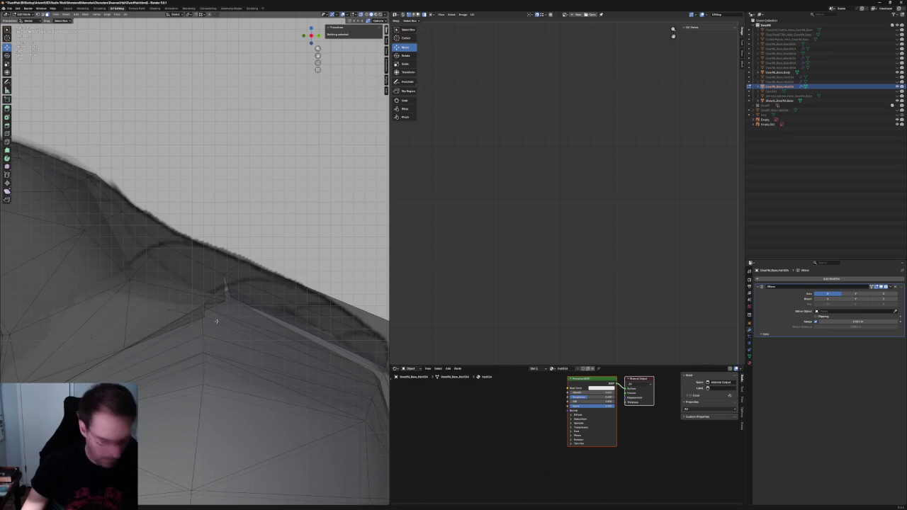
pyautogui.hotkey('alt', 'z')
pyautogui.moveTo(196, 300); pyautogui.dragTo(181, 315)
pyautogui.keyDown('alt'); pyautogui.click(170, 326); pyautogui.keyUp('alt')
pyautogui.press('x')
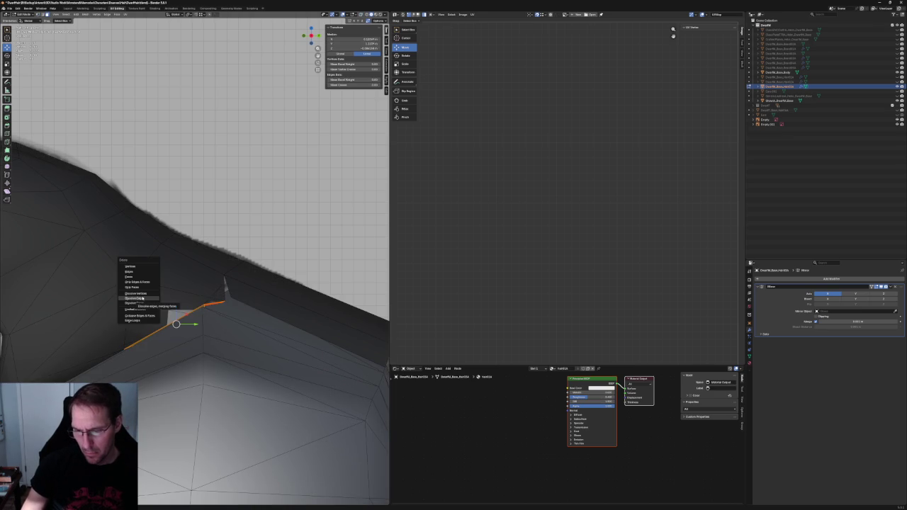
pyautogui.click(131, 272)
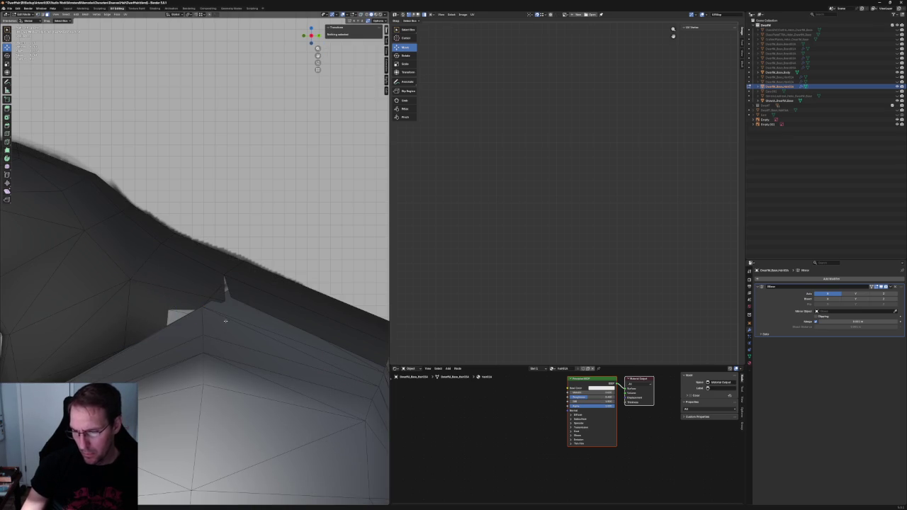
# Delete the faces around the selected corner edge
pyautogui.moveTo(228, 304)
pyautogui.mouseDown(button='middle')
pyautogui.moveTo(241, 294)
pyautogui.moveTo(222, 290)
pyautogui.moveTo(245, 310)
pyautogui.moveTo(262, 286)
pyautogui.moveTo(229, 281)
pyautogui.moveTo(243, 284)
pyautogui.mouseUp(button='middle')
pyautogui.click(248, 298)
pyautogui.hotkey('alt', 'z')
pyautogui.press('x')
pyautogui.click(233, 275)
pyautogui.hotkey('alt', 'z')
pyautogui.scroll(3, 228, 281)
# Pull the protruding tip vertex back by sliding it along its edge (GG)
pyautogui.click(229, 291)
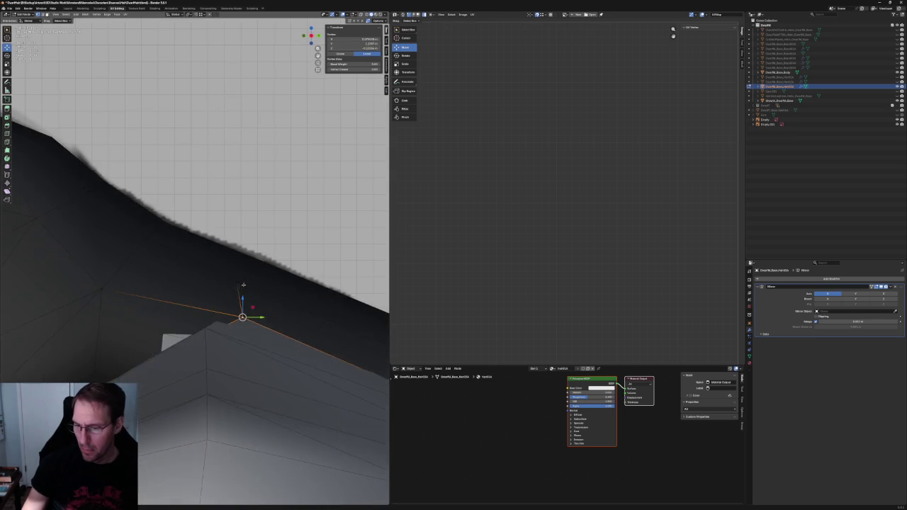
pyautogui.hotkey('alt', 'z')
pyautogui.press('g')
pyautogui.click(242, 272)
pyautogui.press('g')
pyautogui.press('g')
pyautogui.click(256, 269)
pyautogui.press('g')
pyautogui.press('g')
pyautogui.click(247, 280)
pyautogui.hotkey('alt', 'z')
pyautogui.moveTo(247, 279)
pyautogui.mouseDown(button='middle')
pyautogui.moveTo(218, 293)
pyautogui.moveTo(250, 300)
pyautogui.moveTo(160, 314)
pyautogui.mouseUp(button='middle')
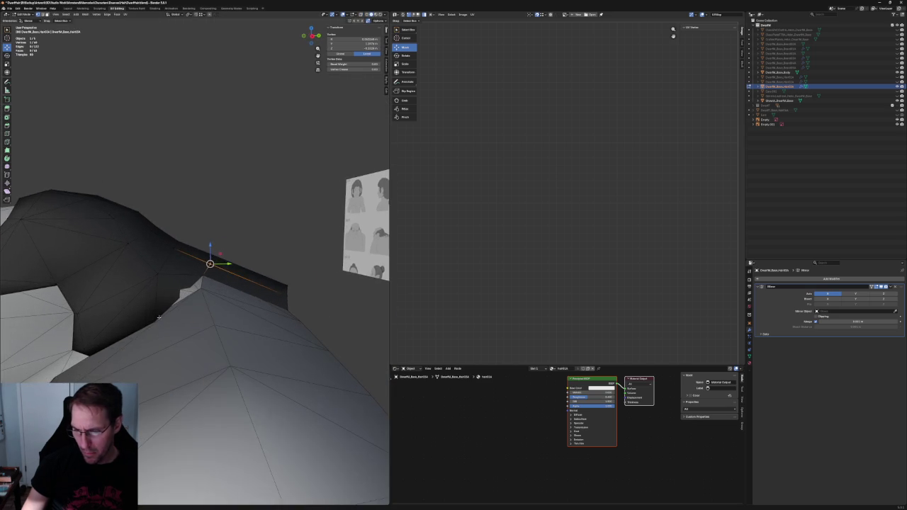
# In Right side view with X-ray on, reposition the selected hair vertex
pyautogui.press('KP_3')
pyautogui.hotkey('alt', 'z')
pyautogui.hotkey('alt', 'z')
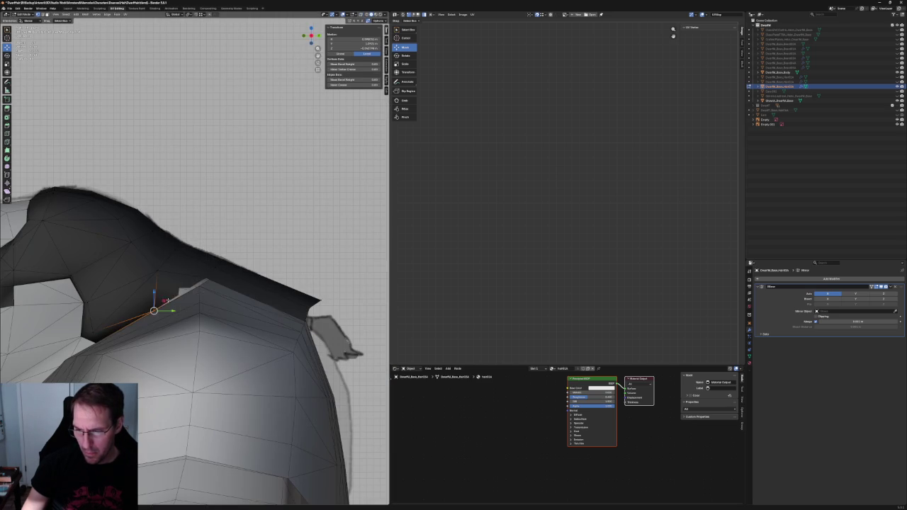
pyautogui.press('g')
pyautogui.click(208, 279)
pyautogui.scroll(-3, 208, 279)
pyautogui.moveTo(208, 280); pyautogui.dragTo(213, 375, button='middle')
pyautogui.scroll(5, 213, 375)
# Slide another hair vertex sideways along X over the neck
pyautogui.hotkey('alt', 'z')
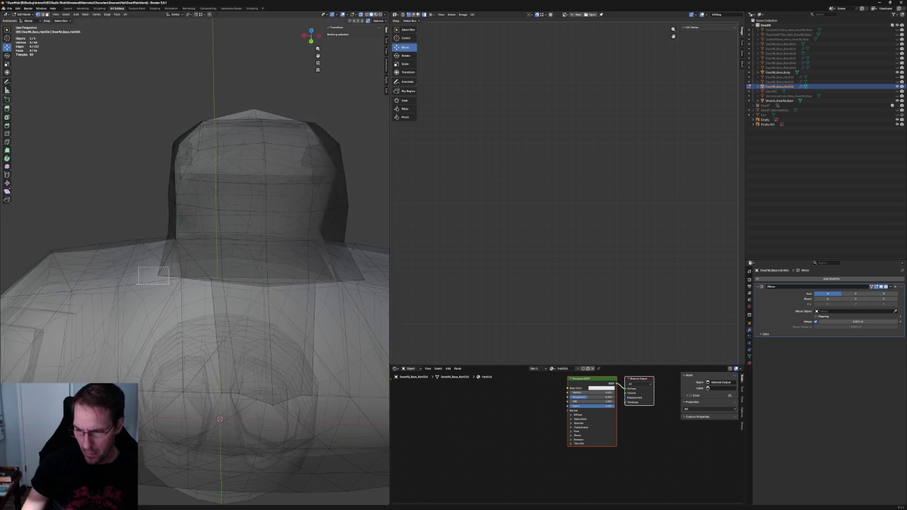
pyautogui.click(181, 269)
pyautogui.hotkey('alt', 'z')
pyautogui.press('g')
pyautogui.press('x')
pyautogui.click(220, 419)
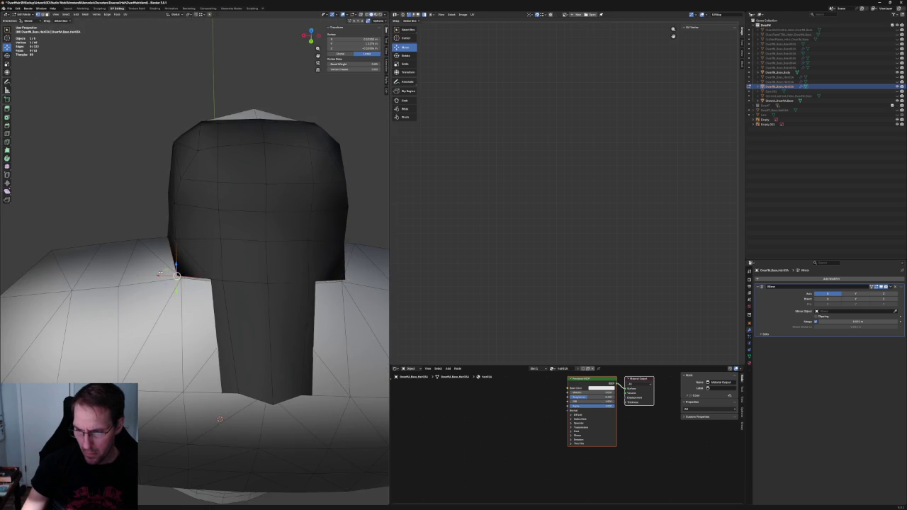
pyautogui.scroll(-2, 220, 419)
pyautogui.moveTo(220, 418)
pyautogui.mouseDown(button='middle')
pyautogui.moveTo(234, 218)
pyautogui.moveTo(202, 277)
pyautogui.mouseUp(button='middle')
pyautogui.scroll(-2, 234, 217)
pyautogui.scroll(5, 197, 282)
# Check the vertices at the hair's neck edge from perspective angles, then deselect all
pyautogui.hotkey('alt', 'z')
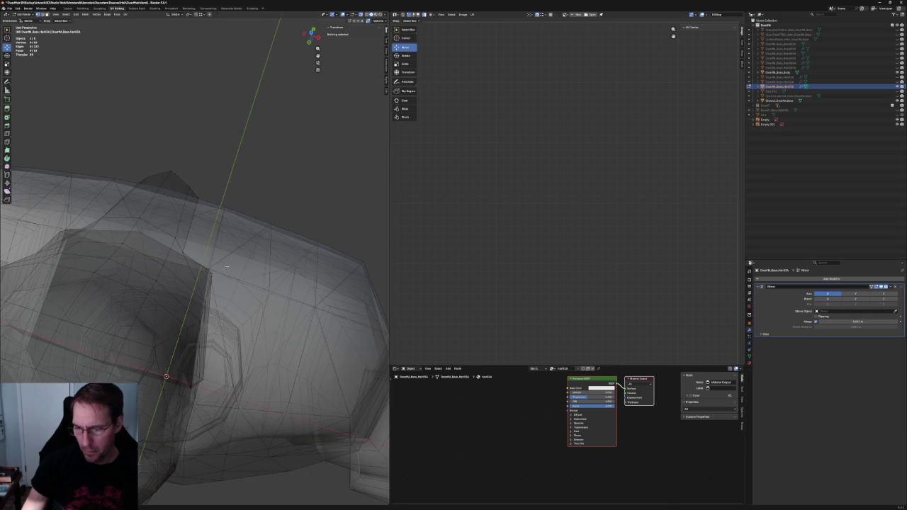
pyautogui.click(201, 282)
pyautogui.hotkey('alt', 'z')
pyautogui.moveTo(206, 269); pyautogui.dragTo(201, 266, button='middle')
pyautogui.scroll(3, 202, 266)
pyautogui.scroll(-3, 202, 276)
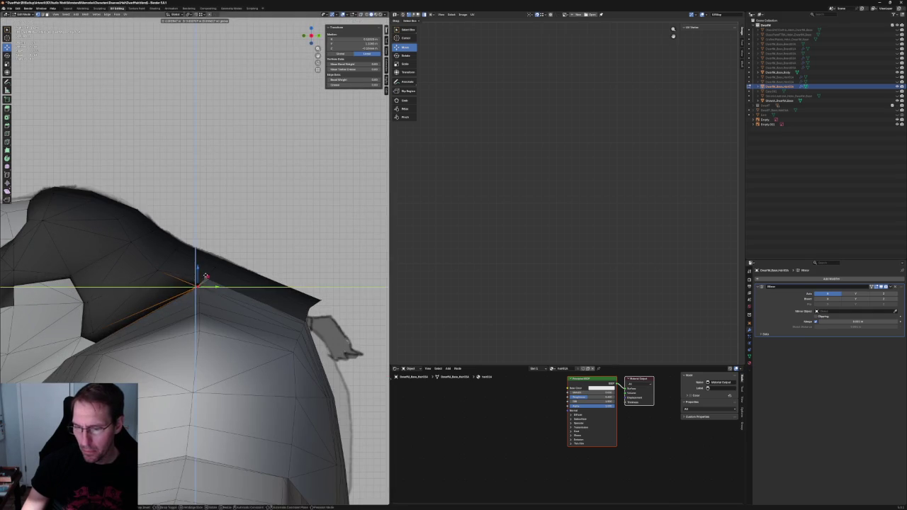
pyautogui.scroll(-3, 201, 276)
pyautogui.hotkey('alt', 'a')
pyautogui.moveTo(201, 277)
pyautogui.mouseDown(button='middle')
pyautogui.moveTo(196, 359)
pyautogui.moveTo(213, 270)
pyautogui.mouseUp(button='middle')
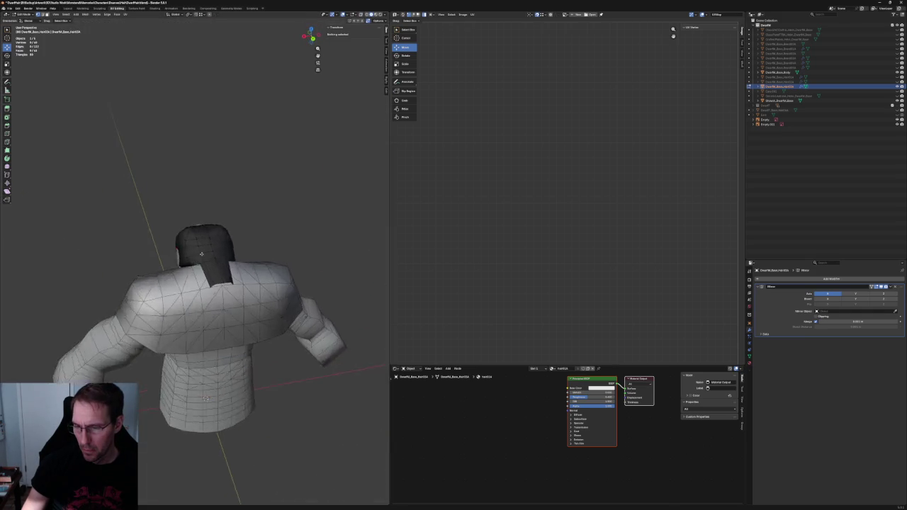
pyautogui.scroll(5, 213, 266)
pyautogui.click(213, 259)
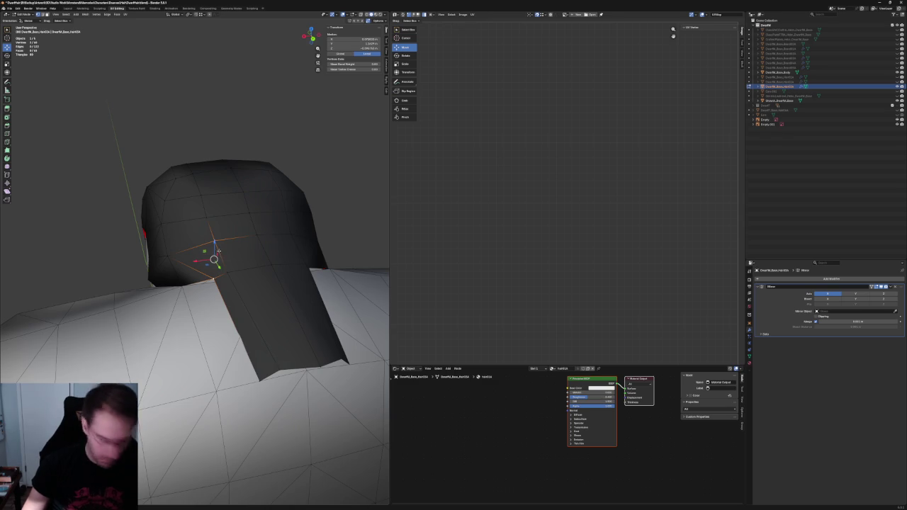
pyautogui.scroll(-5, 213, 259)
pyautogui.hotkey('alt', 'a')
pyautogui.scroll(2, 164, 200)
pyautogui.moveTo(164, 199); pyautogui.dragTo(253, 229, button='middle')
# Compare the hair against the side reference sheet in Right view, then return to Object Mode
pyautogui.press('KP_3')
pyautogui.scroll(3, 253, 229)
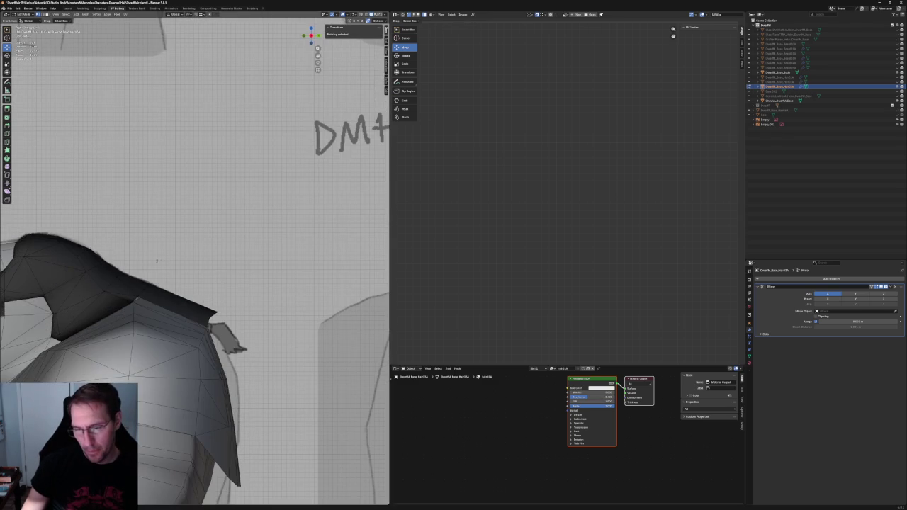
pyautogui.scroll(-5, 156, 263)
pyautogui.moveTo(157, 263)
pyautogui.mouseDown(button='middle')
pyautogui.moveTo(229, 294)
pyautogui.moveTo(269, 290)
pyautogui.mouseUp(button='middle')
pyautogui.scroll(-3, 197, 274)
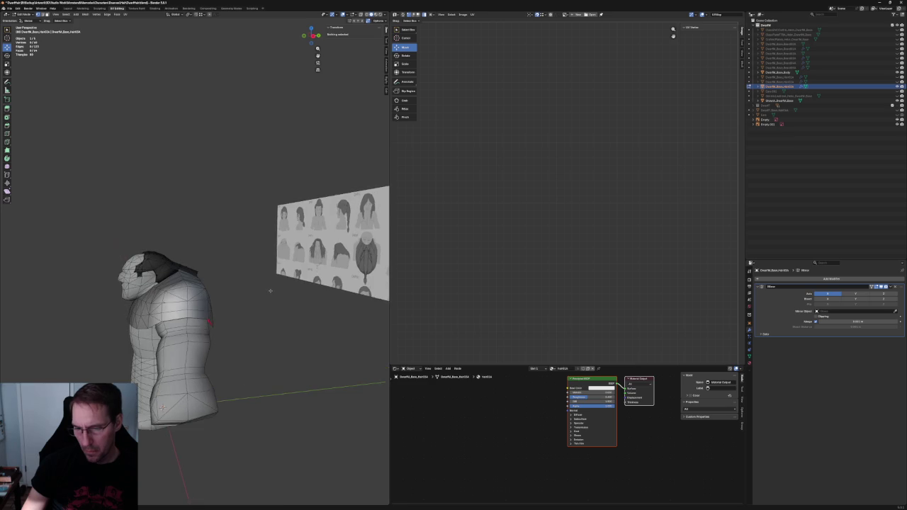
pyautogui.press('KP_3')
pyautogui.scroll(3, 163, 416)
pyautogui.scroll(-2, 259, 287)
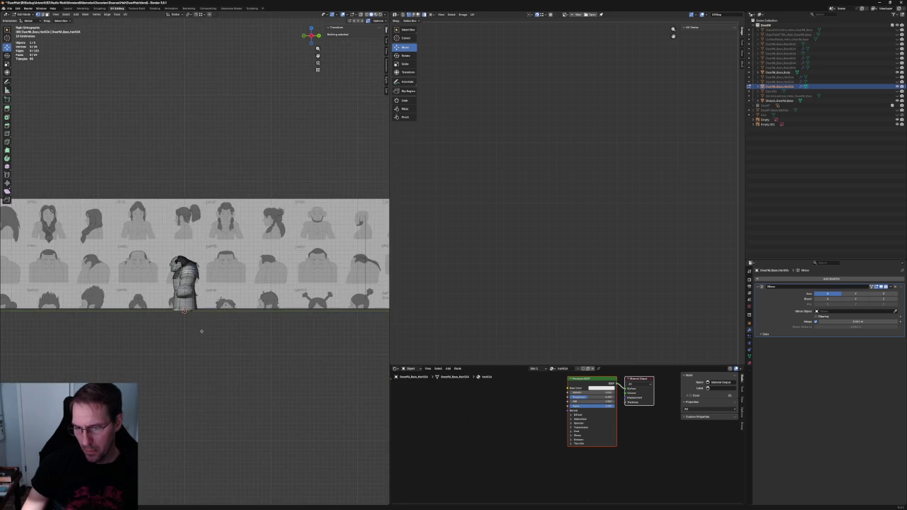
pyautogui.scroll(6, 191, 263)
pyautogui.moveTo(197, 267); pyautogui.dragTo(233, 258, button='middle')
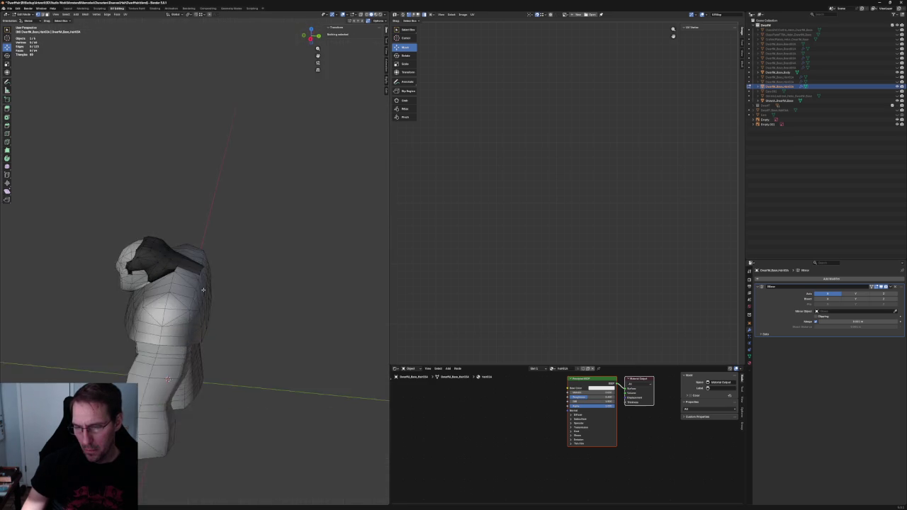
pyautogui.press('KP_3')
pyautogui.press('Tab')
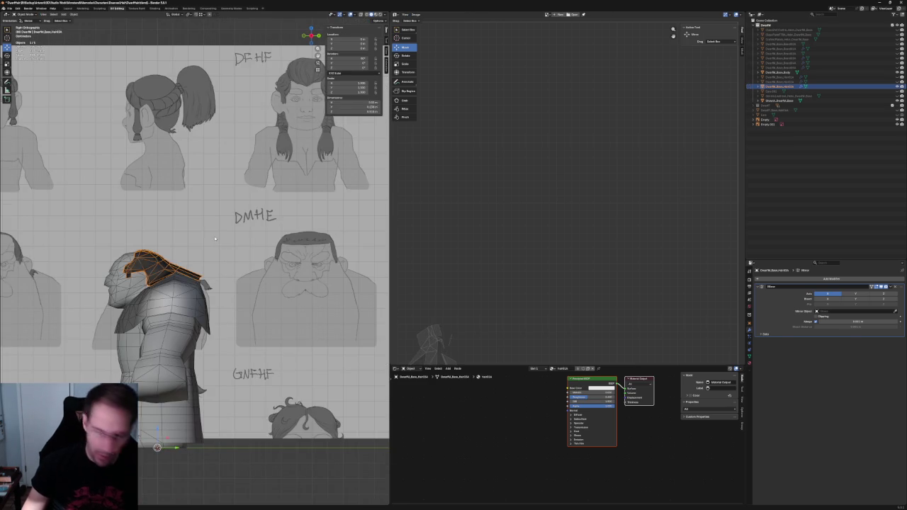
# Shift the reference sheet slightly sideways and orbit to view the torso from behind
pyautogui.click(273, 275)
pyautogui.press('g')
pyautogui.click(294, 267)
pyautogui.scroll(-5, 236, 271)
pyautogui.scroll(6, 236, 271)
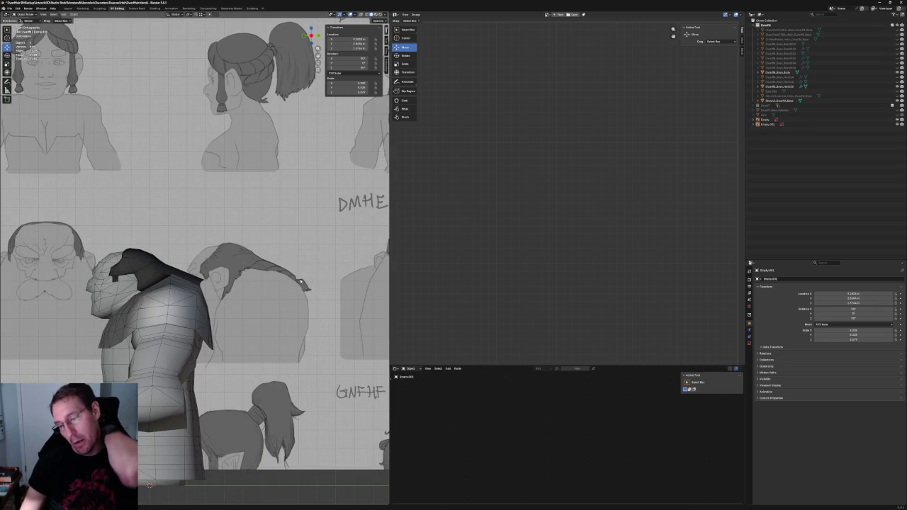
pyautogui.scroll(4, 163, 241)
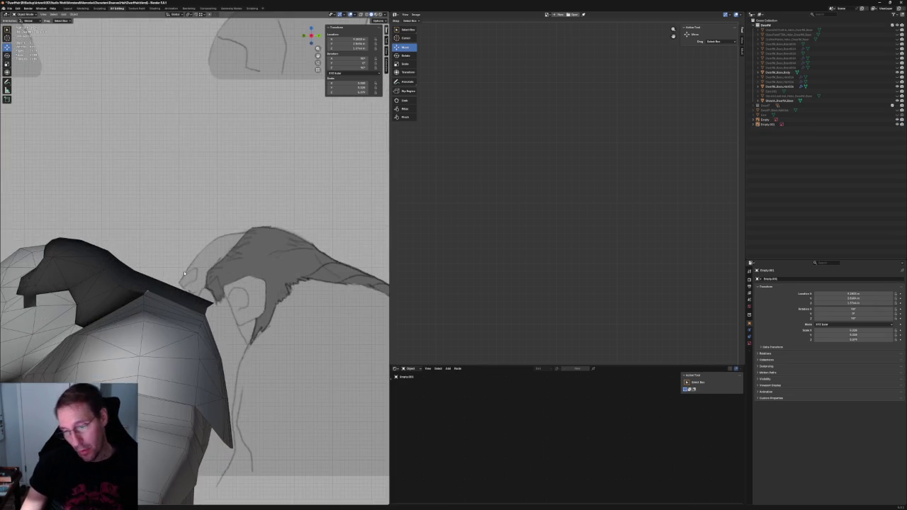
pyautogui.press('KP_5')
pyautogui.moveTo(169, 269); pyautogui.dragTo(142, 276, button='middle')
pyautogui.scroll(2, 213, 263)
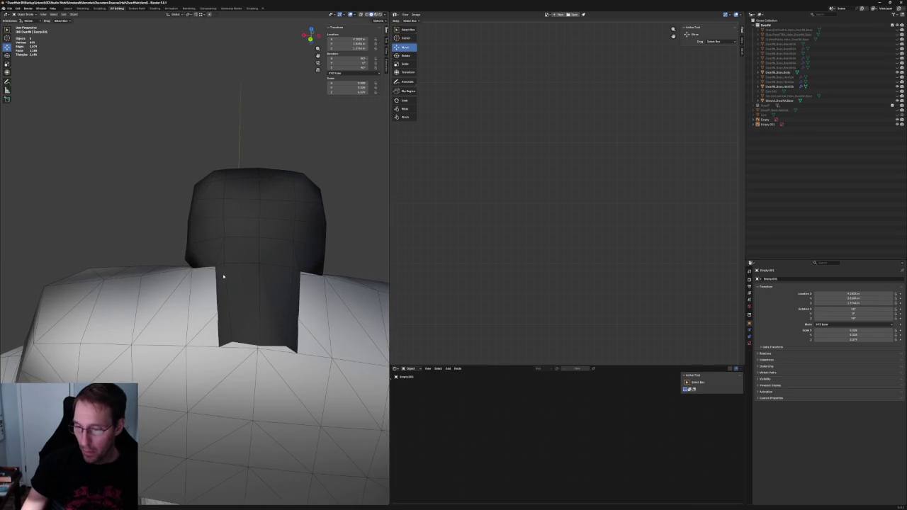
# In Edit Mode on the hair, move the back flap's vertical edge along X
pyautogui.click(233, 270)
pyautogui.press('Tab')
pyautogui.click(224, 269)
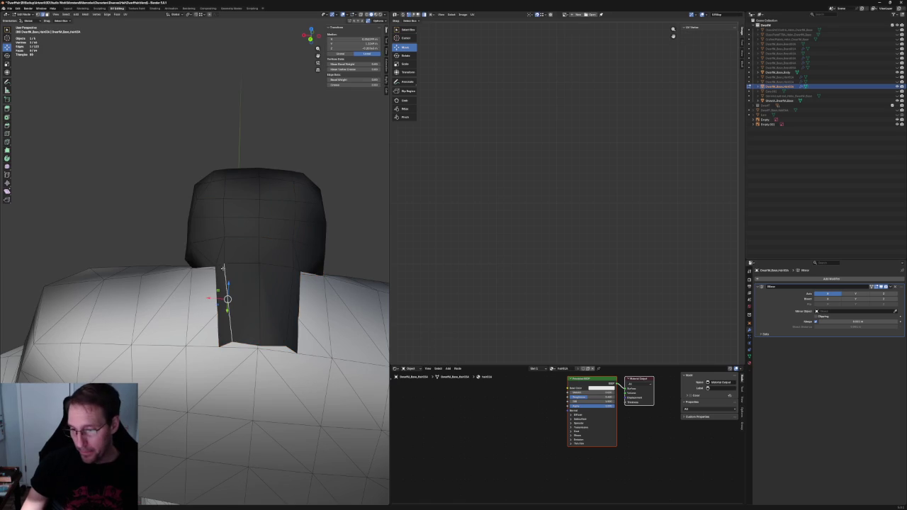
pyautogui.press('g')
pyautogui.press('x')
pyautogui.click(194, 265)
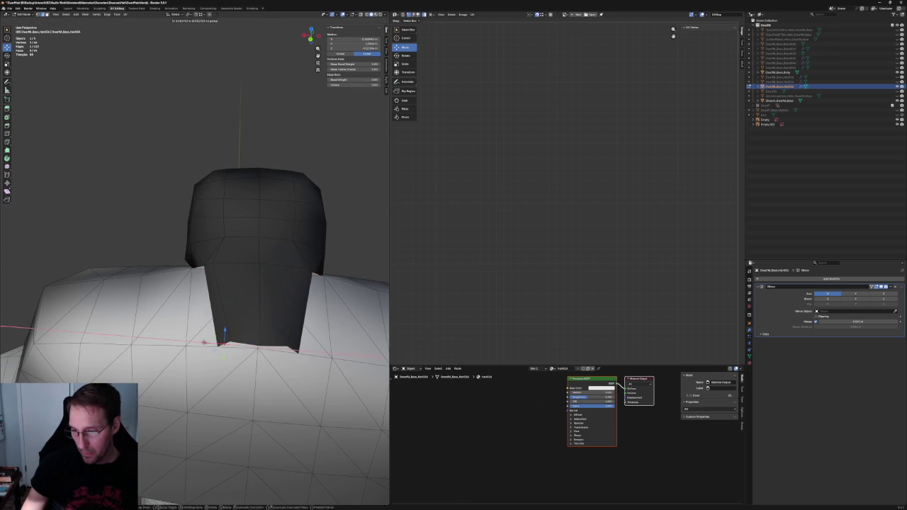
pyautogui.scroll(-5, 195, 259)
pyautogui.press('KP_3')
pyautogui.click(249, 322)
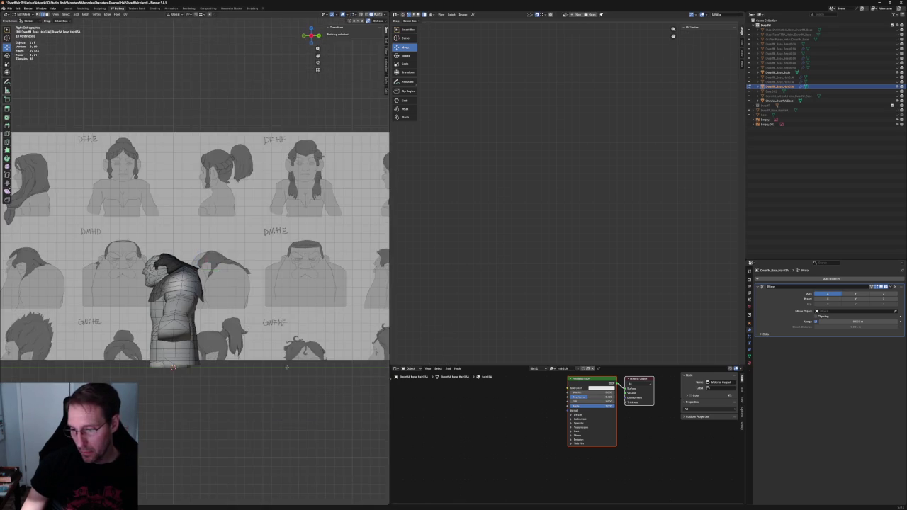
# In Right side view, drag a back hair vertex down toward the neck
pyautogui.scroll(5, 250, 297)
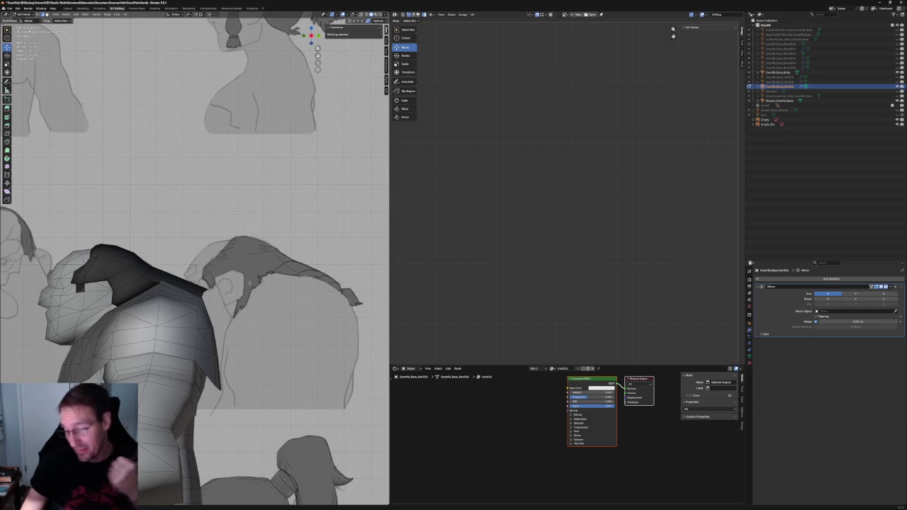
pyautogui.scroll(-6, 250, 282)
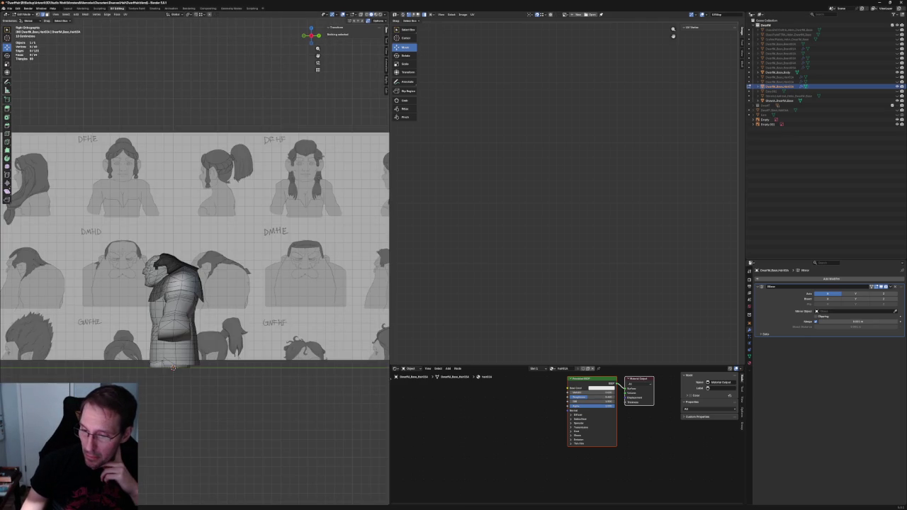
pyautogui.scroll(-2, 246, 283)
pyautogui.scroll(-3, 246, 283)
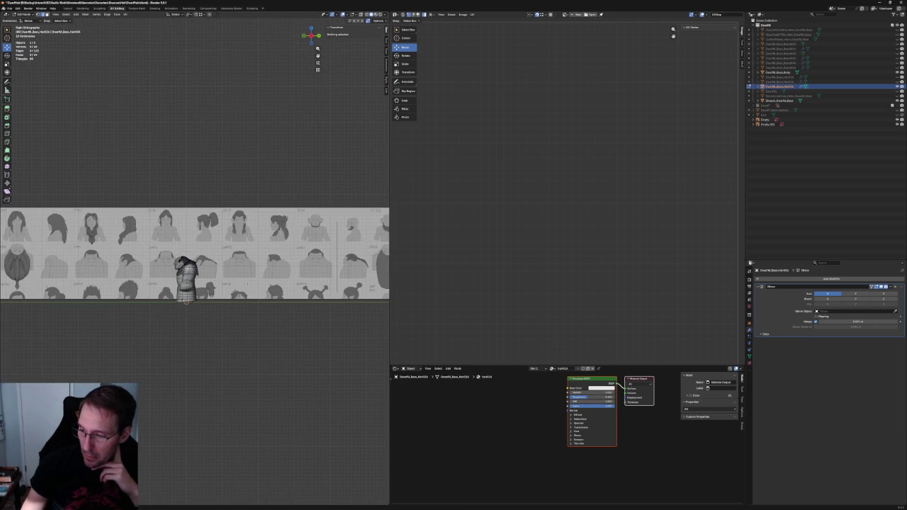
pyautogui.scroll(2, 188, 346)
pyautogui.scroll(6, 199, 289)
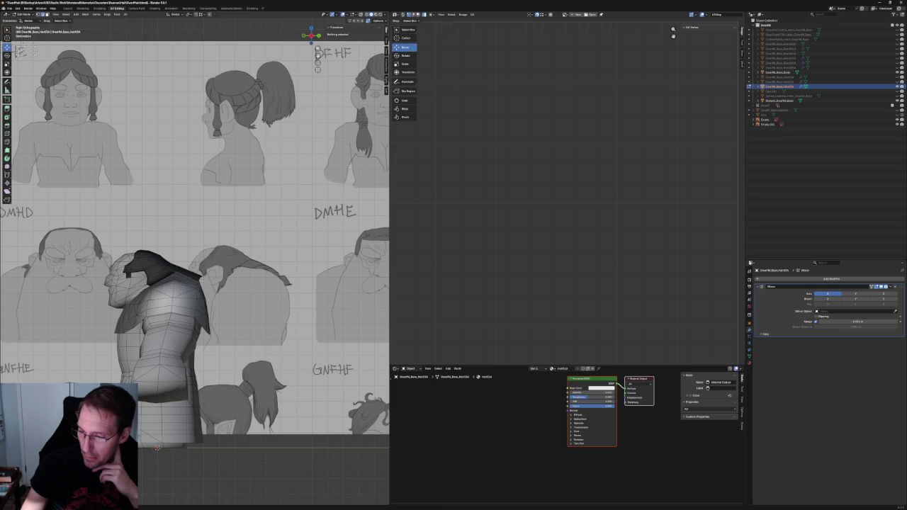
pyautogui.scroll(2, 202, 280)
pyautogui.scroll(2, 206, 280)
pyautogui.scroll(-2, 211, 278)
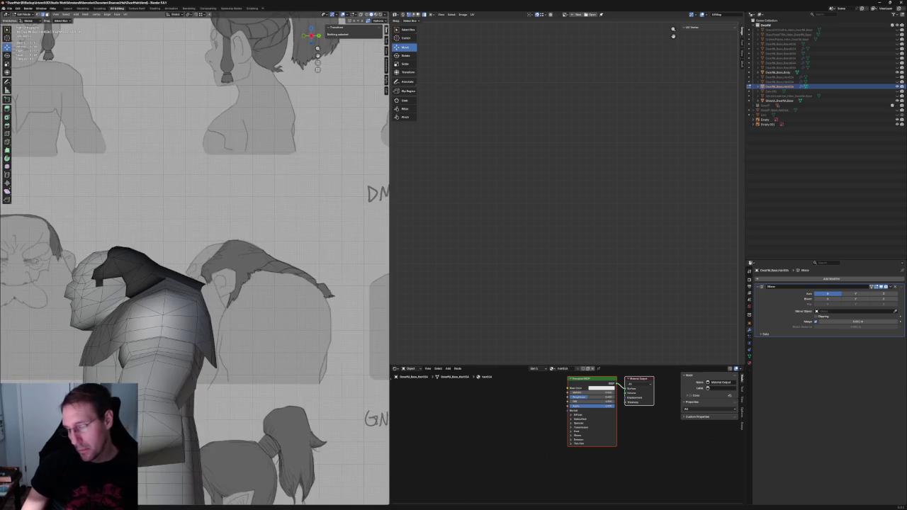
pyautogui.scroll(3, 280, 280)
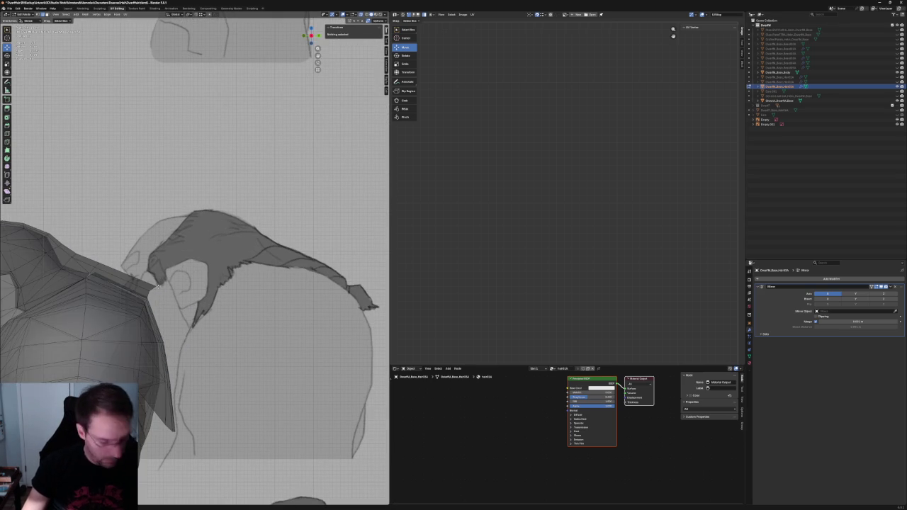
pyautogui.click(127, 274)
pyautogui.moveTo(152, 289)
pyautogui.mouseDown()
pyautogui.moveTo(168, 309)
pyautogui.moveTo(189, 291)
pyautogui.mouseUp()
pyautogui.scroll(-4, 178, 292)
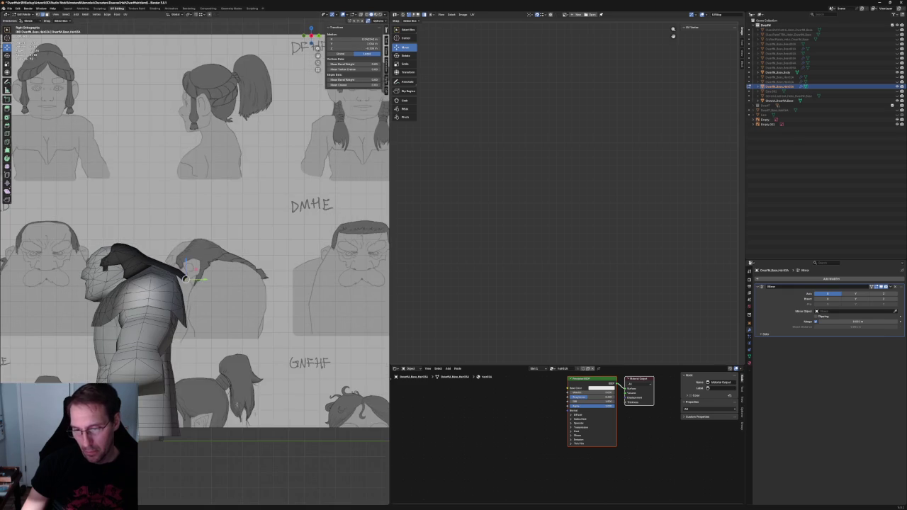
pyautogui.click(186, 276)
pyautogui.scroll(2, 186, 276)
pyautogui.scroll(3, 195, 284)
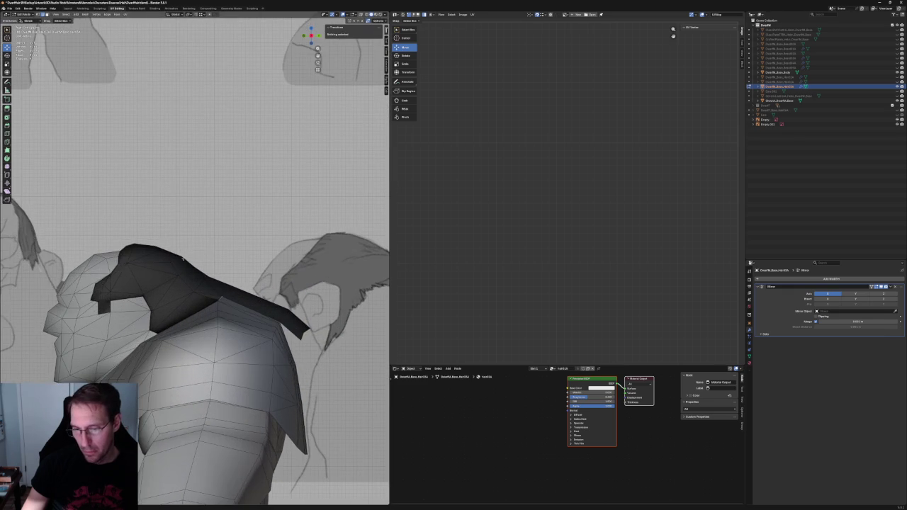
# Turn off X-ray and inspect the tucked hair around the shoulder from new angles
pyautogui.moveTo(132, 270)
pyautogui.mouseDown(button='middle')
pyautogui.moveTo(163, 269)
pyautogui.moveTo(178, 284)
pyautogui.mouseUp(button='middle')
pyautogui.scroll(3, 199, 294)
pyautogui.scroll(2, 213, 301)
pyautogui.scroll(3, 215, 303)
pyautogui.hotkey('alt', 'z')
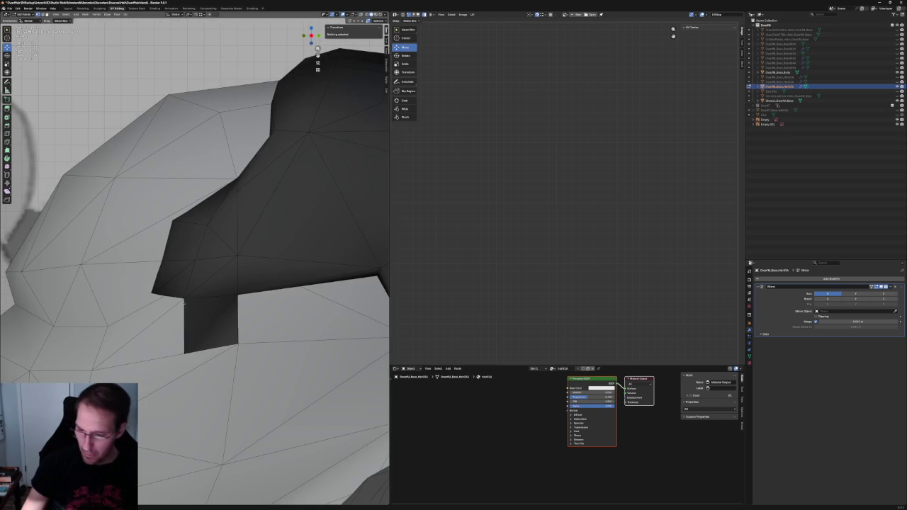
pyautogui.moveTo(213, 316)
pyautogui.mouseDown(button='middle')
pyautogui.moveTo(241, 304)
pyautogui.moveTo(264, 319)
pyautogui.mouseUp(button='middle')
pyautogui.scroll(-6, 264, 319)
pyautogui.scroll(3, 251, 336)
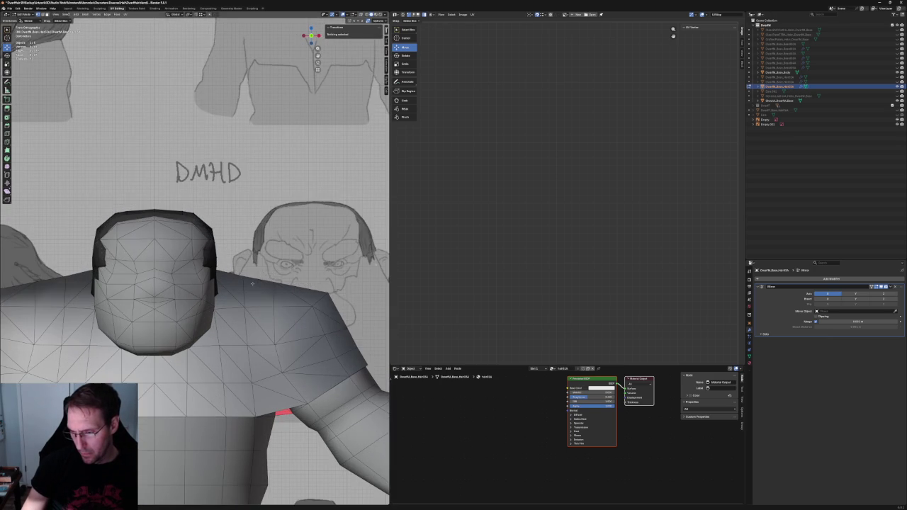
# Select a vertex at the hair's side, centre the view on it, and switch to front view
pyautogui.keyDown('shift'); pyautogui.moveTo(255, 297); pyautogui.dragTo(194, 297, button='middle'); pyautogui.keyUp('shift')
pyautogui.scroll(4, 195, 297)
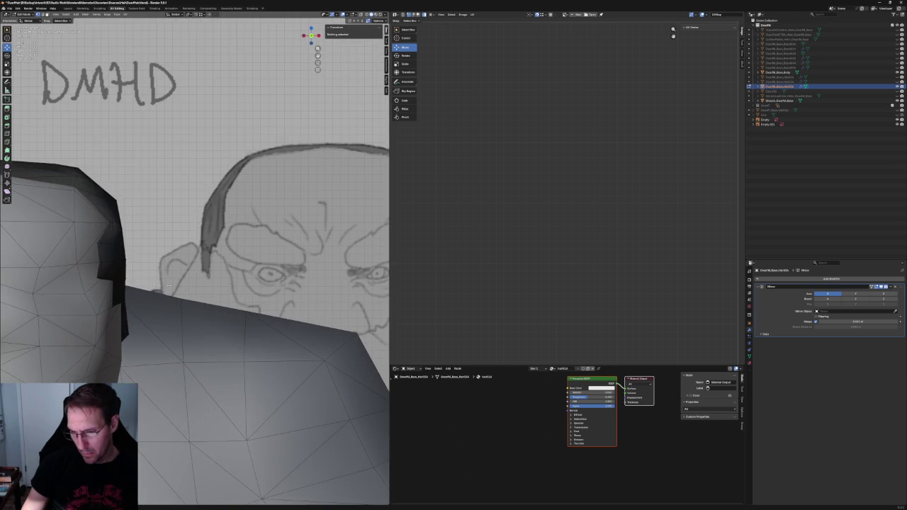
pyautogui.scroll(2, 184, 298)
pyautogui.click(148, 290)
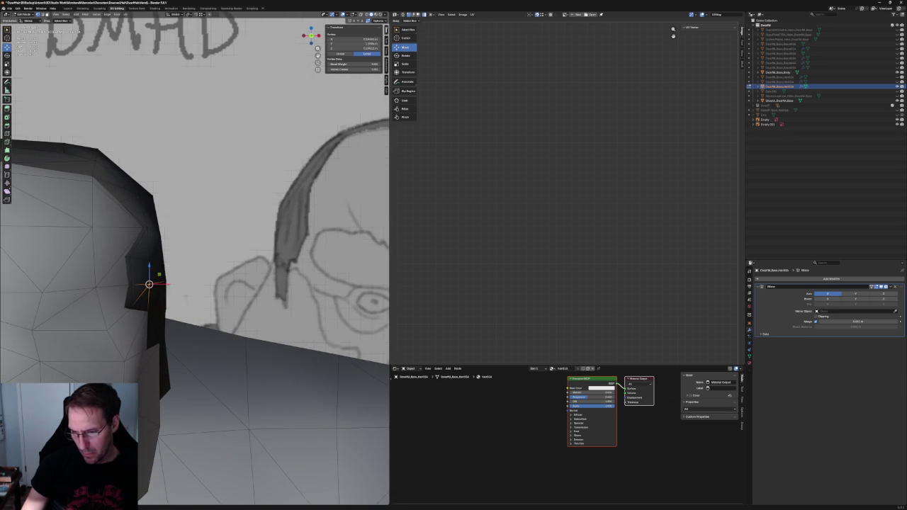
pyautogui.press('KP_Decimal')
pyautogui.scroll(-2, 210, 287)
pyautogui.press('g')
pyautogui.press('y')
pyautogui.click(213, 284)
pyautogui.press('KP_1')
pyautogui.moveTo(194, 292); pyautogui.dragTo(176, 298, button='middle')
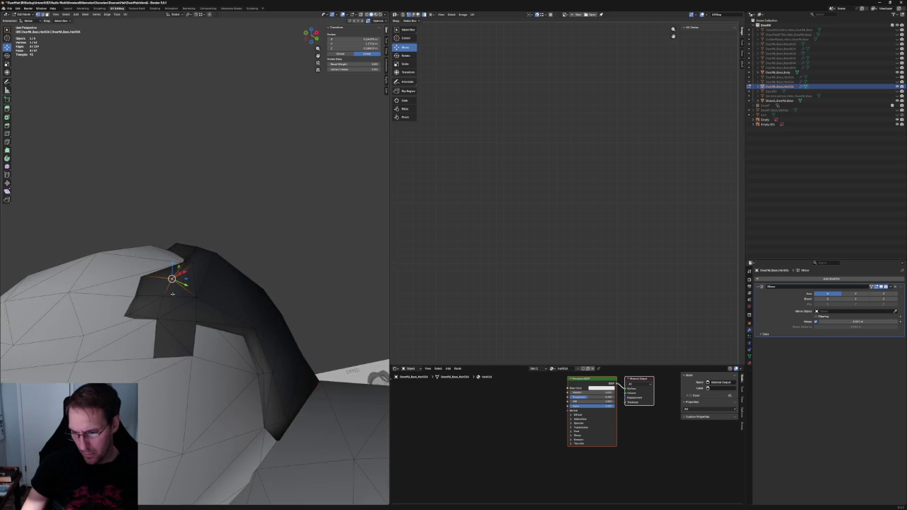
# Slide a temple vertex along X so the hair sits against the head
pyautogui.keyDown('shift'); pyautogui.click(172, 295); pyautogui.keyUp('shift')
pyautogui.press('KP_1')
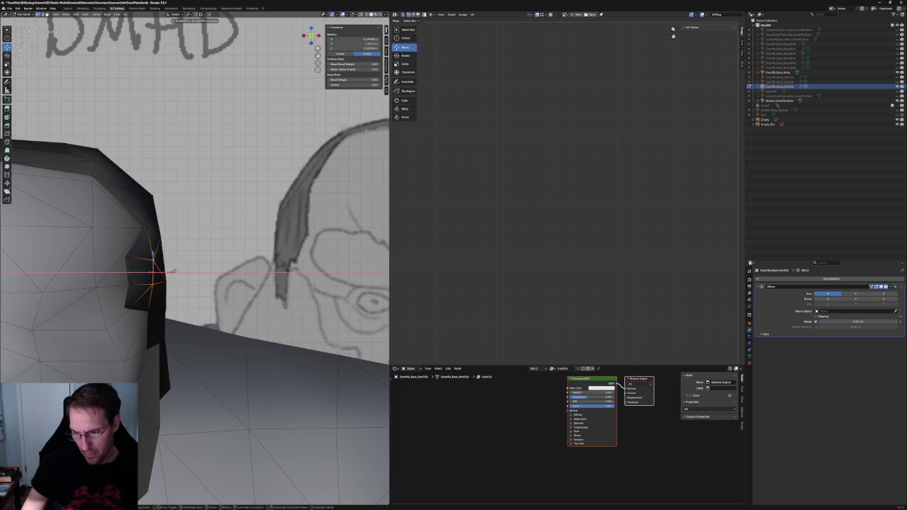
pyautogui.click(150, 272)
pyautogui.press('KP_1')
pyautogui.scroll(-5, 169, 290)
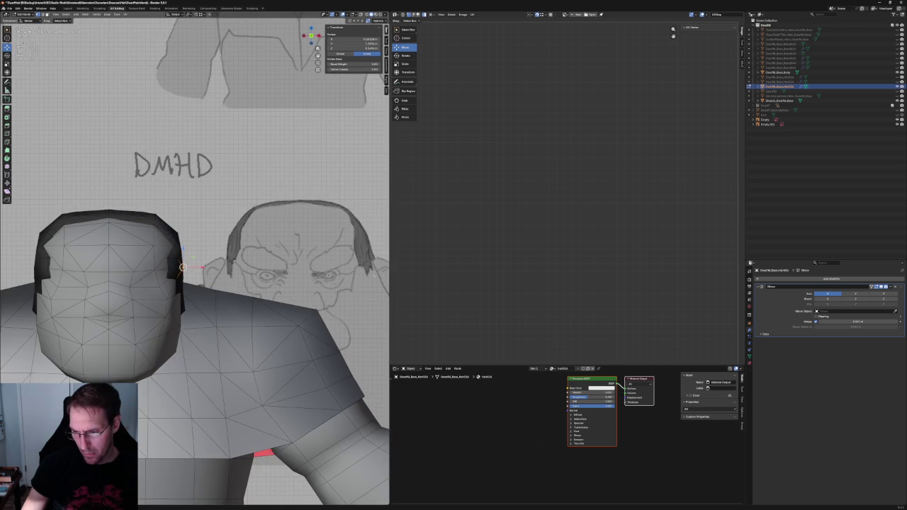
pyautogui.press('g')
pyautogui.press('x')
pyautogui.click(198, 268)
# Move a second side vertex along X to tuck the hair's edge
pyautogui.click(181, 249)
pyautogui.press('g')
pyautogui.press('x')
pyautogui.click(196, 248)
pyautogui.moveTo(196, 248); pyautogui.dragTo(221, 270, button='middle')
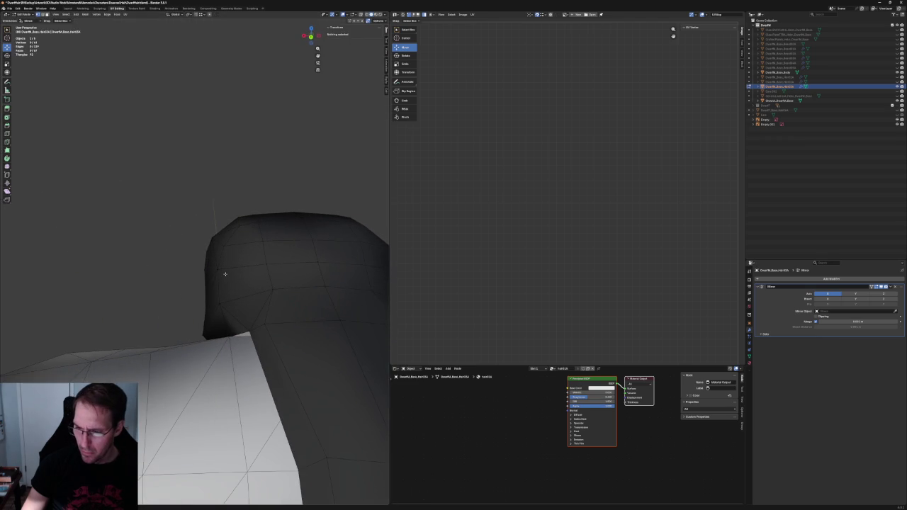
# Select an edge on the hair's side and check it in front view with X-ray
pyautogui.click(224, 275)
pyautogui.keyDown('shift'); pyautogui.click(222, 252); pyautogui.keyUp('shift')
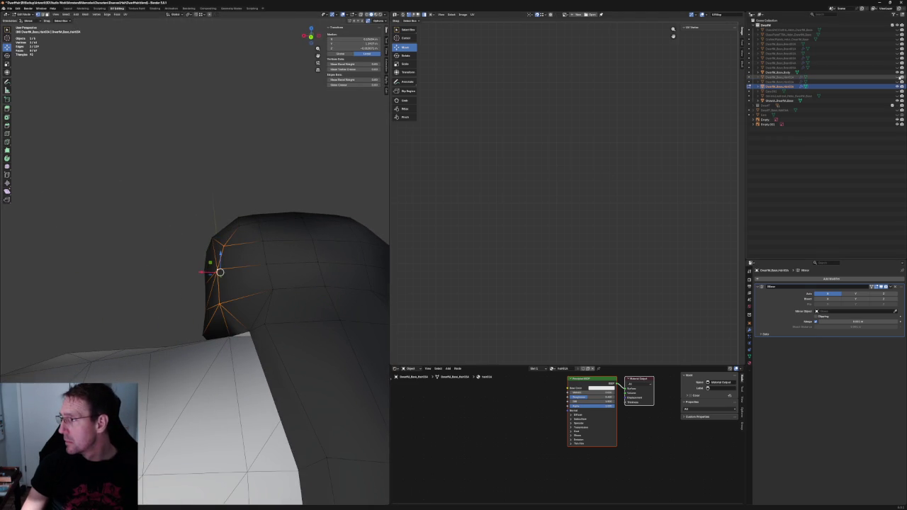
pyautogui.click(898, 78)
pyautogui.hotkey('alt', 'z')
pyautogui.moveTo(278, 200)
pyautogui.mouseDown(button='middle')
pyautogui.moveTo(280, 298)
pyautogui.moveTo(280, 237)
pyautogui.mouseUp(button='middle')
pyautogui.press('KP_1')
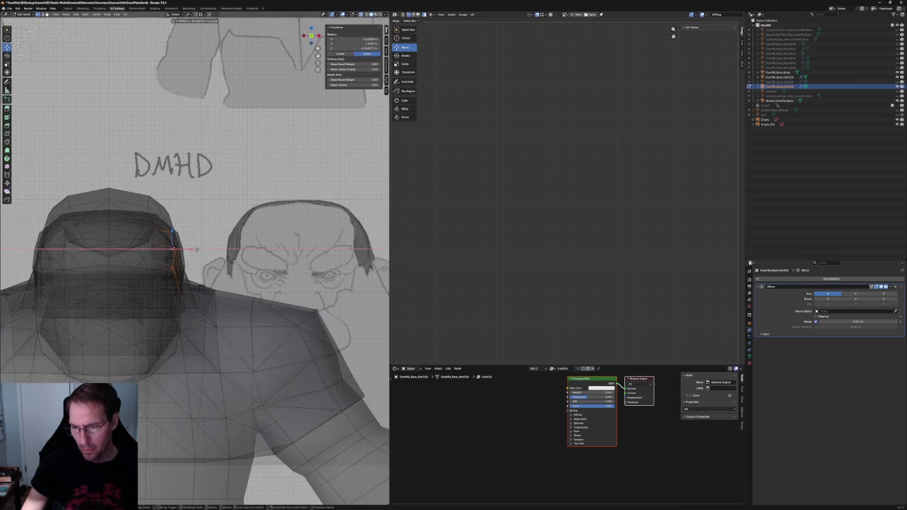
pyautogui.hotkey('alt', 'z')
# Check the hair's sides, then reposition a single temple vertex in X-ray front view
pyautogui.moveTo(234, 213)
pyautogui.mouseDown(button='middle')
pyautogui.moveTo(156, 211)
pyautogui.moveTo(193, 376)
pyautogui.moveTo(248, 489)
pyautogui.mouseUp(button='middle')
pyautogui.press('KP_1')
pyautogui.moveTo(238, 221)
pyautogui.mouseDown(button='middle')
pyautogui.moveTo(199, 225)
pyautogui.moveTo(230, 228)
pyautogui.mouseUp(button='middle')
pyautogui.press('KP_1')
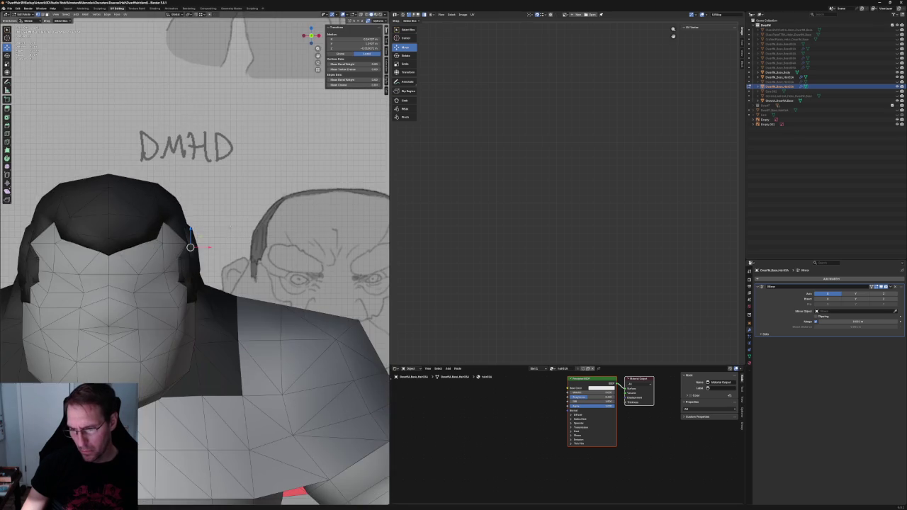
pyautogui.hotkey('alt', 'z')
pyautogui.press('g')
pyautogui.press('Escape')
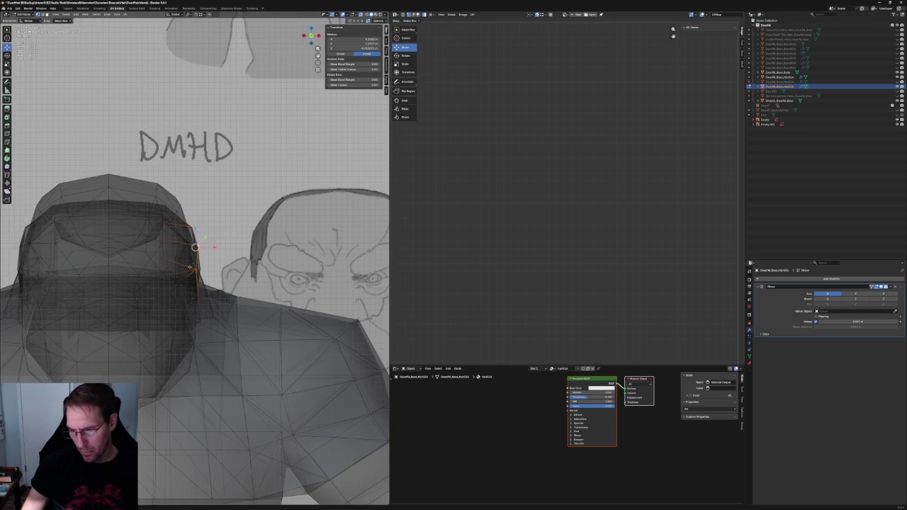
pyautogui.click(199, 269)
pyautogui.press('g')
pyautogui.click(211, 269)
# Inspect the hair from behind and slide the vertex a short distance along X
pyautogui.hotkey('alt', 'z')
pyautogui.scroll(-2, 211, 270)
pyautogui.moveTo(211, 269)
pyautogui.mouseDown(button='middle')
pyautogui.moveTo(141, 213)
pyautogui.moveTo(116, 220)
pyautogui.moveTo(211, 251)
pyautogui.mouseUp(button='middle')
pyautogui.scroll(3, 115, 220)
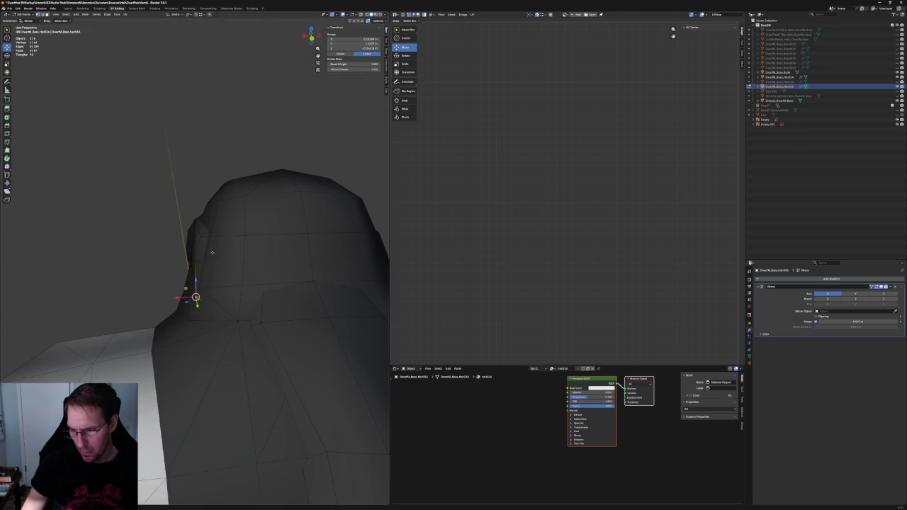
pyautogui.moveTo(145, 253)
pyautogui.mouseDown(button='middle')
pyautogui.moveTo(142, 263)
pyautogui.moveTo(205, 263)
pyautogui.moveTo(230, 425)
pyautogui.mouseUp(button='middle')
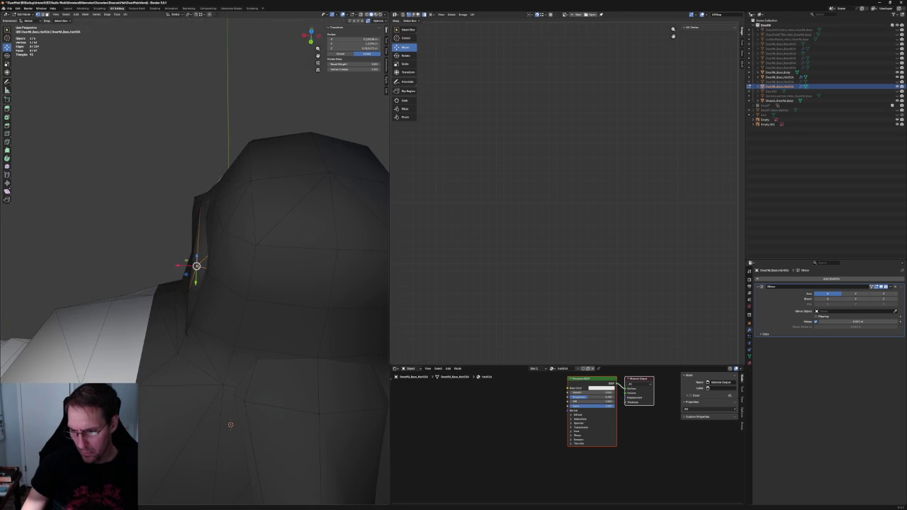
pyautogui.press('g')
pyautogui.press('x')
pyautogui.click(208, 209)
# Slide the vertex further along X, then move it with its neighbour as an edge along X
pyautogui.press('g')
pyautogui.press('x')
pyautogui.click(188, 201)
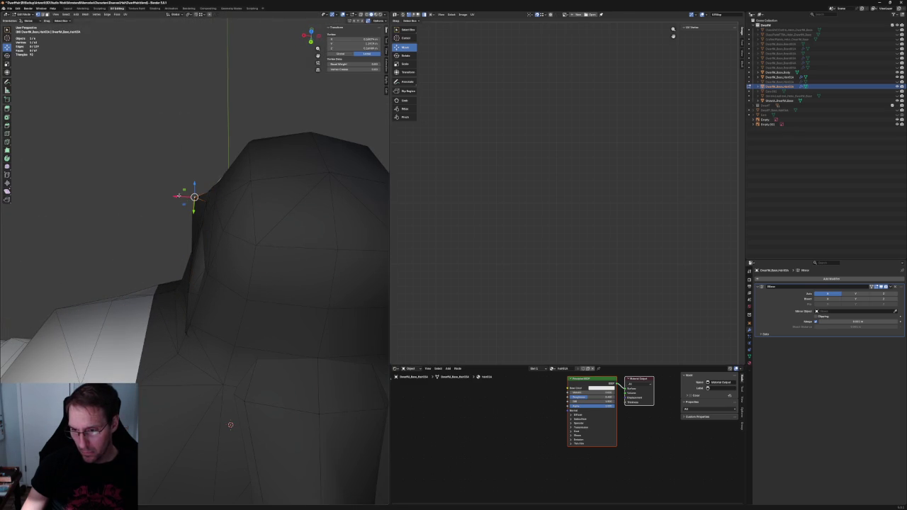
pyautogui.keyDown('shift'); pyautogui.click(195, 210); pyautogui.keyUp('shift')
pyautogui.press('g')
pyautogui.press('x')
pyautogui.click(182, 203)
# Move one more temple vertex along X, then return to solid shading and deselect all
pyautogui.moveTo(182, 203); pyautogui.dragTo(189, 282, button='middle')
pyautogui.click(182, 252)
pyautogui.press('g')
pyautogui.press('x')
pyautogui.click(185, 253)
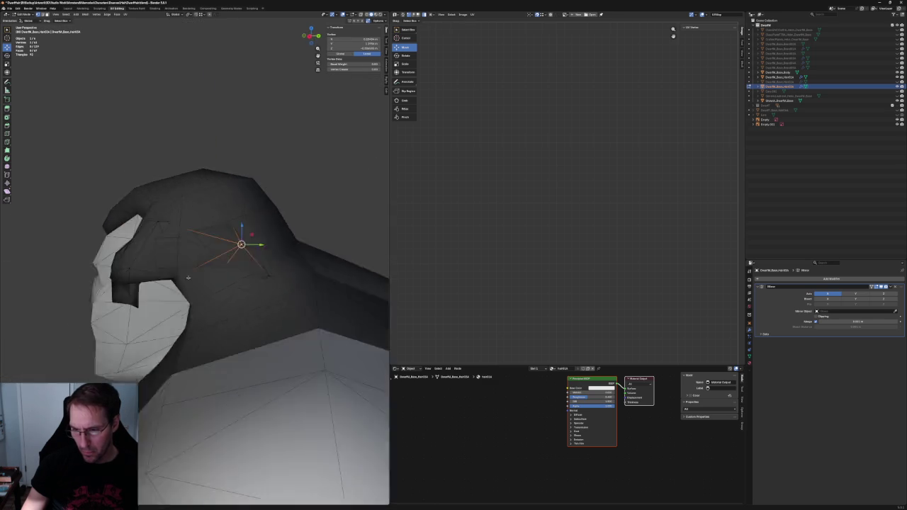
pyautogui.hotkey('alt', 'z')
pyautogui.hotkey('alt', 'z')
pyautogui.hotkey('alt', 'z')
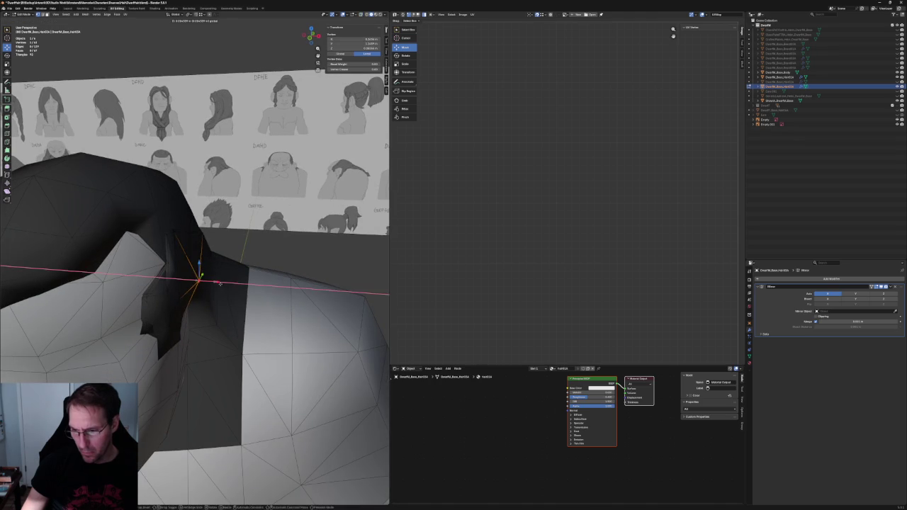
pyautogui.hotkey('alt', 'a')
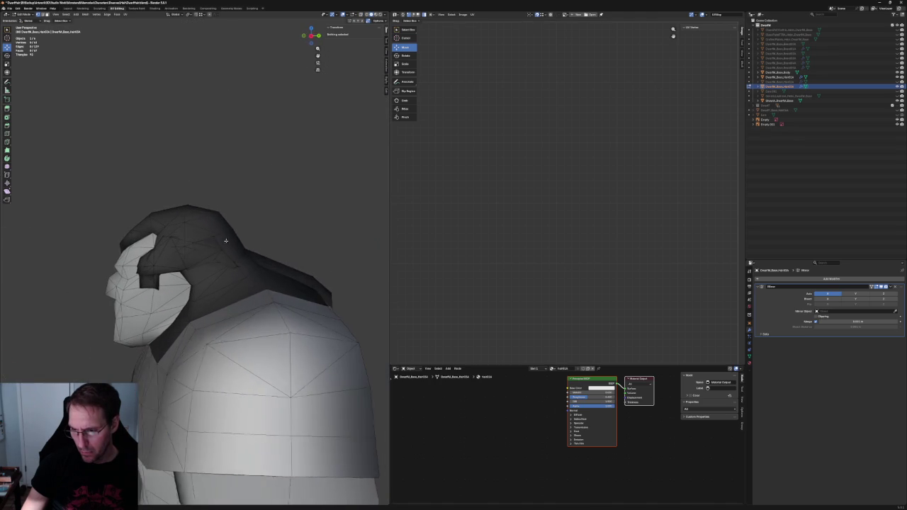